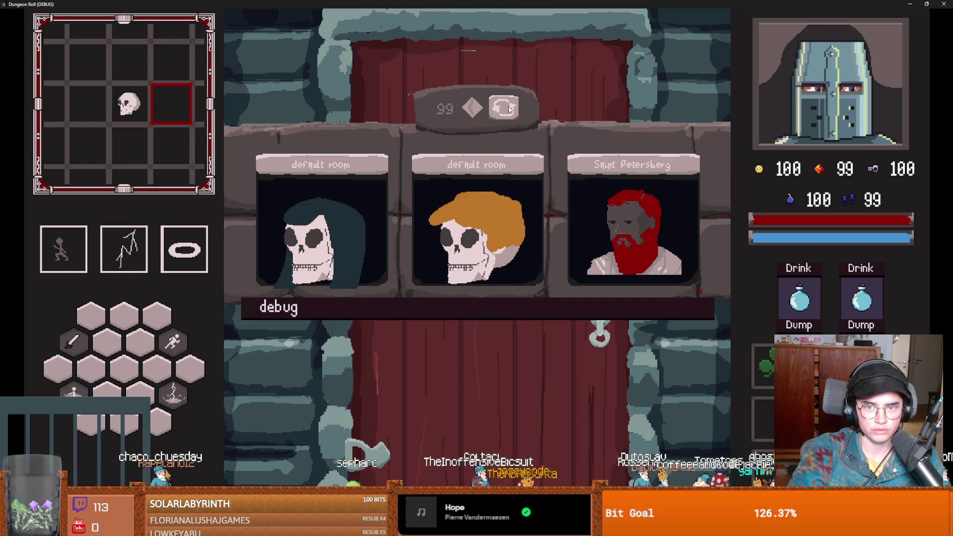
Reroll the room choices twice, pick the left chalice room, and unlock the top door with a key
{"action": "left_click", "coordinate": [510, 110]}
{"action": "left_click", "coordinate": [509, 109]}
{"action": "left_click", "coordinate": [326, 209]}
{"action": "key", "text": "w"}
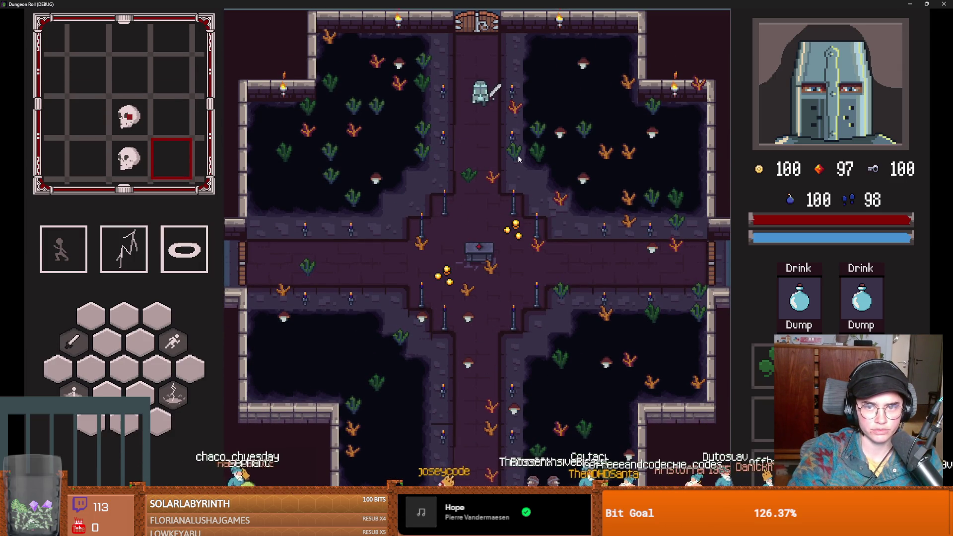
{"action": "left_click", "coordinate": [449, 281]}
Reroll again, take the right chalice room, walk up the corridor and pick the middle skull room
{"action": "left_click", "coordinate": [503, 108]}
{"action": "left_click", "coordinate": [604, 201]}
{"action": "key", "text": "w"}
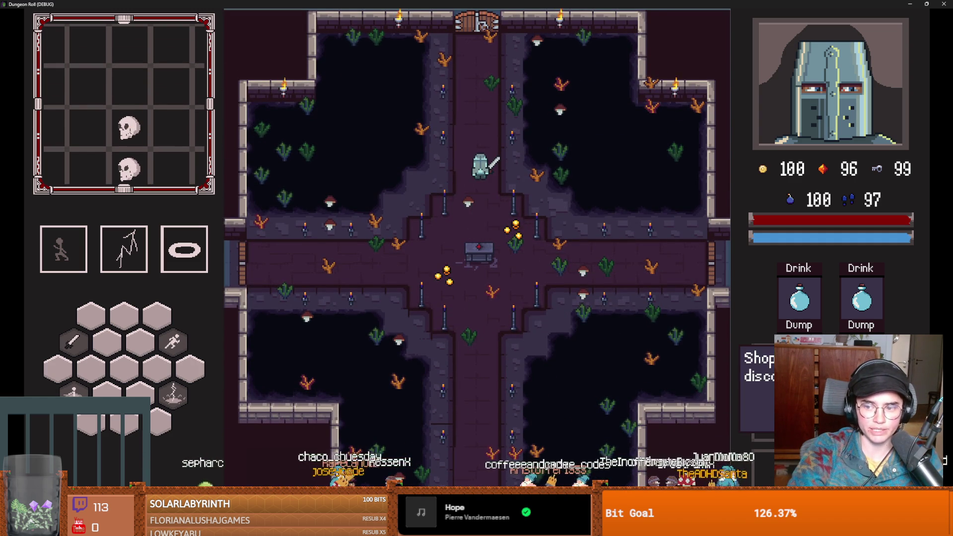
{"action": "key", "text": "w"}
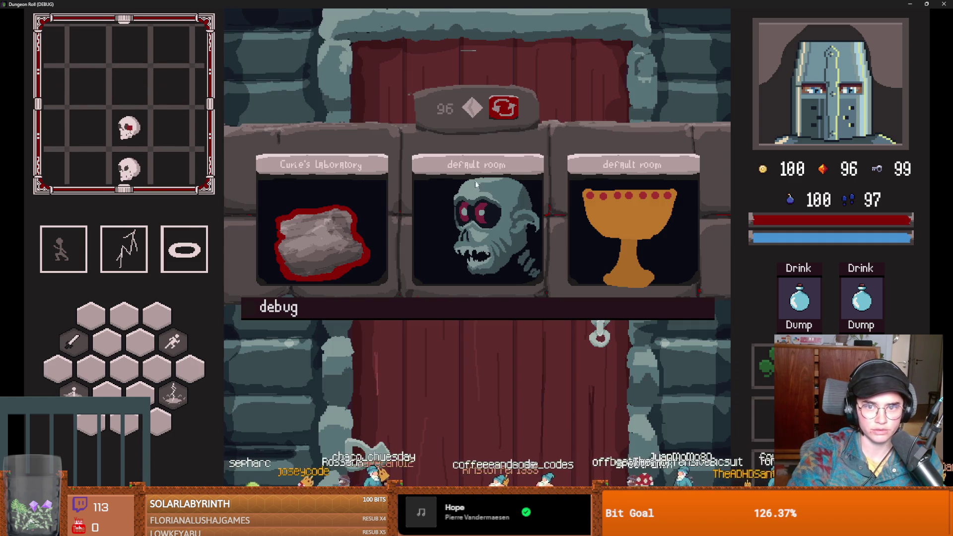
{"action": "left_click", "coordinate": [529, 166]}
Walk up to the top door, pick the middle default room, and approach the NPC knight
{"action": "key", "text": "w"}
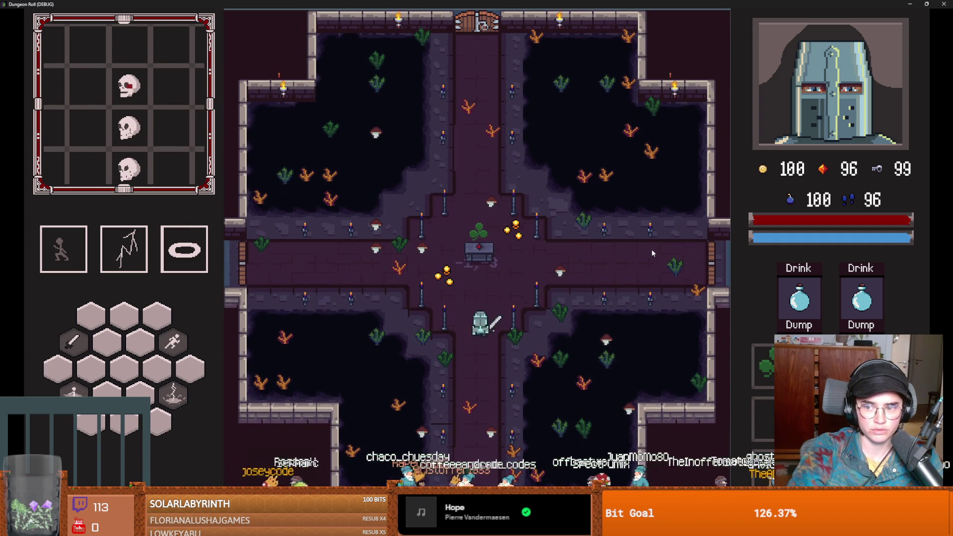
{"action": "key", "text": "w"}
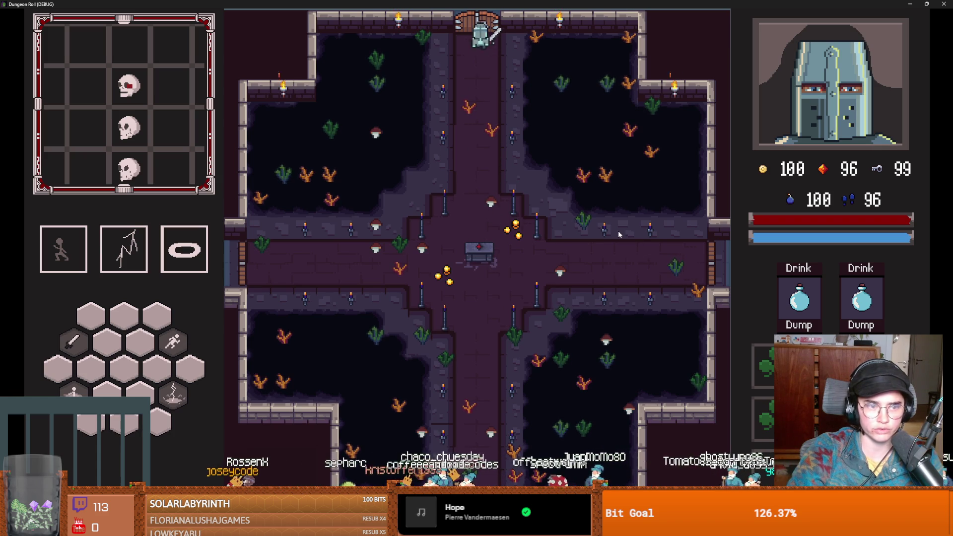
{"action": "left_click", "coordinate": [526, 166]}
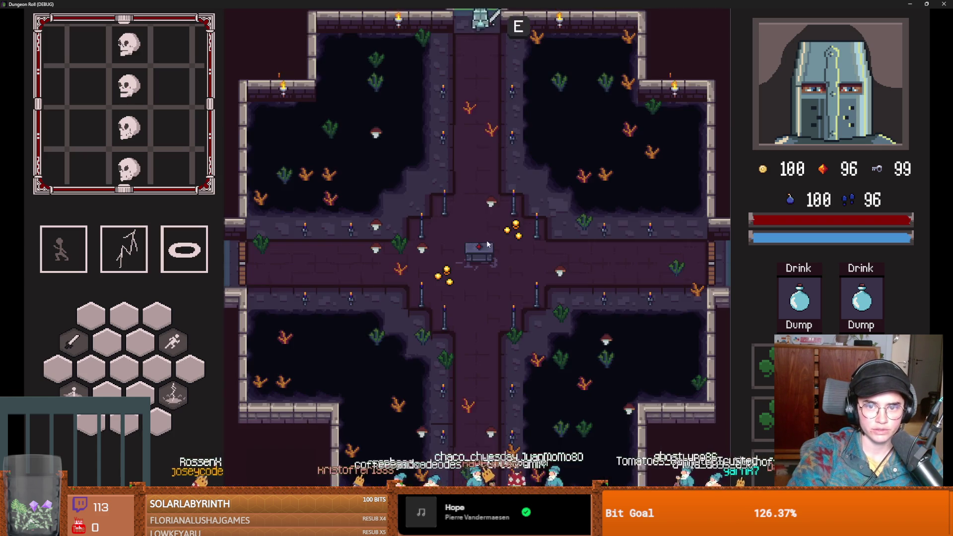
{"action": "key", "text": "w"}
{"action": "key", "text": "d"}
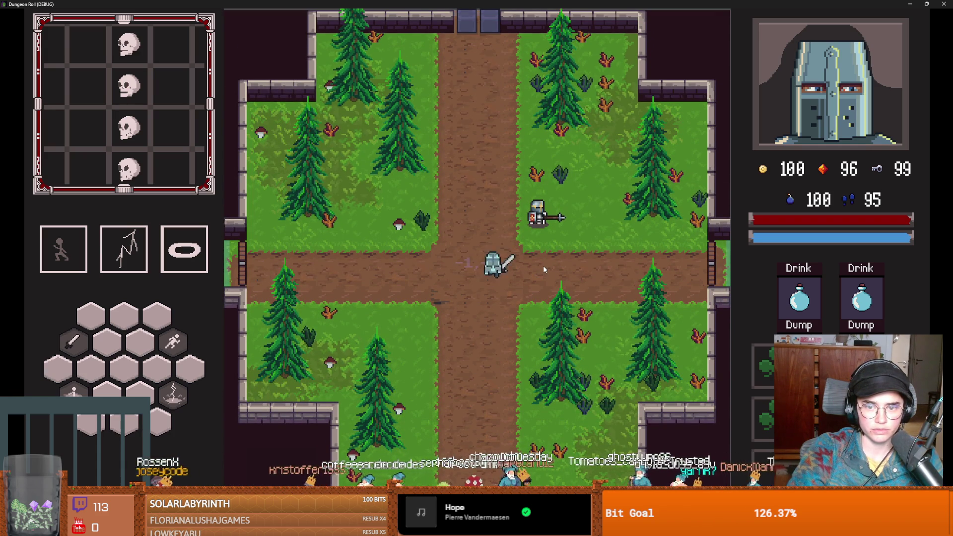
Exit east through the right door, pick the middle room card, and head toward the goblin
{"action": "key", "text": "s"}
{"action": "key", "text": "d"}
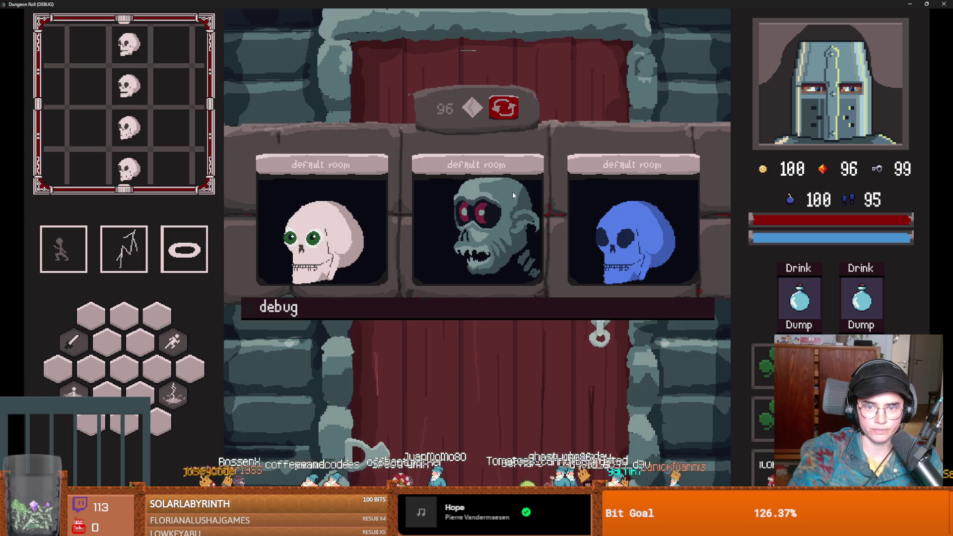
{"action": "left_click", "coordinate": [513, 194]}
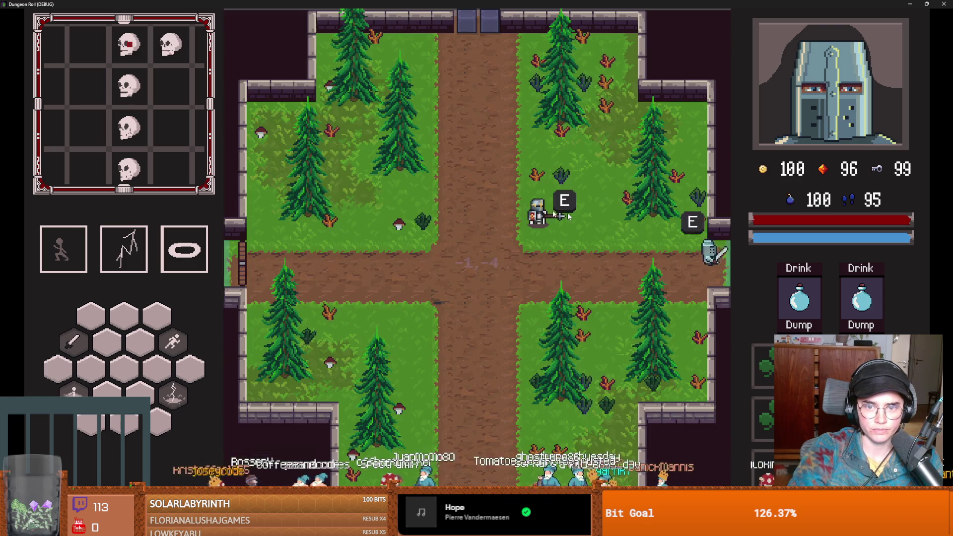
{"action": "key", "text": "s"}
{"action": "key", "text": "d"}
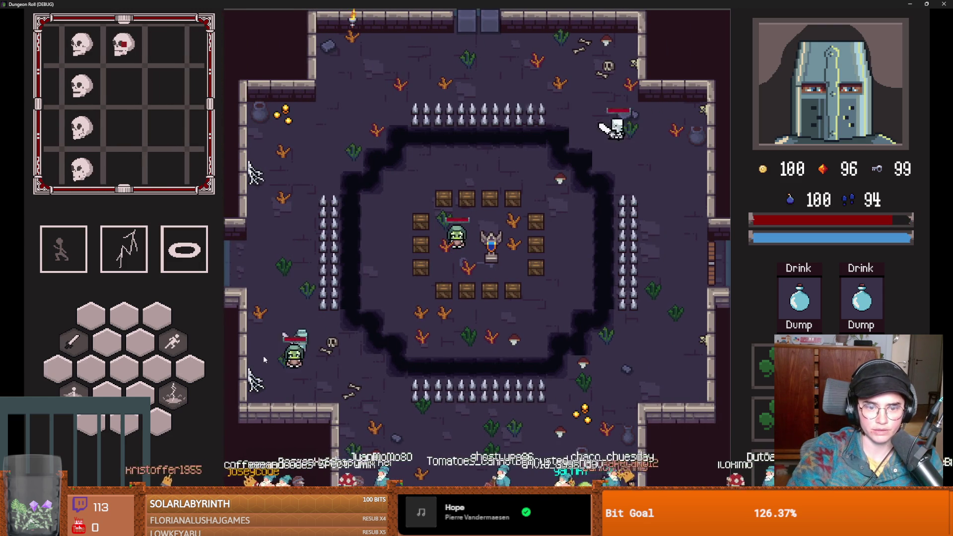
Dash to the centre crates and strike the goblin repeatedly until it is defeated
{"action": "key", "text": "d"}
{"action": "key", "text": "space"}
{"action": "key", "text": "w"}
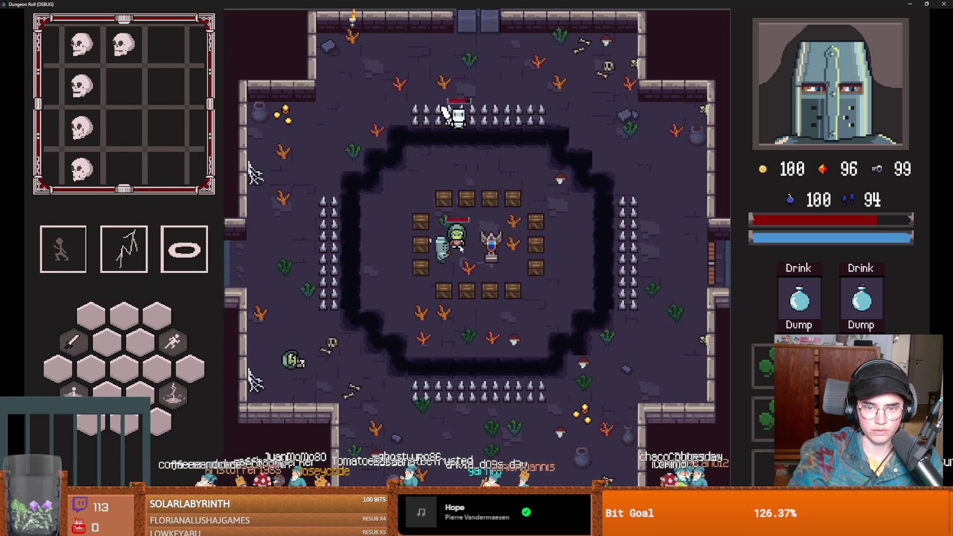
{"action": "left_click", "coordinate": [462, 263]}
{"action": "key", "text": "d"}
{"action": "left_click", "coordinate": [444, 248]}
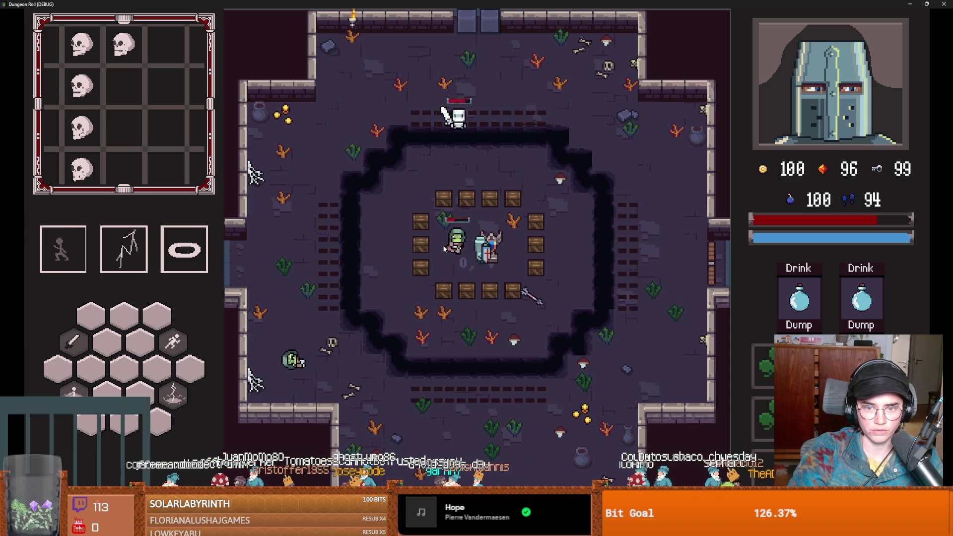
{"action": "left_click", "coordinate": [499, 260]}
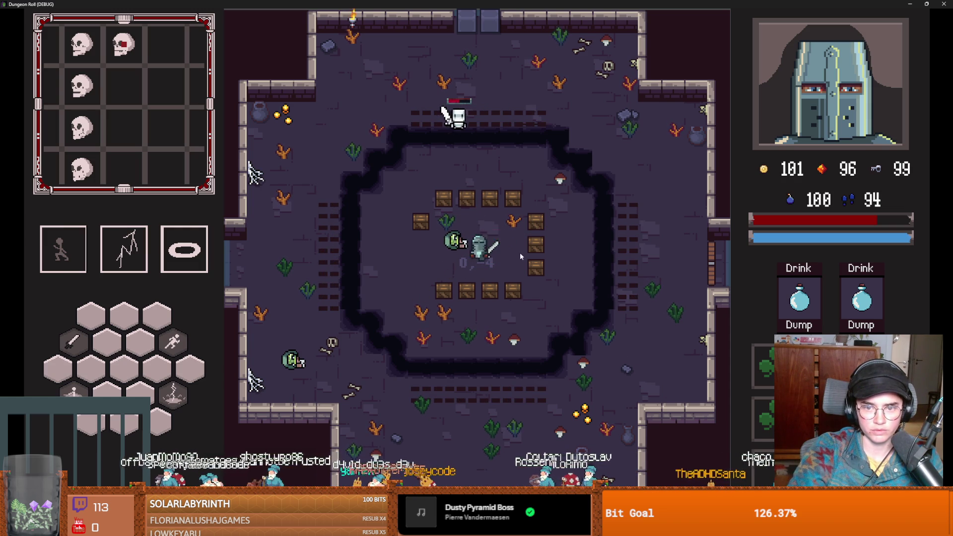
Collect the coin in the upper right, then quit the game back to the Godot editor
{"action": "key", "text": "w"}
{"action": "key", "text": "d"}
{"action": "key", "text": "w"}
{"action": "key", "text": "a"}
{"action": "key", "text": "d"}
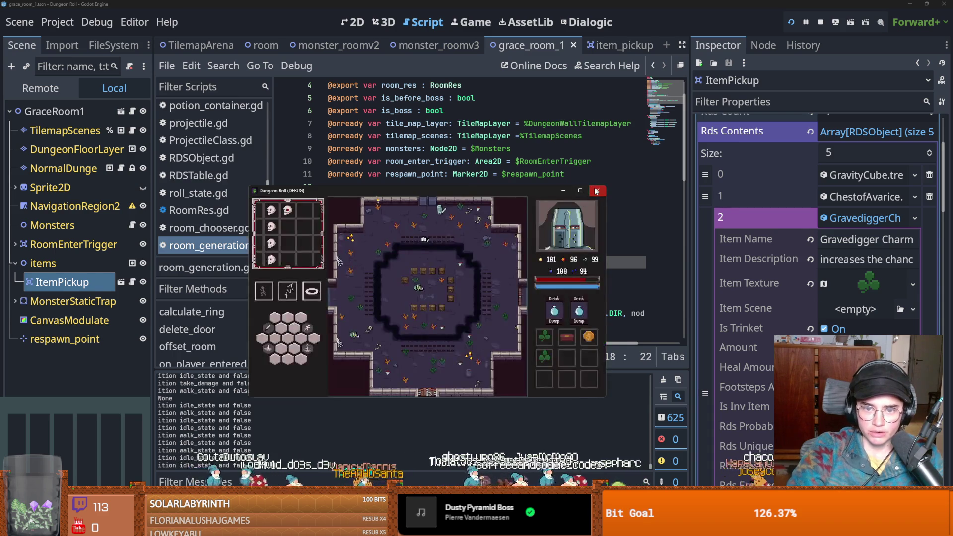
{"action": "left_click", "coordinate": [520, 186]}
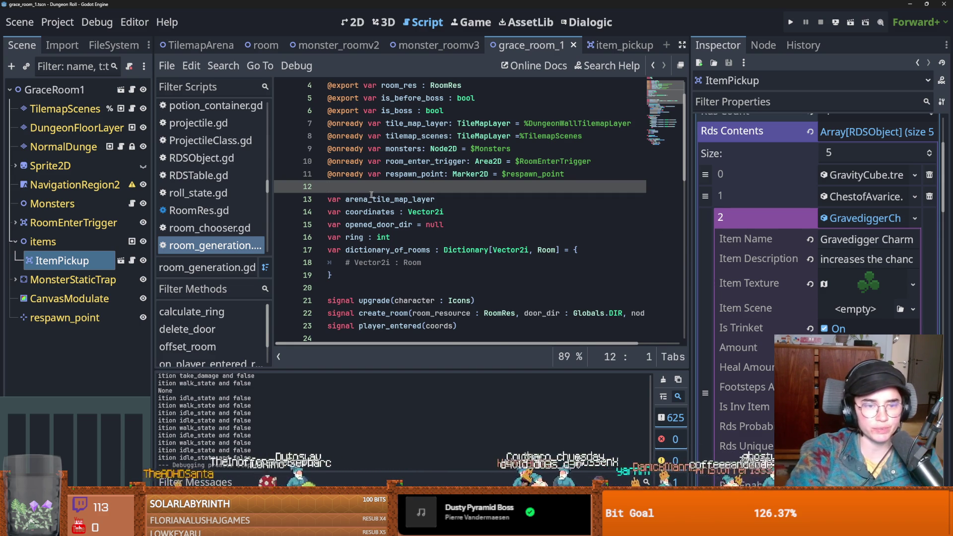
Save the grace_room_1 scene and switch to the 09-01-2026 daily note in Obsidian
{"action": "key", "text": "ctrl+s"}
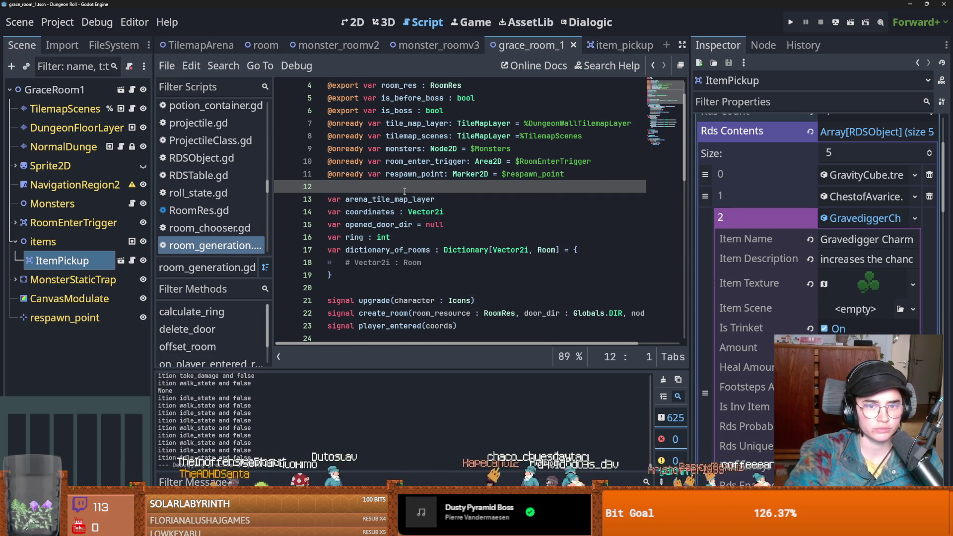
{"action": "scroll", "coordinate": [404, 188], "scroll_direction": "up", "scroll_amount": 1}
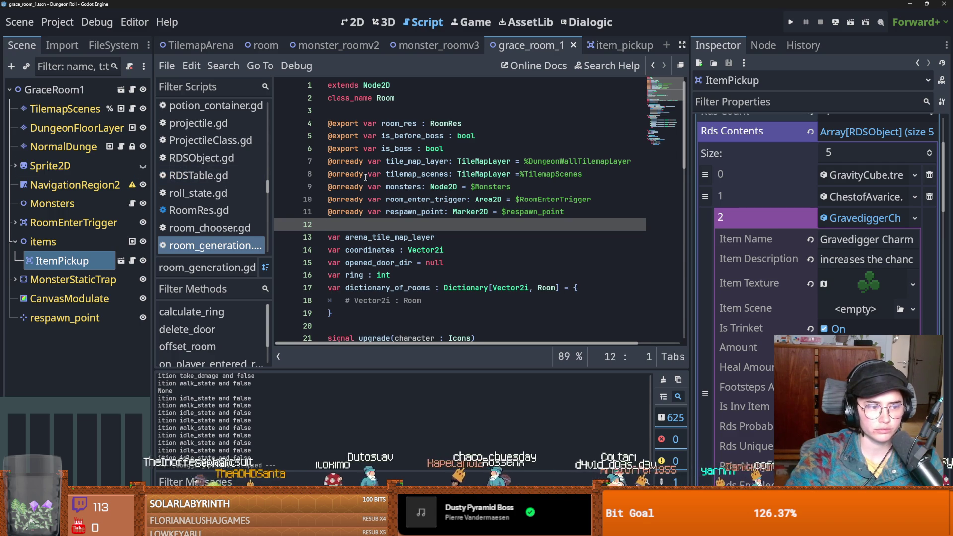
{"action": "left_click", "coordinate": [93, 66]}
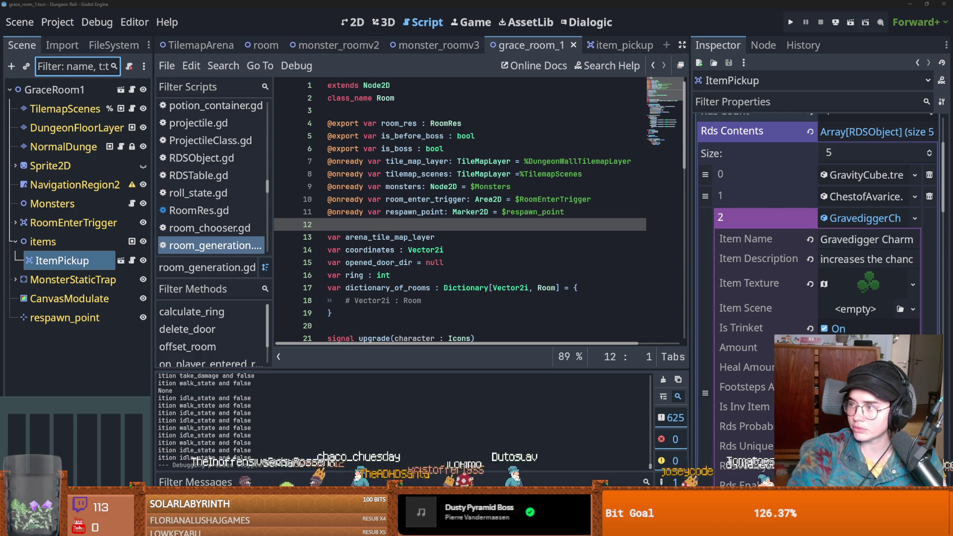
{"action": "key", "text": "alt+Tab"}
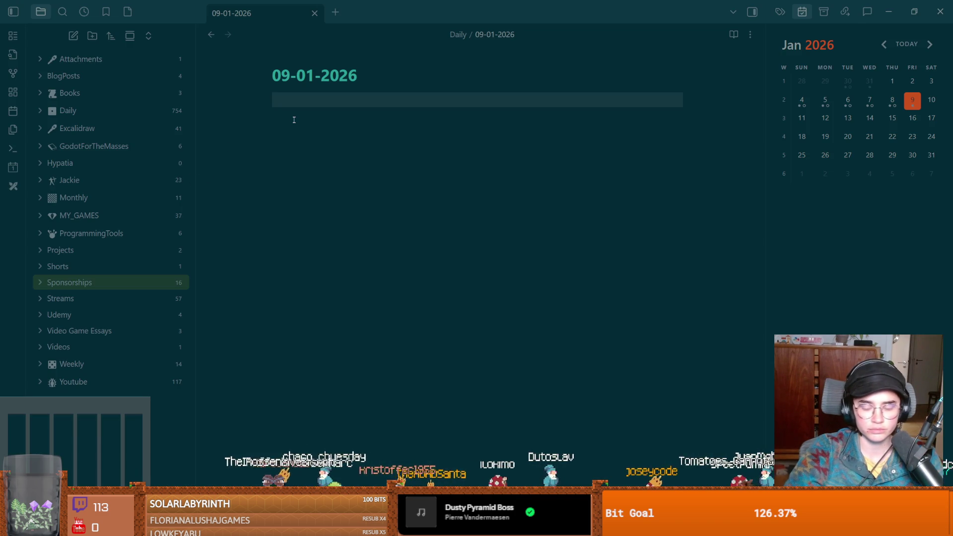
Add to-do items 'shop discount trinket' and 'Change how shops function', then return to Godot and save
{"action": "key", "text": "ctrl+Return"}
{"action": "type", "text": "shop disco"}
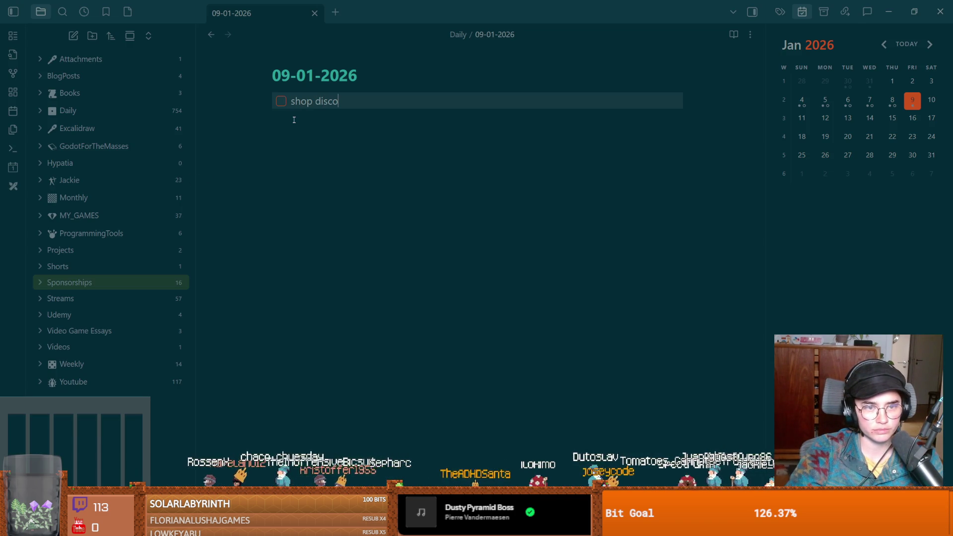
{"action": "type", "text": "unt trinket"}
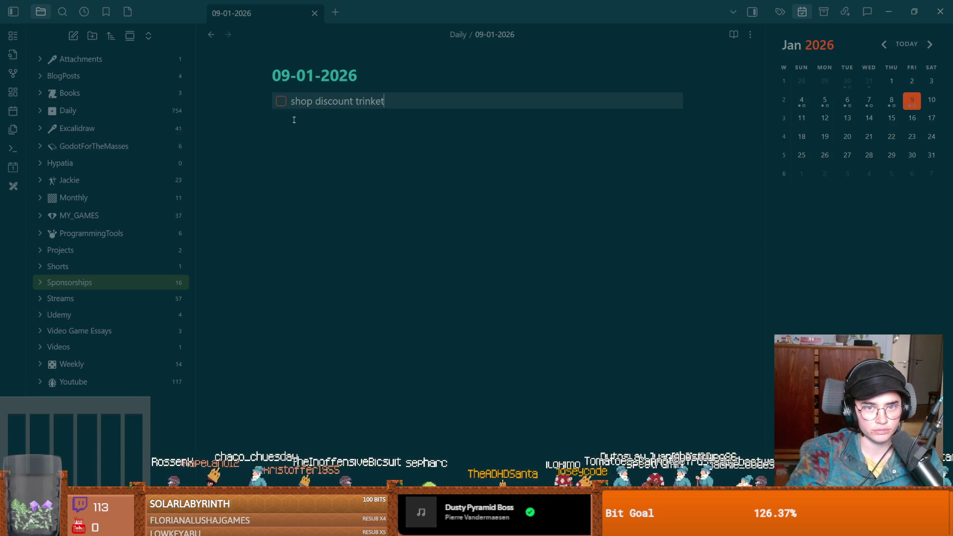
{"action": "key", "text": "Return"}
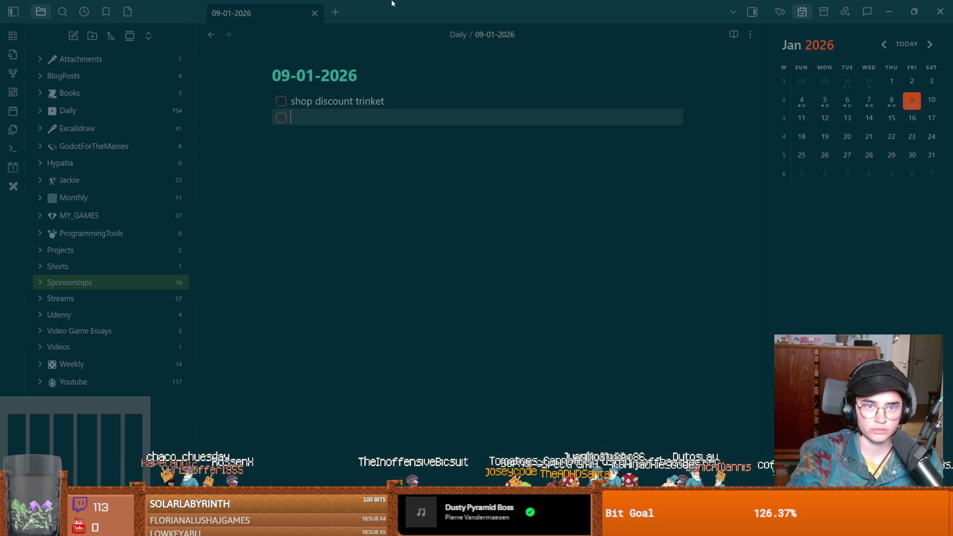
{"action": "key", "text": "Return"}
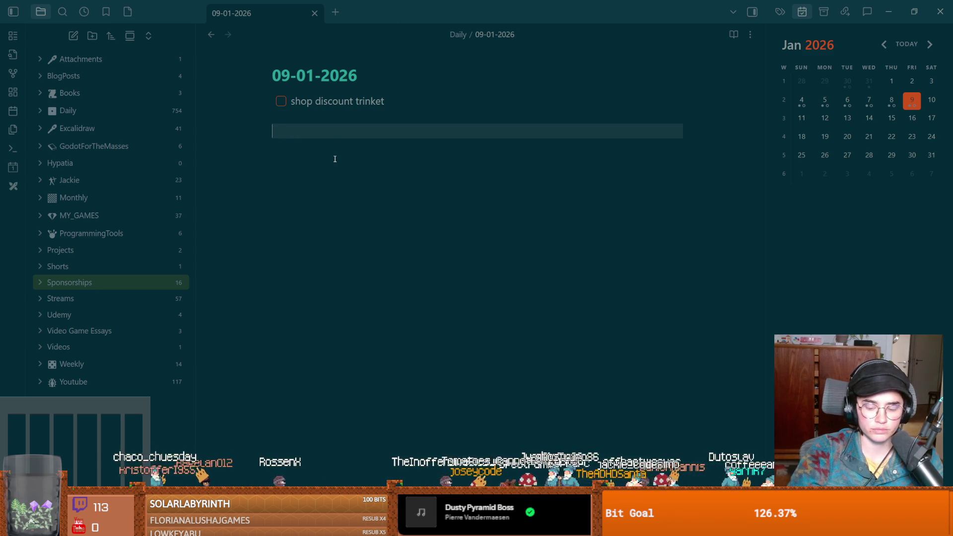
{"action": "type", "text": "Change how shops function"}
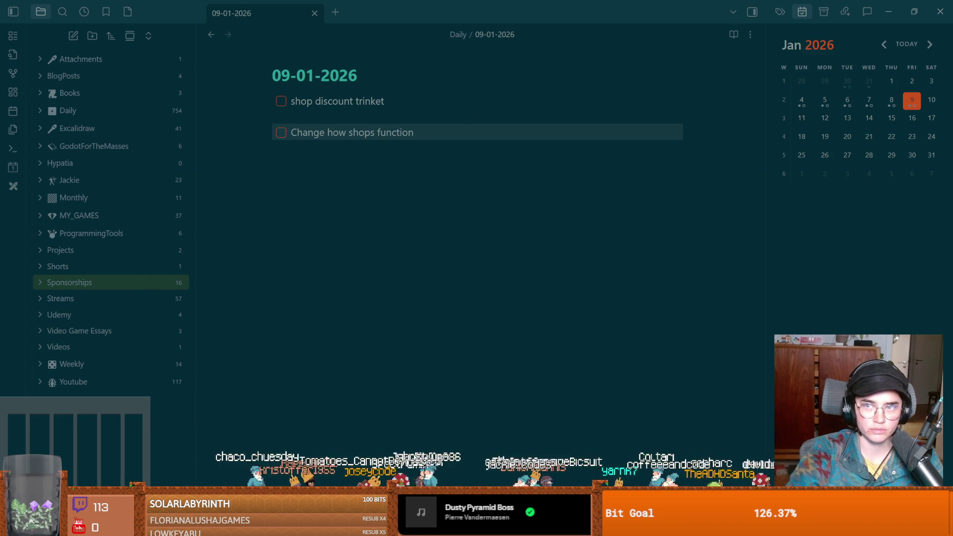
{"action": "key", "text": "alt+Tab"}
{"action": "key", "text": "ctrl+s"}
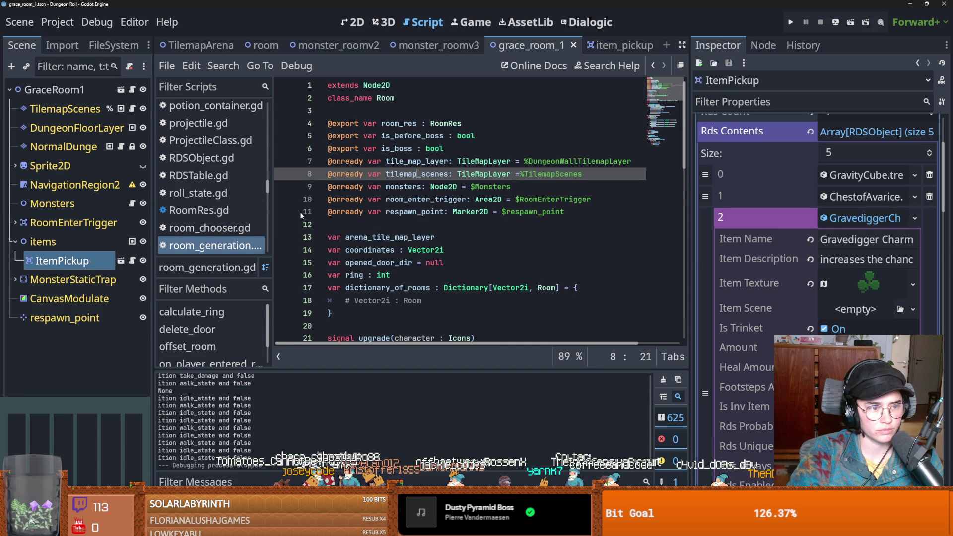
Review lines 5–14 of the grace_room_1 script and save the scene twice
{"action": "left_click", "coordinate": [386, 237]}
{"action": "left_click", "coordinate": [414, 249]}
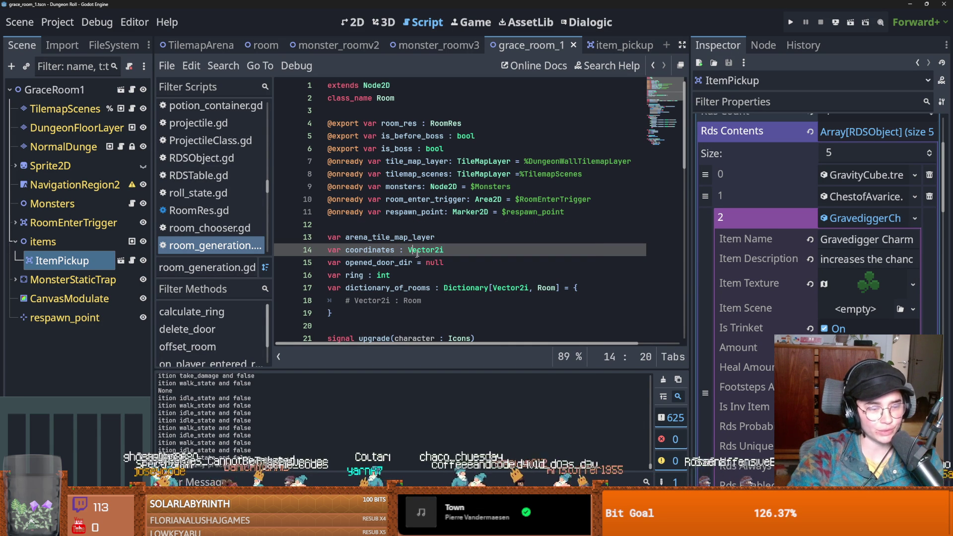
{"action": "key", "text": "ctrl+s"}
{"action": "scroll", "coordinate": [438, 253], "scroll_direction": "down", "scroll_amount": 3}
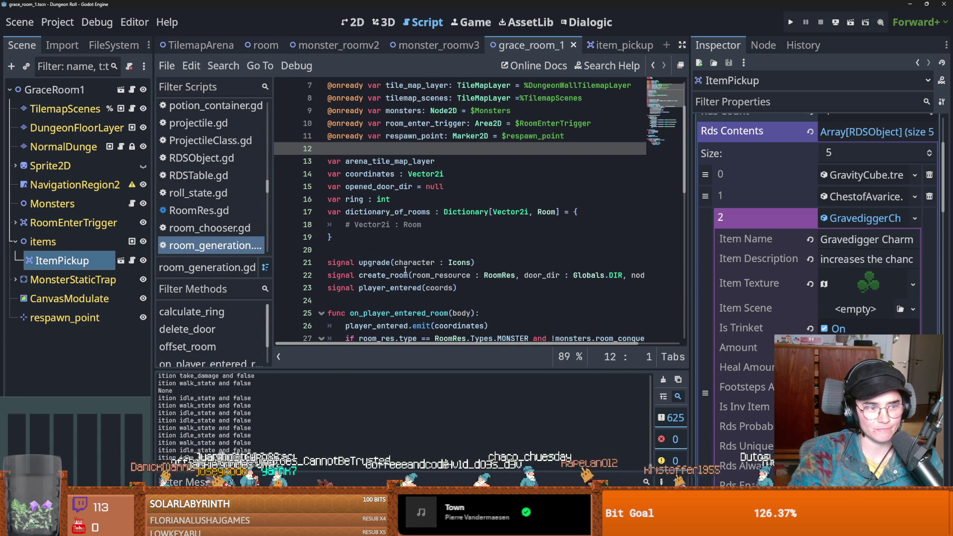
{"action": "scroll", "coordinate": [306, 241], "scroll_direction": "up", "scroll_amount": 3}
{"action": "left_click", "coordinate": [307, 240]}
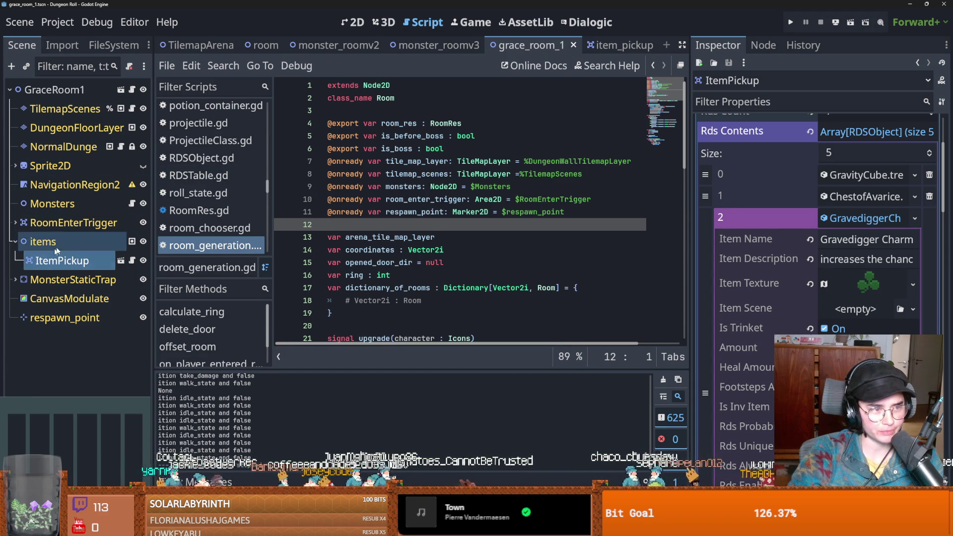
{"action": "left_click", "coordinate": [381, 136]}
{"action": "key", "text": "ctrl+s"}
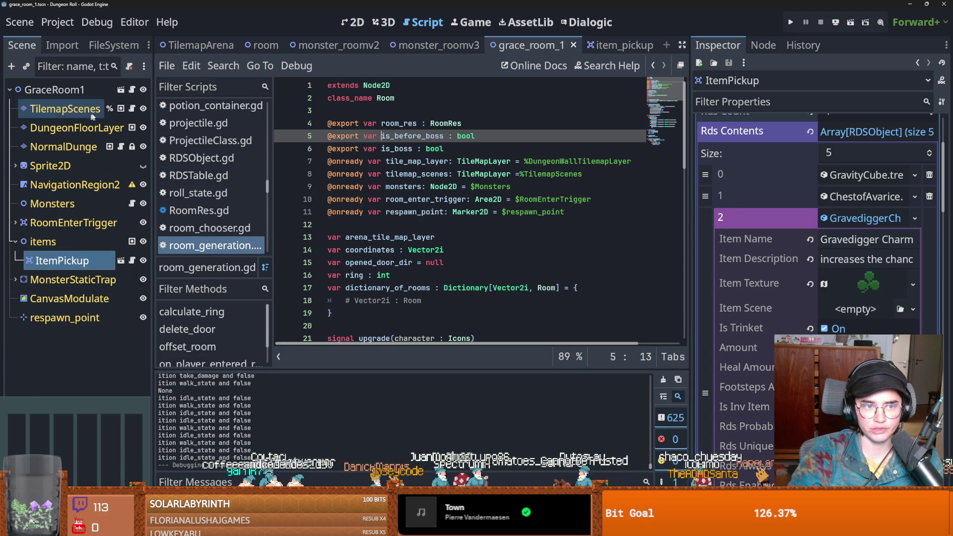
{"action": "scroll", "coordinate": [396, 225], "scroll_direction": "down", "scroll_amount": 4}
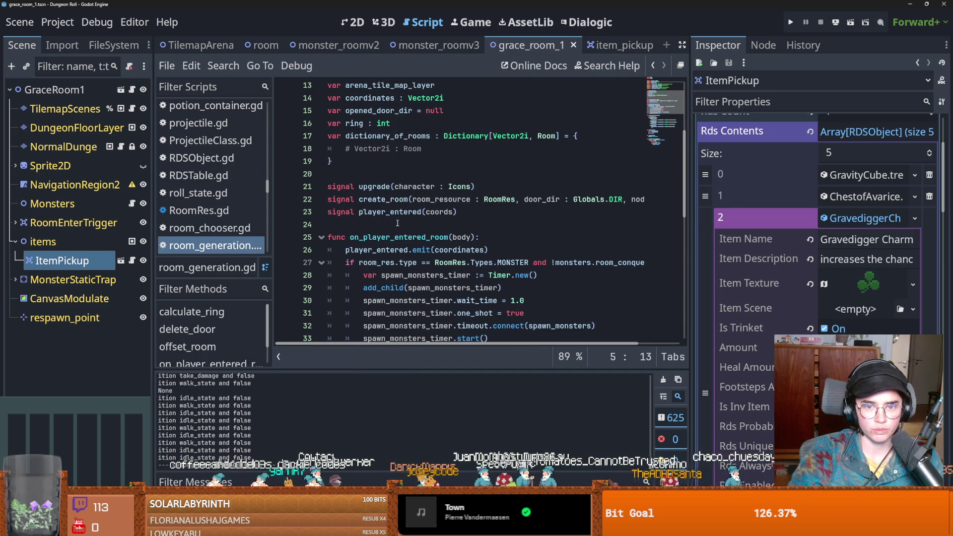
{"action": "scroll", "coordinate": [398, 224], "scroll_direction": "down", "scroll_amount": 3}
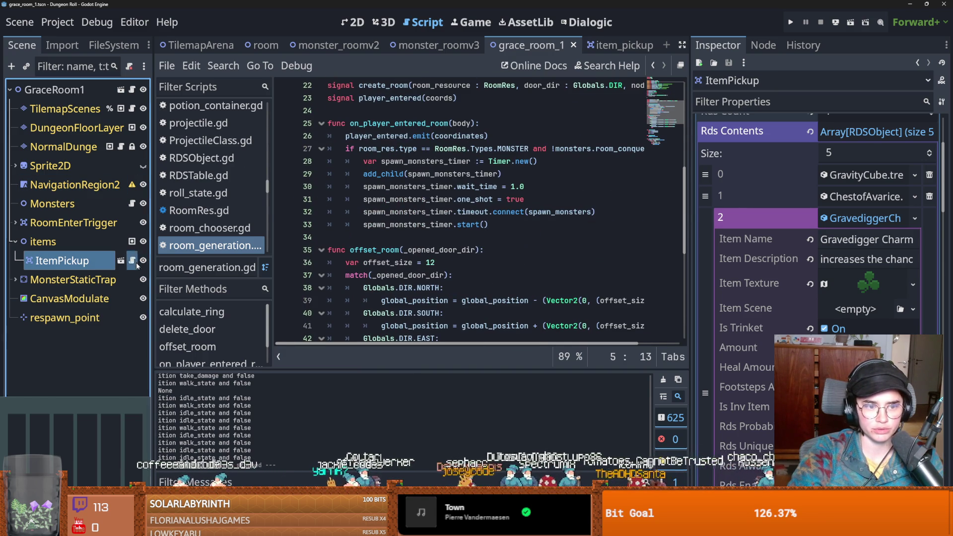
Open item_pickup.gd and scroll through its random-trinket _ready code
{"action": "left_click", "coordinate": [132, 261]}
{"action": "scroll", "coordinate": [453, 268], "scroll_direction": "down", "scroll_amount": 2}
{"action": "scroll", "coordinate": [453, 269], "scroll_direction": "down", "scroll_amount": 1}
{"action": "scroll", "coordinate": [455, 267], "scroll_direction": "up", "scroll_amount": 1}
{"action": "scroll", "coordinate": [456, 266], "scroll_direction": "down", "scroll_amount": 1}
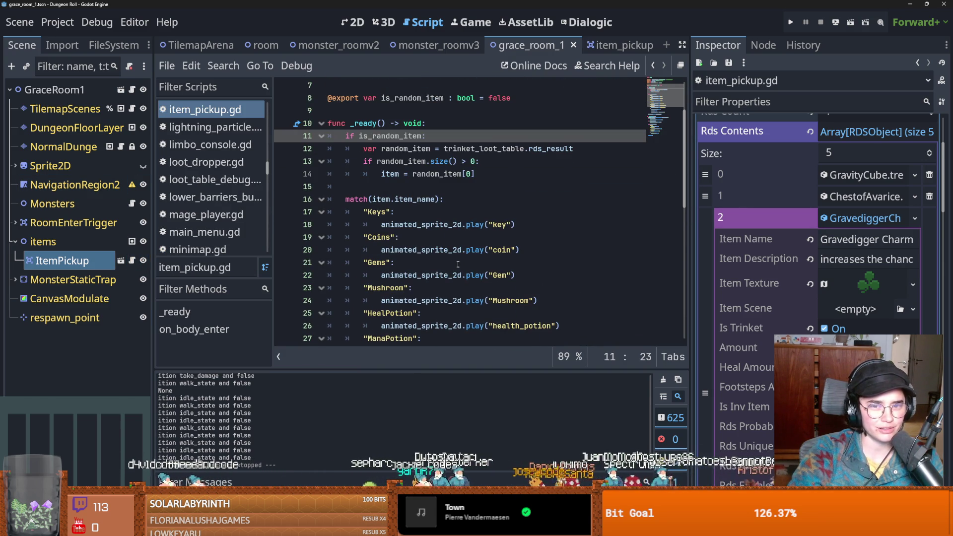
In item_pickup.gd, select the add_trinket call and jump to its definition in Inventory.gd
{"action": "scroll", "coordinate": [458, 264], "scroll_direction": "down", "scroll_amount": 6}
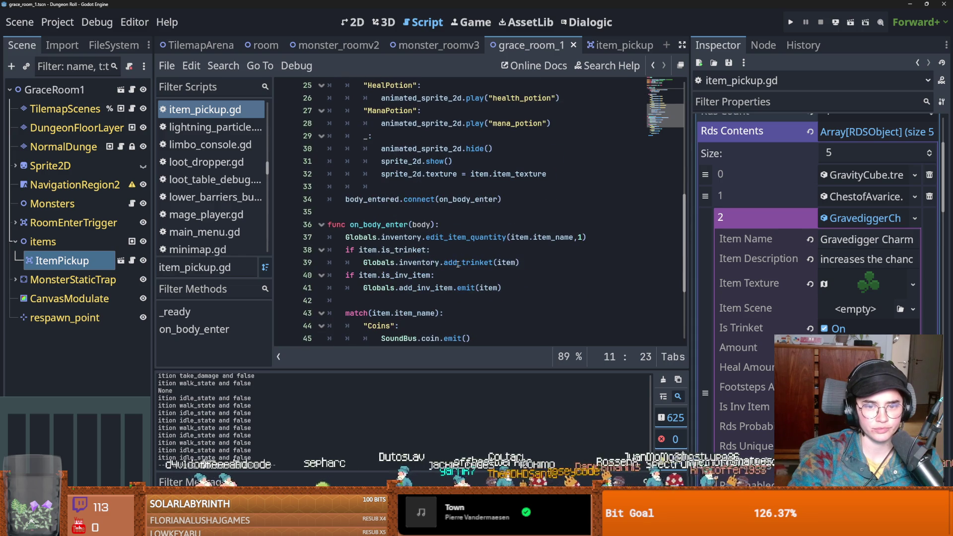
{"action": "left_click", "coordinate": [454, 201]}
{"action": "scroll", "coordinate": [453, 201], "scroll_direction": "down", "scroll_amount": 1}
{"action": "double_click", "coordinate": [452, 199]}
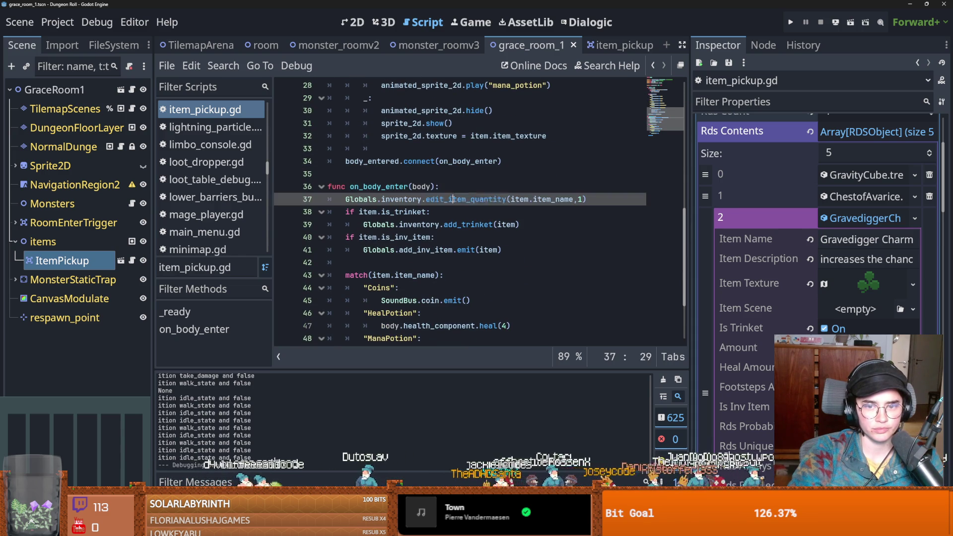
{"action": "double_click", "coordinate": [453, 225]}
{"action": "left_click", "coordinate": [462, 228], "text": "ctrl"}
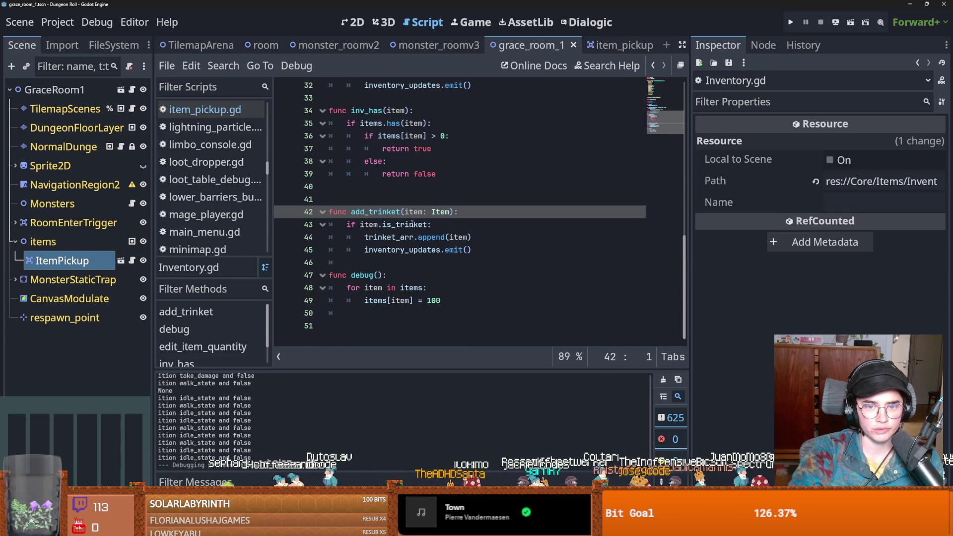
Inspect is_trinket, trinket_arr and inventory_updates in Inventory.gd's add_trinket function
{"action": "double_click", "coordinate": [392, 225]}
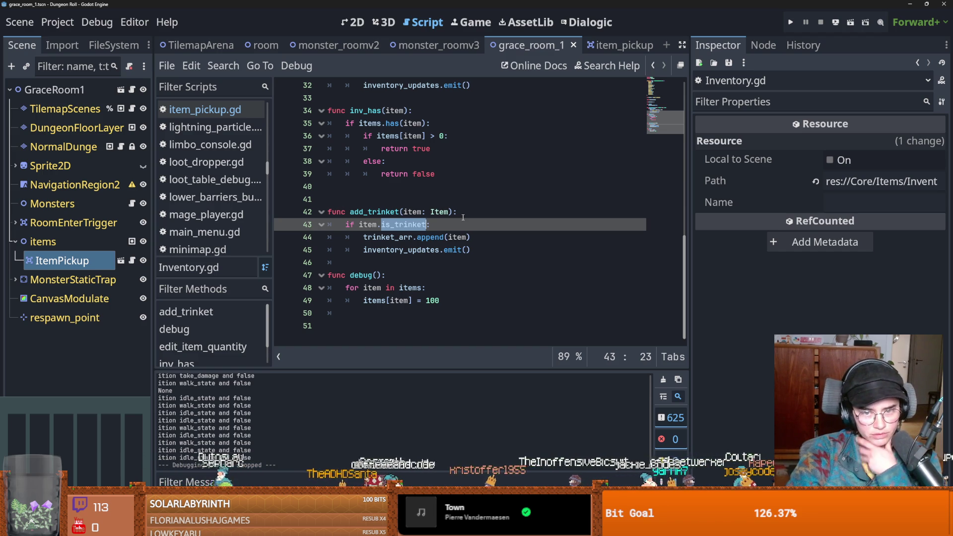
{"action": "double_click", "coordinate": [403, 236]}
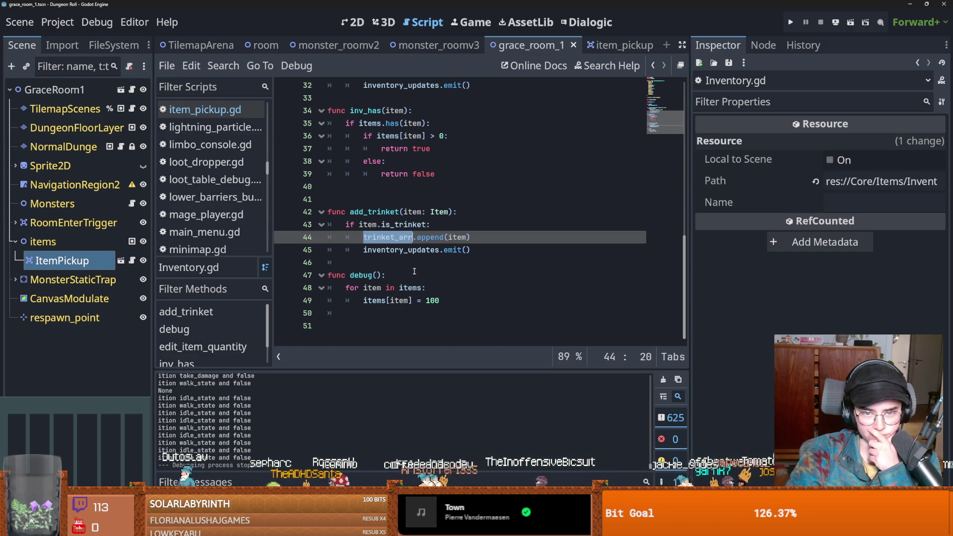
{"action": "scroll", "coordinate": [413, 268], "scroll_direction": "up", "scroll_amount": 5}
{"action": "scroll", "coordinate": [414, 271], "scroll_direction": "down", "scroll_amount": 5}
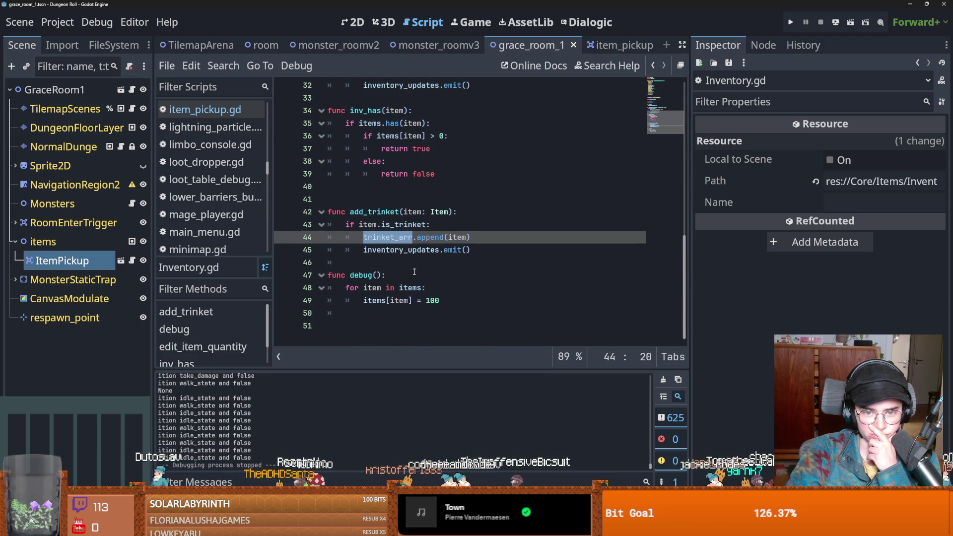
{"action": "double_click", "coordinate": [401, 251]}
{"action": "left_click", "coordinate": [392, 229]}
{"action": "double_click", "coordinate": [396, 237]}
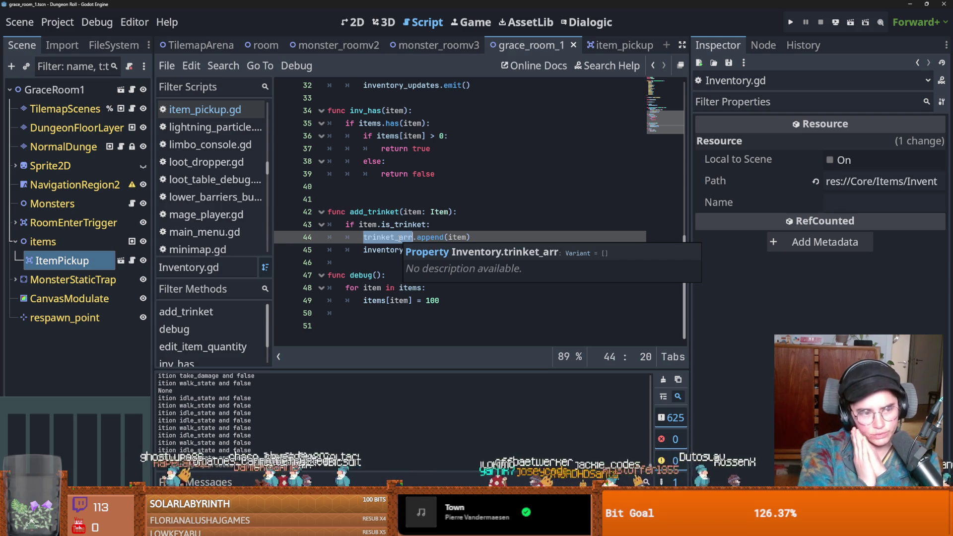
{"action": "left_click", "coordinate": [419, 236]}
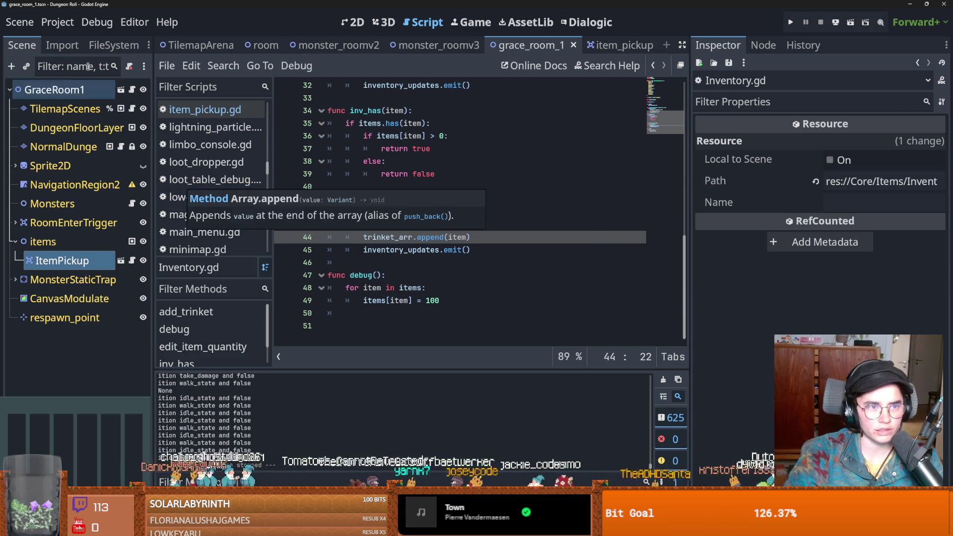
Open and close the Project menu, then put the caret on blank line 41
{"action": "left_click", "coordinate": [58, 22]}
{"action": "left_click", "coordinate": [432, 179]}
{"action": "left_click", "coordinate": [377, 198]}
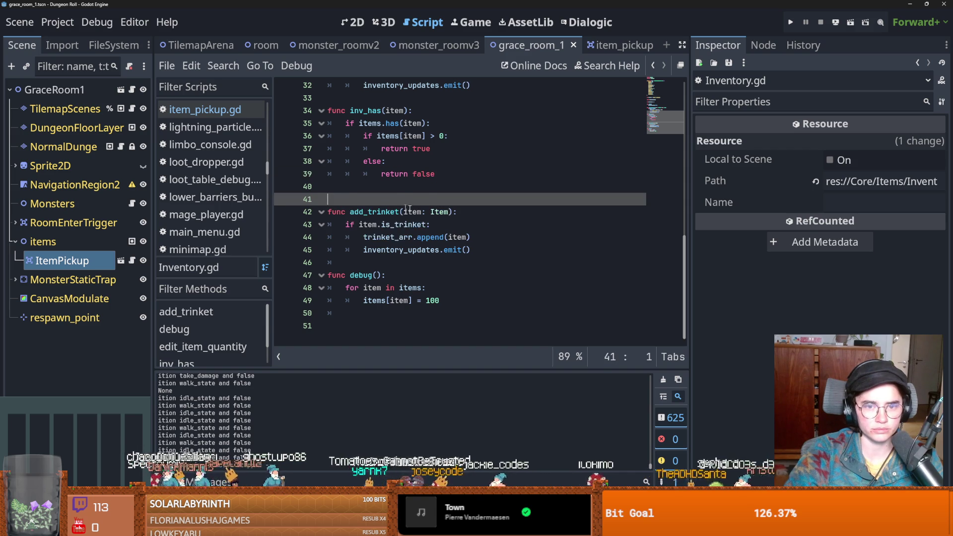
Delete the extra blank line 41 above add_trinket in Inventory.gd
{"action": "key", "text": "BackSpace"}
{"action": "scroll", "coordinate": [181, 221], "scroll_direction": "up", "scroll_amount": 1}
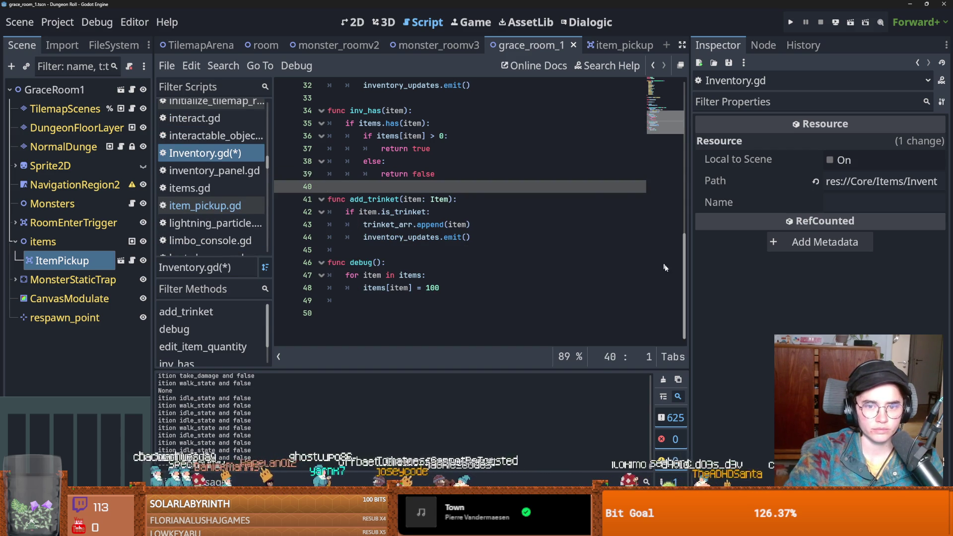
{"action": "scroll", "coordinate": [675, 114], "scroll_direction": "up", "scroll_amount": 10}
{"action": "left_click", "coordinate": [675, 114]}
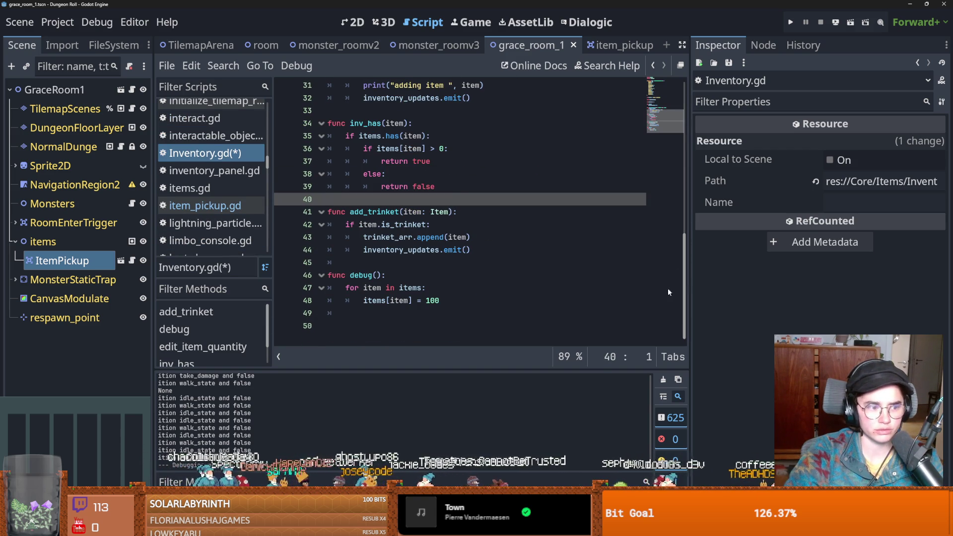
Browse Project Settings tabs through to Globals > Autoload, close it, and show the FileSystem dock
{"action": "left_click", "coordinate": [58, 22]}
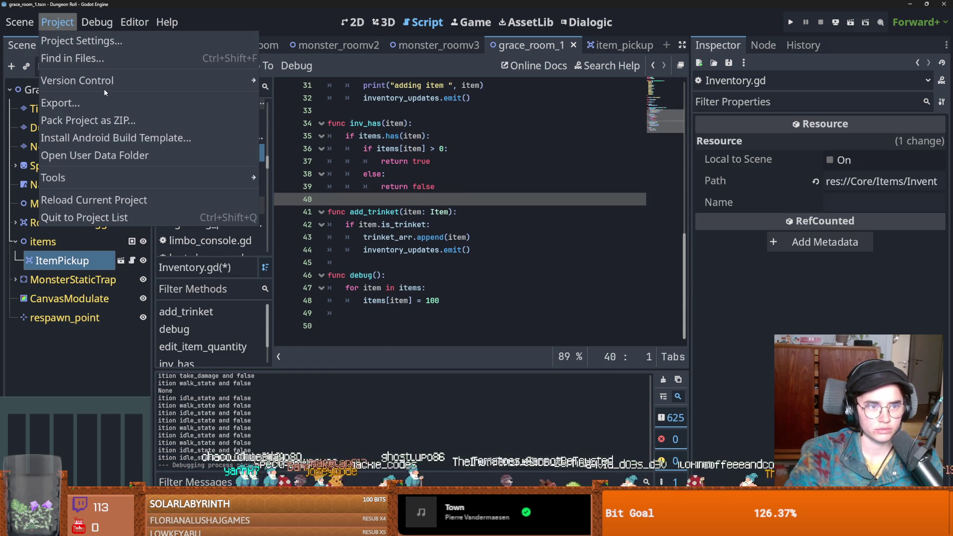
{"action": "mouse_move", "coordinate": [107, 86]}
{"action": "mouse_move", "coordinate": [94, 29]}
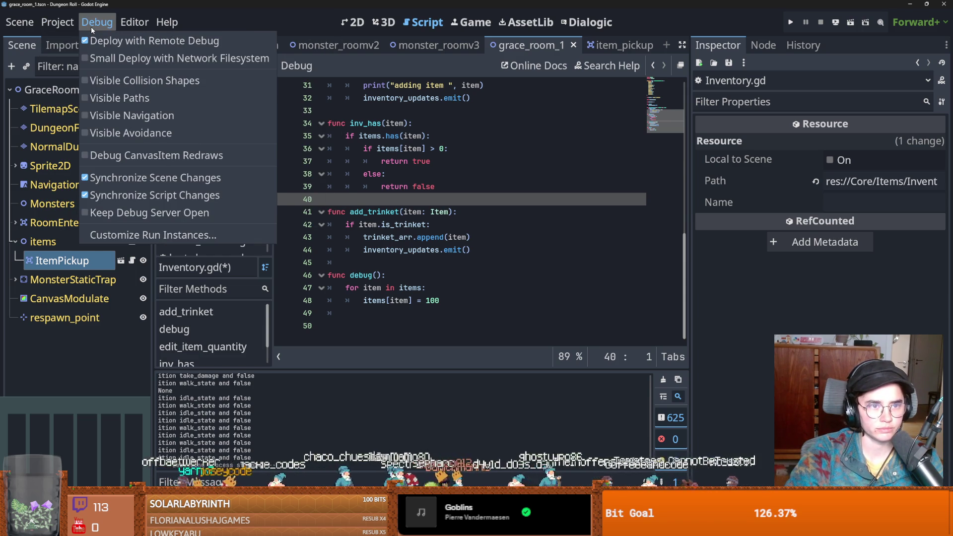
{"action": "mouse_move", "coordinate": [57, 24]}
{"action": "left_click", "coordinate": [79, 41]}
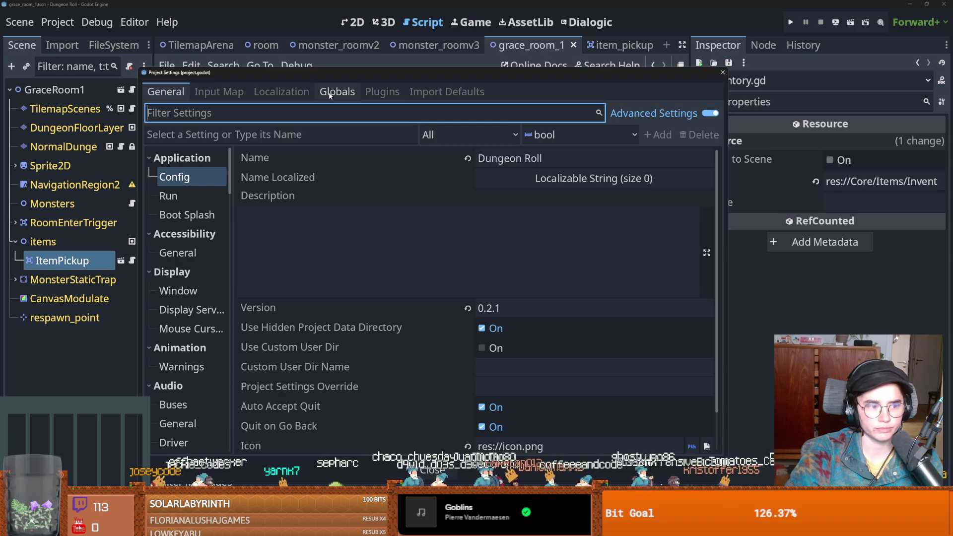
{"action": "left_click", "coordinate": [381, 93]}
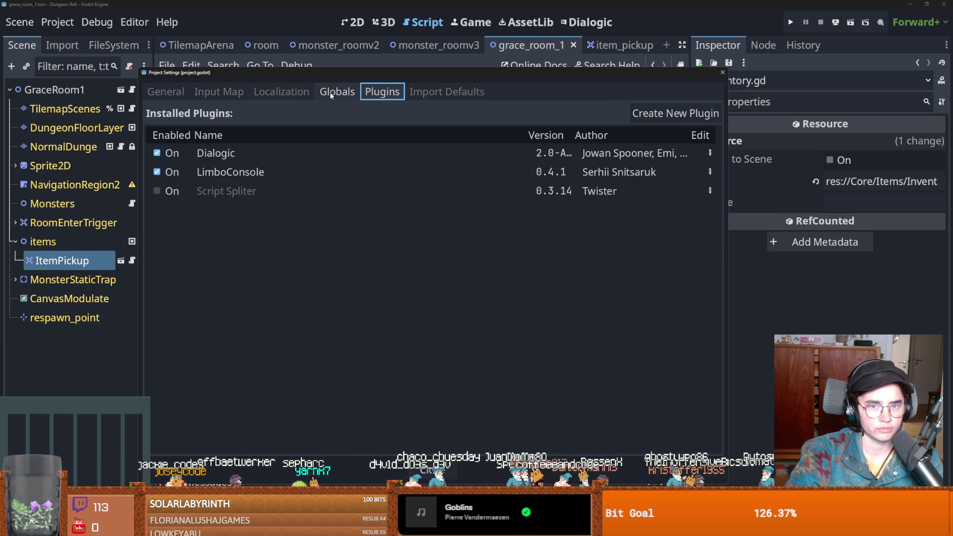
{"action": "left_click", "coordinate": [280, 93]}
{"action": "left_click", "coordinate": [247, 94]}
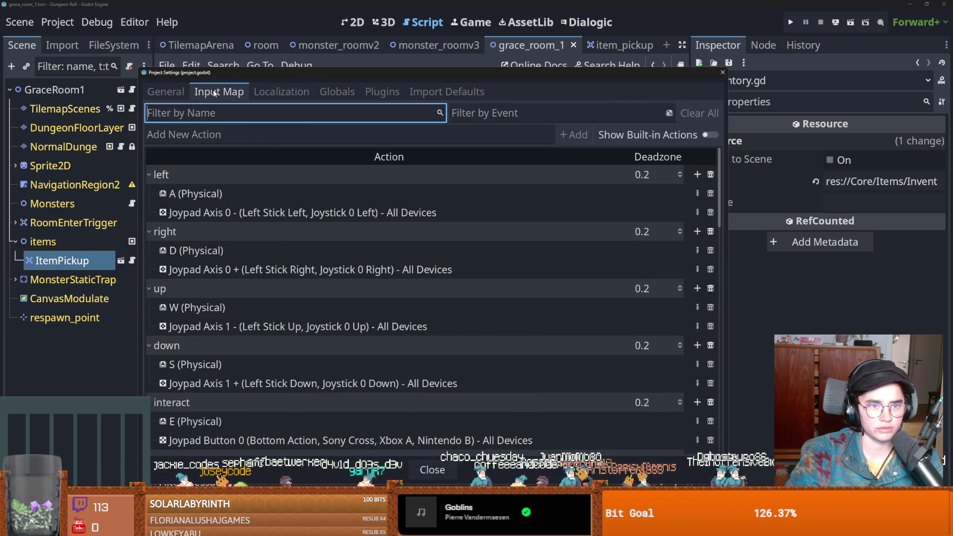
{"action": "left_click", "coordinate": [166, 91]}
{"action": "left_click", "coordinate": [337, 92]}
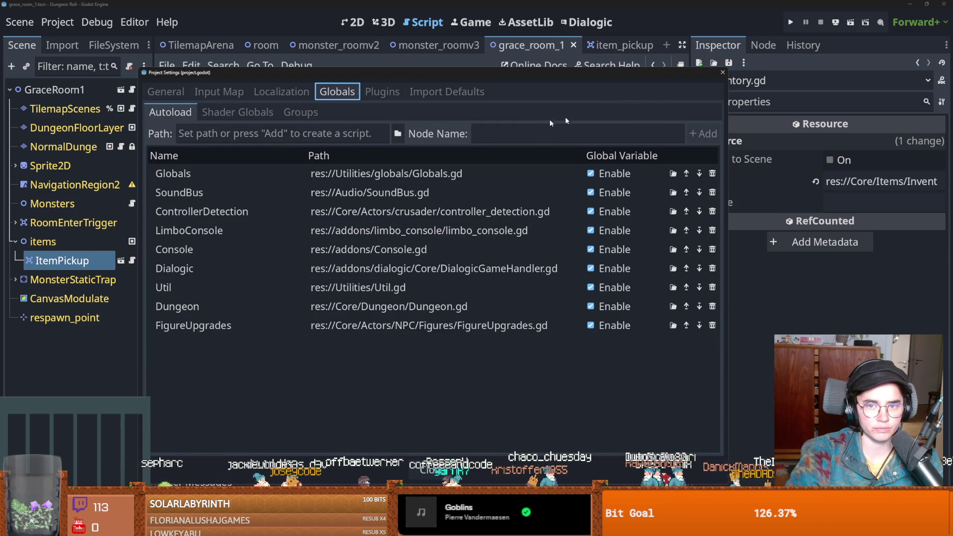
{"action": "key", "text": "Escape"}
{"action": "left_click", "coordinate": [114, 45]}
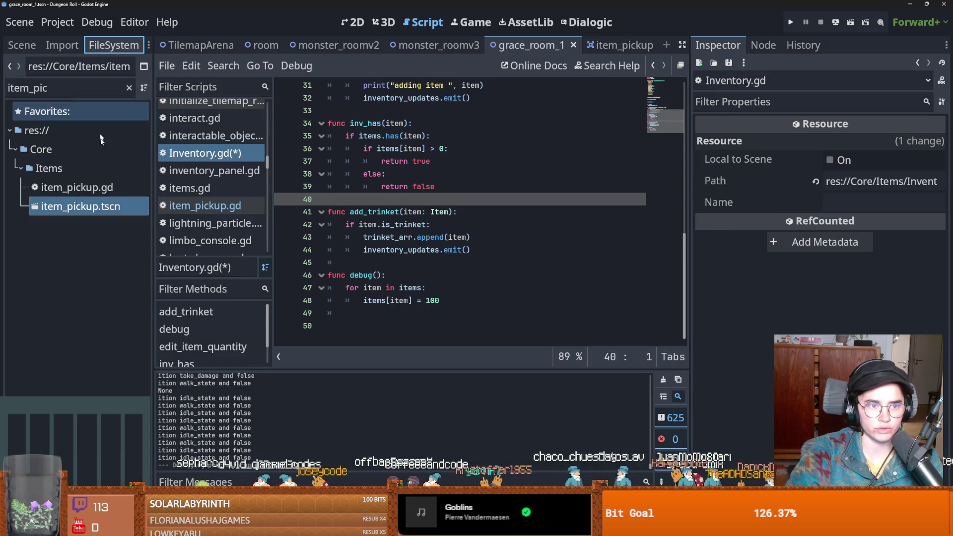
Clear the file filter and navigate to the Core/Items/Trinket folder
{"action": "left_click", "coordinate": [130, 88]}
{"action": "scroll", "coordinate": [148, 283], "scroll_direction": "up", "scroll_amount": 5}
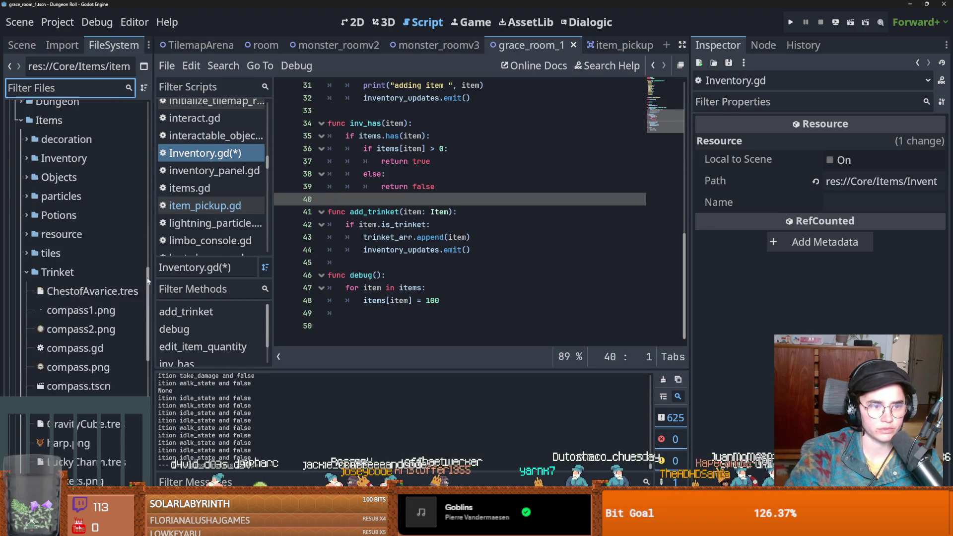
{"action": "scroll", "coordinate": [148, 283], "scroll_direction": "up", "scroll_amount": 4}
{"action": "left_click", "coordinate": [30, 277]}
{"action": "left_click", "coordinate": [19, 281]}
{"action": "left_click", "coordinate": [19, 280]}
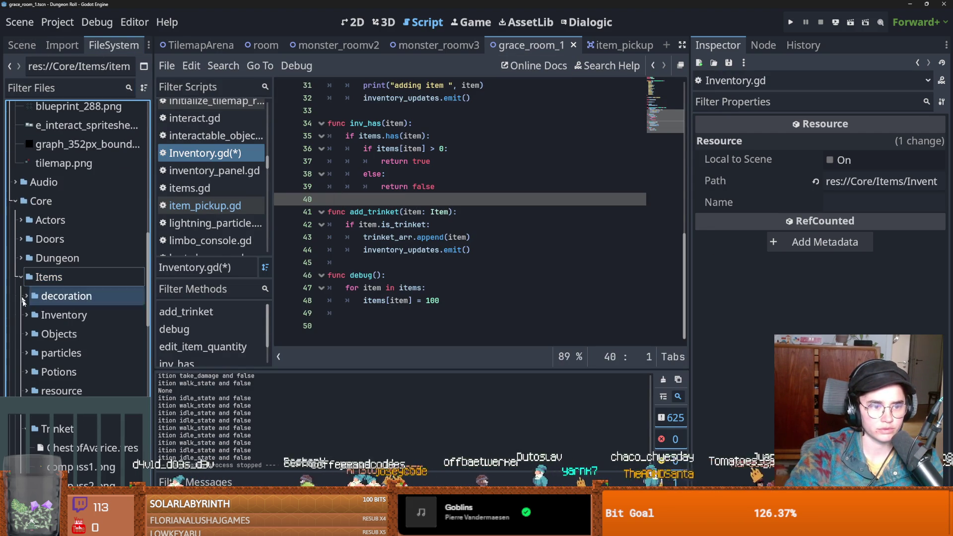
{"action": "left_click", "coordinate": [49, 429]}
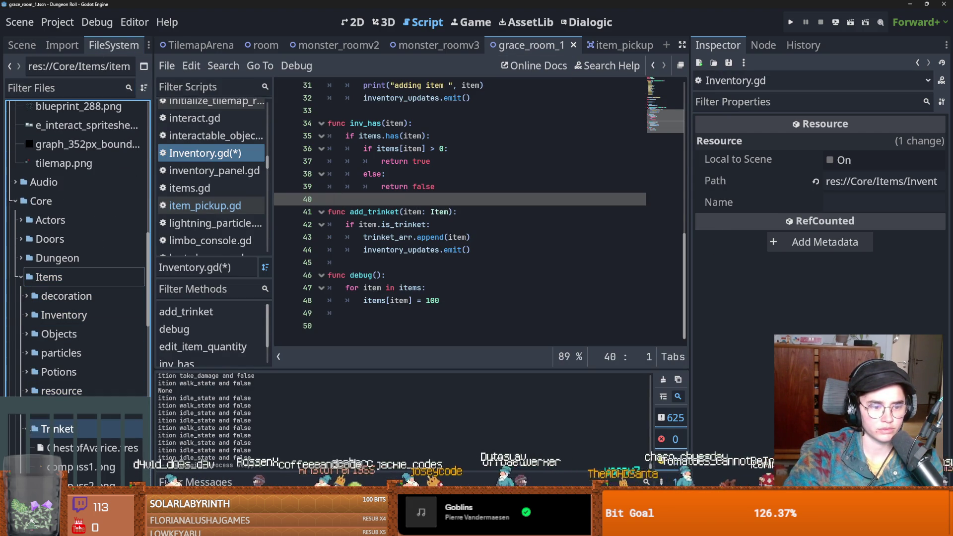
{"action": "scroll", "coordinate": [74, 387], "scroll_direction": "down", "scroll_amount": 4}
Create a new script named Trinkets.gd in the Trinket folder
{"action": "right_click", "coordinate": [63, 280]}
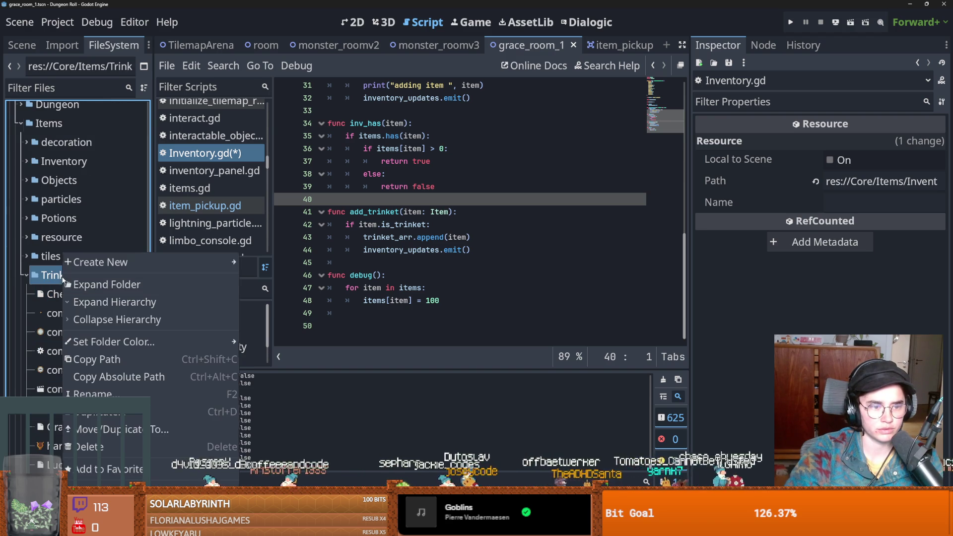
{"action": "mouse_move", "coordinate": [94, 260]}
{"action": "left_click", "coordinate": [271, 299]}
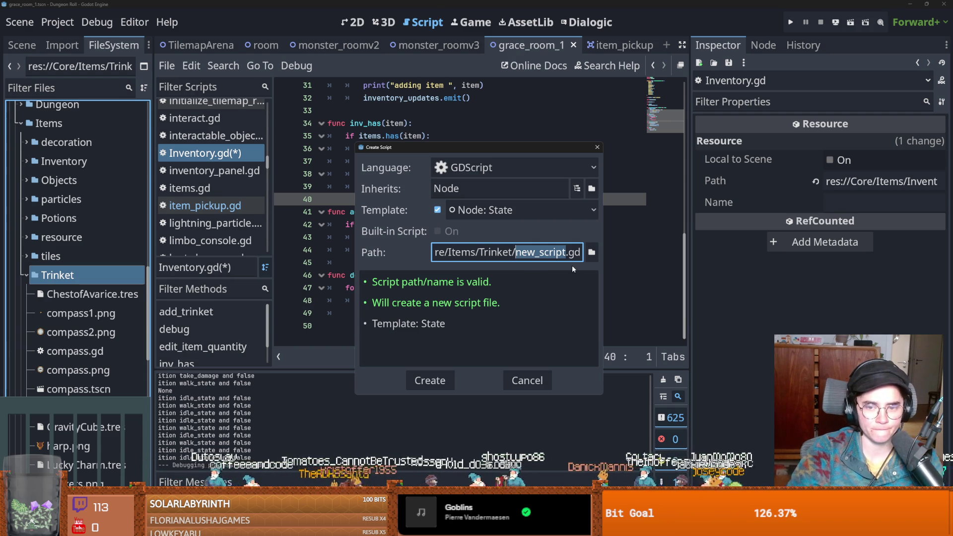
{"action": "type", "text": "Tr"}
{"action": "type", "text": "kets"}
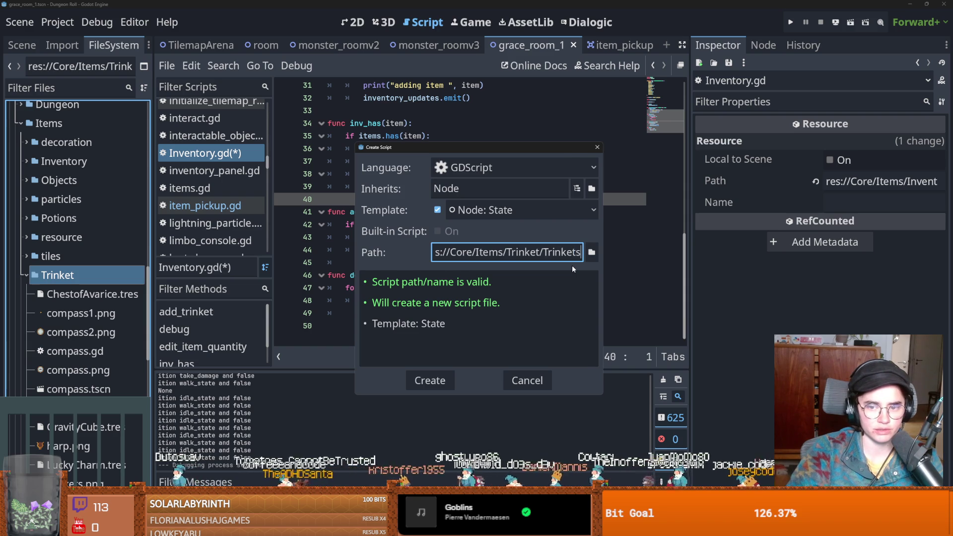
{"action": "key", "text": "Return"}
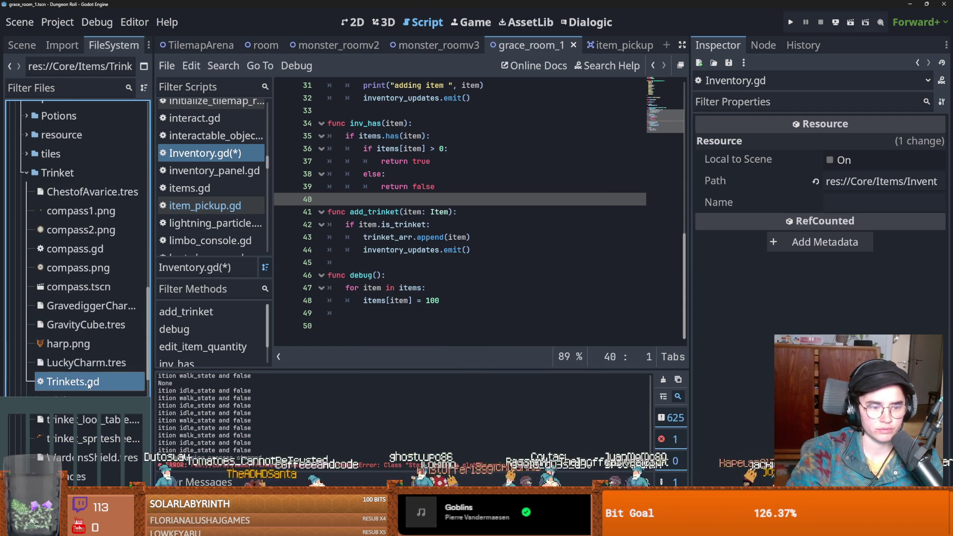
Delete Trinkets.gd's template code below 'extends Node' and save
{"action": "left_click", "coordinate": [400, 276]}
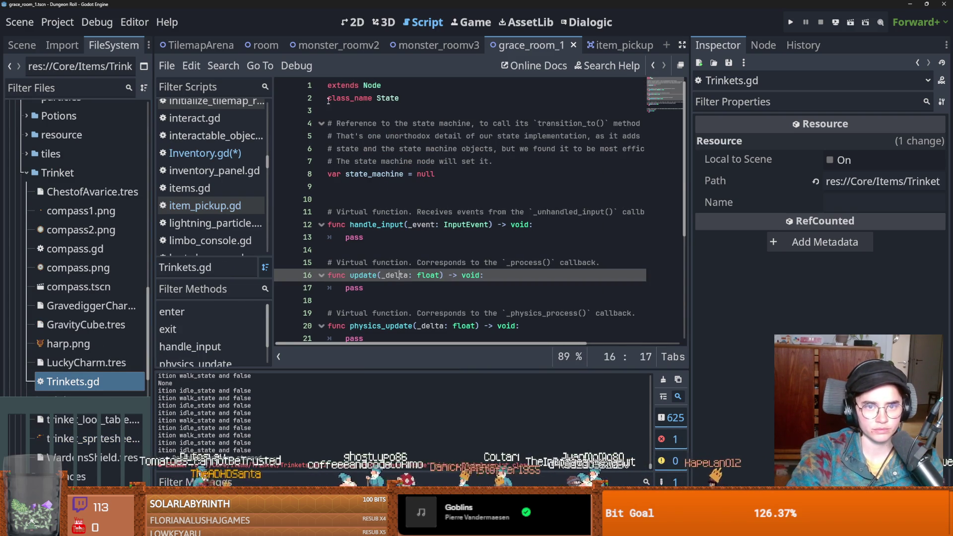
{"action": "left_click", "coordinate": [323, 98]}
{"action": "key", "text": "ctrl+shift+End"}
{"action": "key", "text": "Delete"}
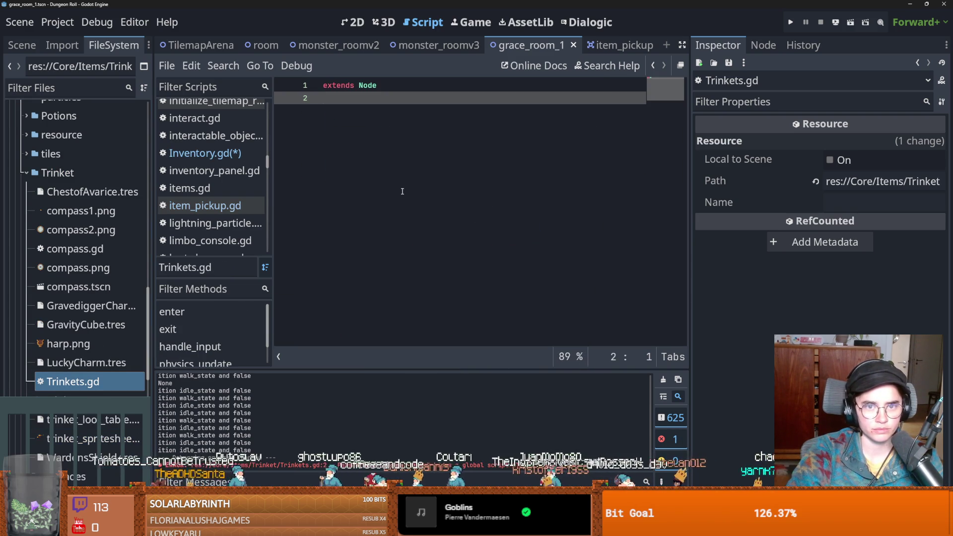
{"action": "key", "text": "ctrl+s"}
{"action": "left_click", "coordinate": [57, 22]}
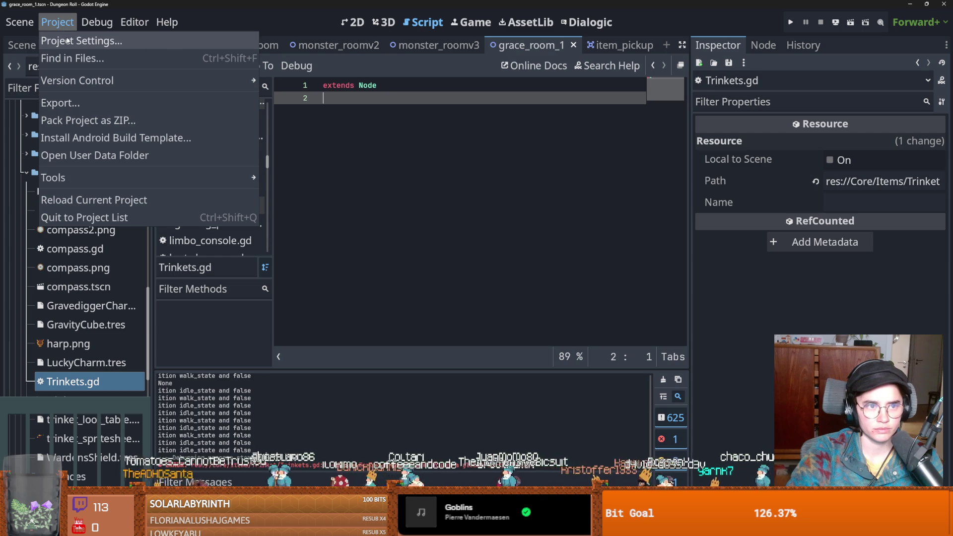
Add res://Core/Items/Trinket/Trinkets.gd as the Trinkets autoload and close Project Settings
{"action": "left_click", "coordinate": [68, 40]}
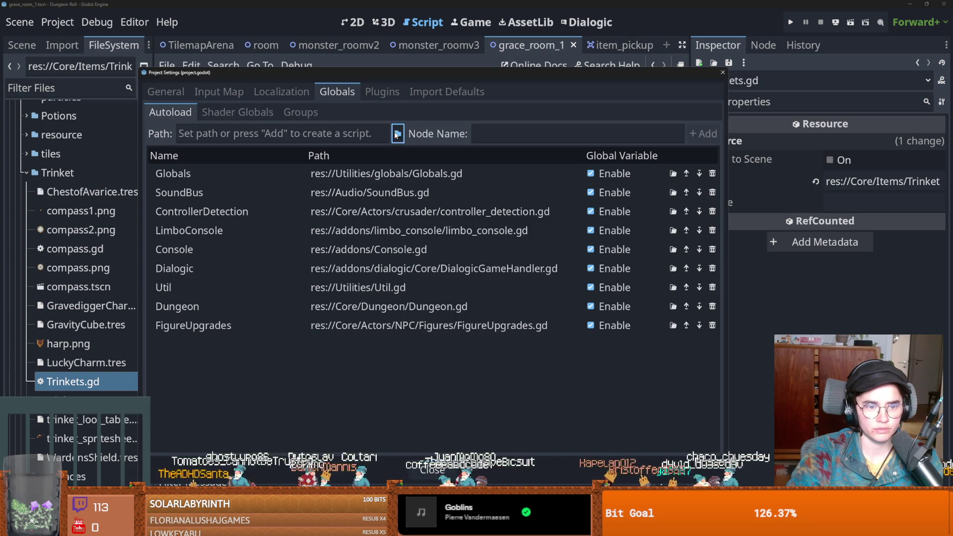
{"action": "left_click", "coordinate": [398, 133]}
{"action": "double_click", "coordinate": [543, 184]}
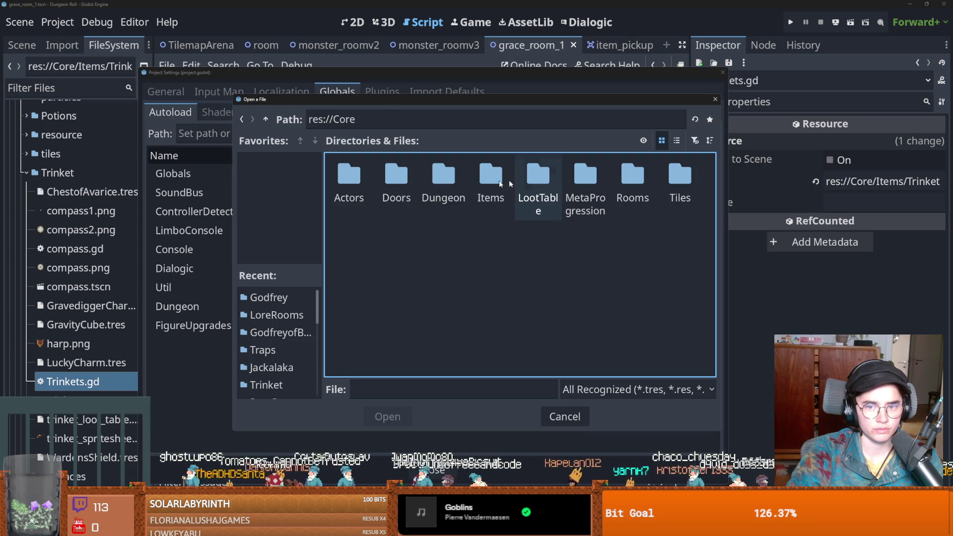
{"action": "double_click", "coordinate": [493, 174]}
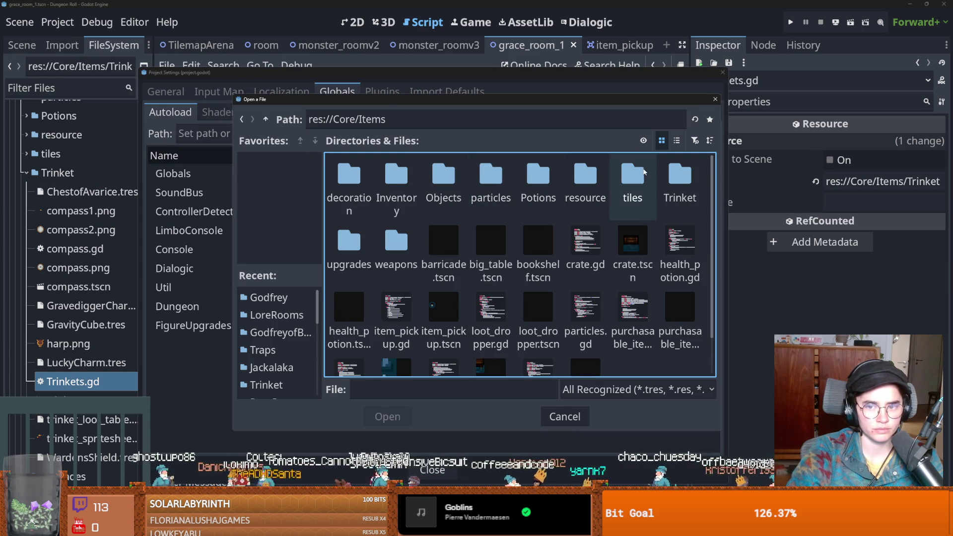
{"action": "double_click", "coordinate": [680, 175]}
{"action": "double_click", "coordinate": [626, 184]}
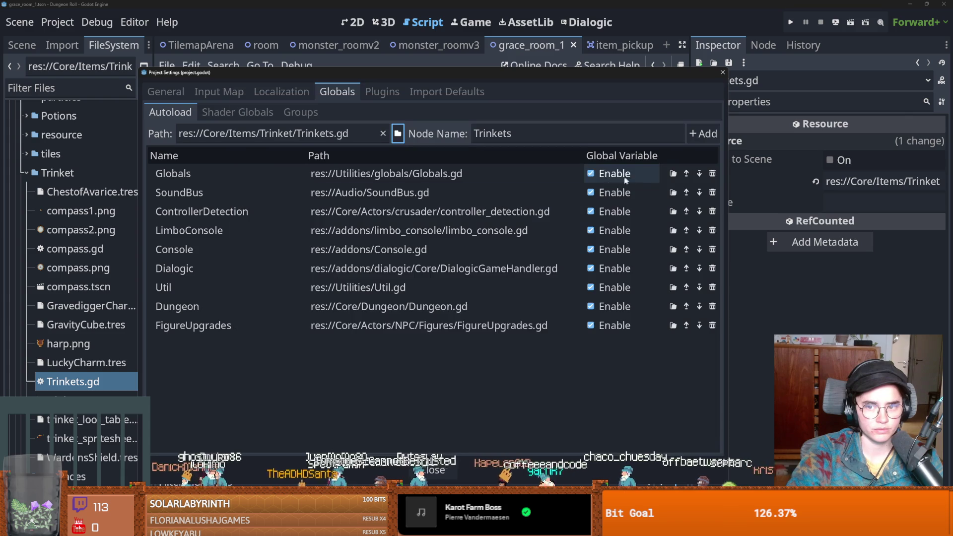
{"action": "left_click", "coordinate": [703, 134]}
{"action": "left_click", "coordinate": [723, 72]}
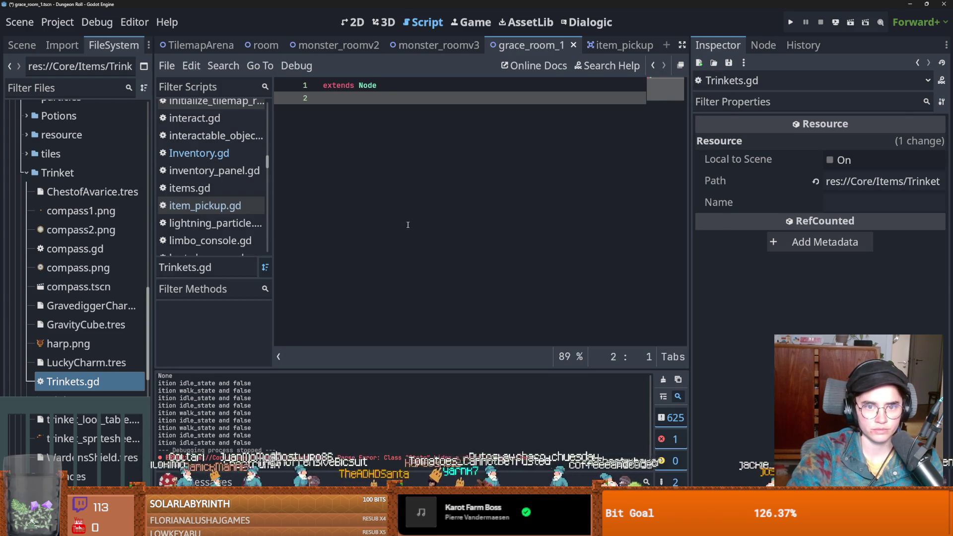
Write 'func activate_trinket(item : Item):' with a 'pass' body and save
{"action": "left_click", "coordinate": [392, 199]}
{"action": "type", "text": "func "}
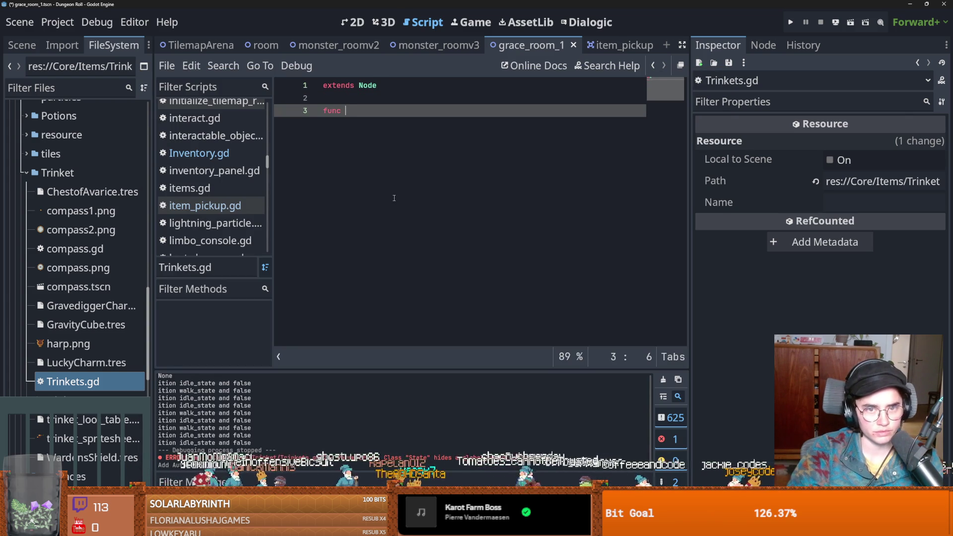
{"action": "type", "text": "activate_tri"}
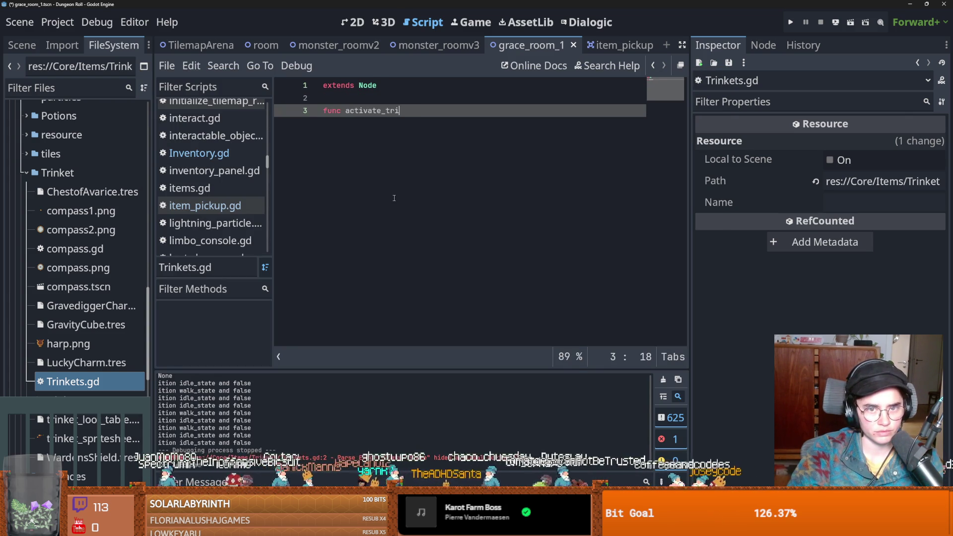
{"action": "type", "text": "nket(item : It"}
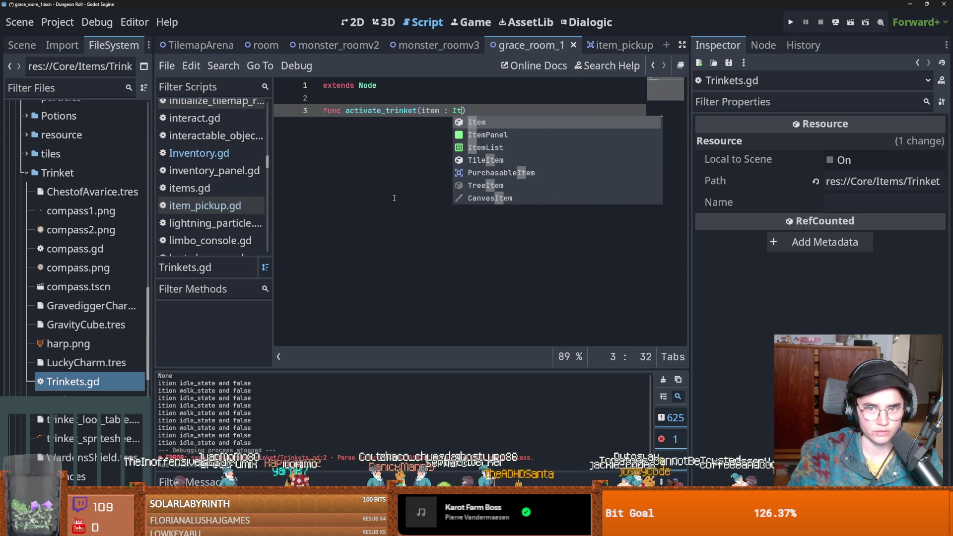
{"action": "key", "text": "Return"}
{"action": "type", "text": ":"}
{"action": "key", "text": "Return"}
{"action": "type", "text": "pass"}
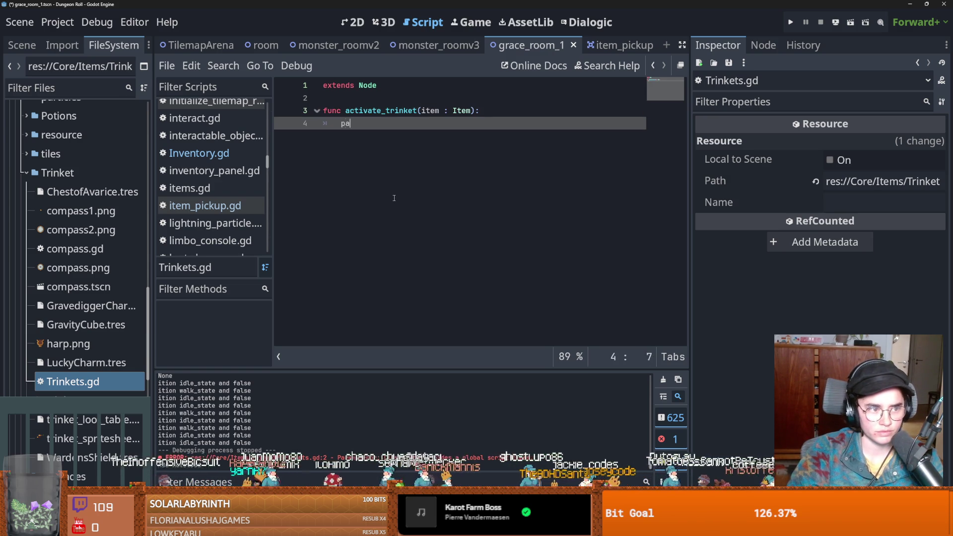
{"action": "key", "text": "ctrl+s"}
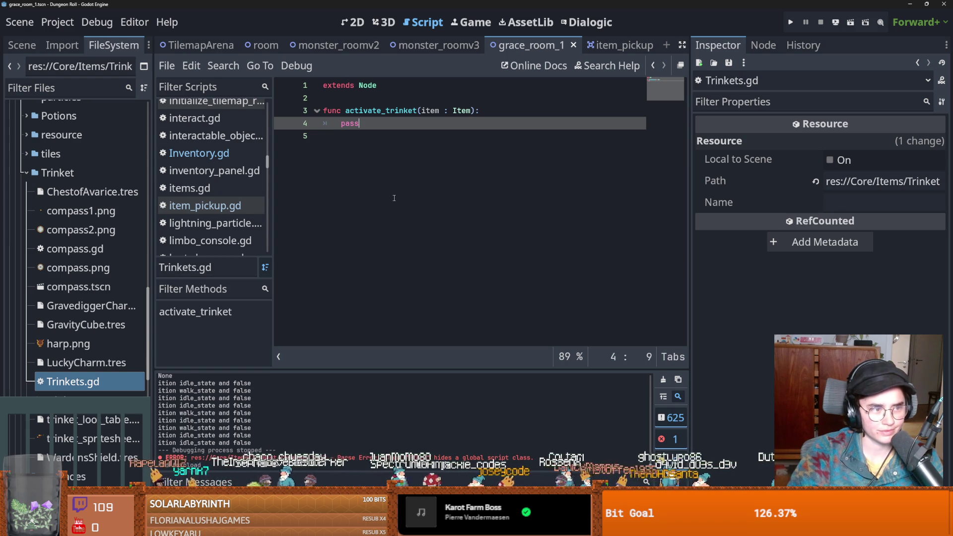
{"action": "key", "text": "ctrl+s"}
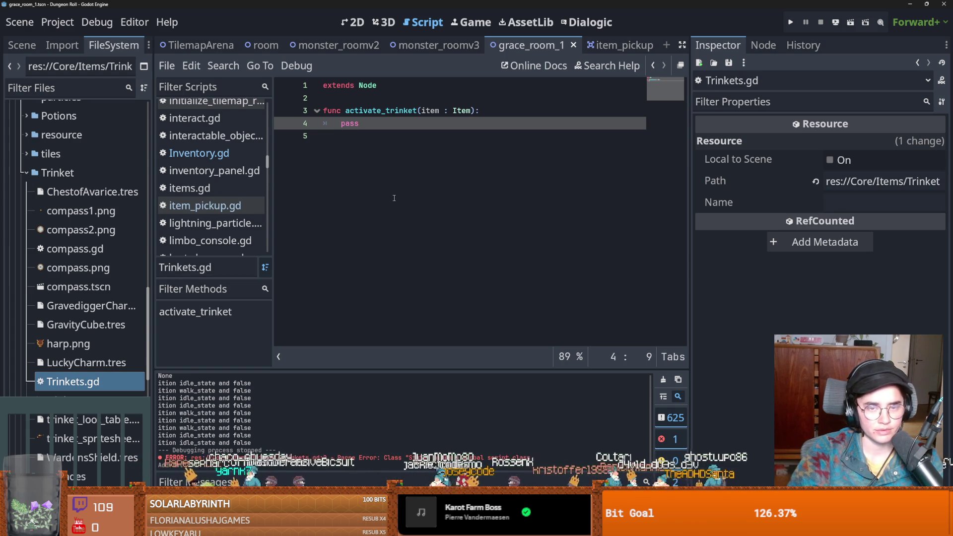
Add blank lines below activate_trinket, removing an unfinished func line, and save
{"action": "left_click", "coordinate": [365, 188]}
{"action": "key", "text": "Return"}
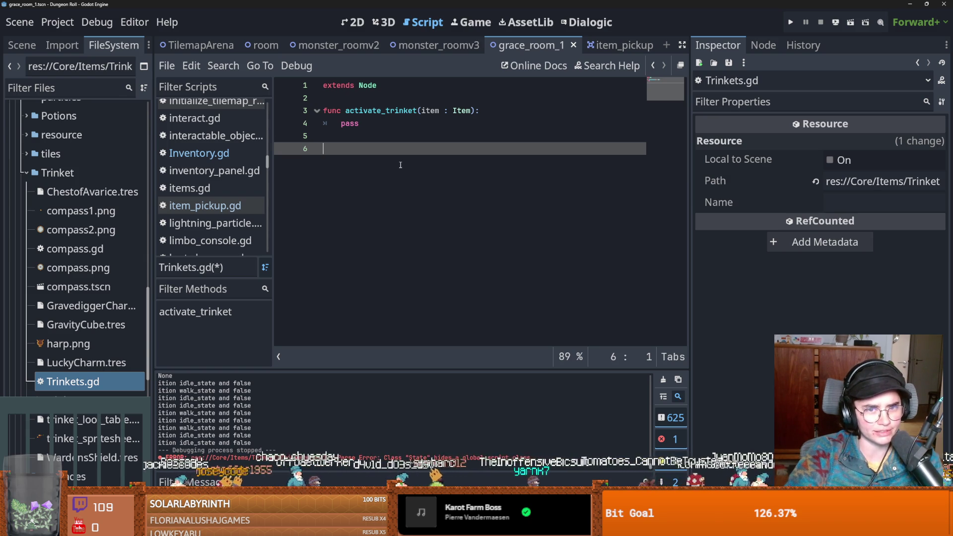
{"action": "key", "text": "ctrl+s"}
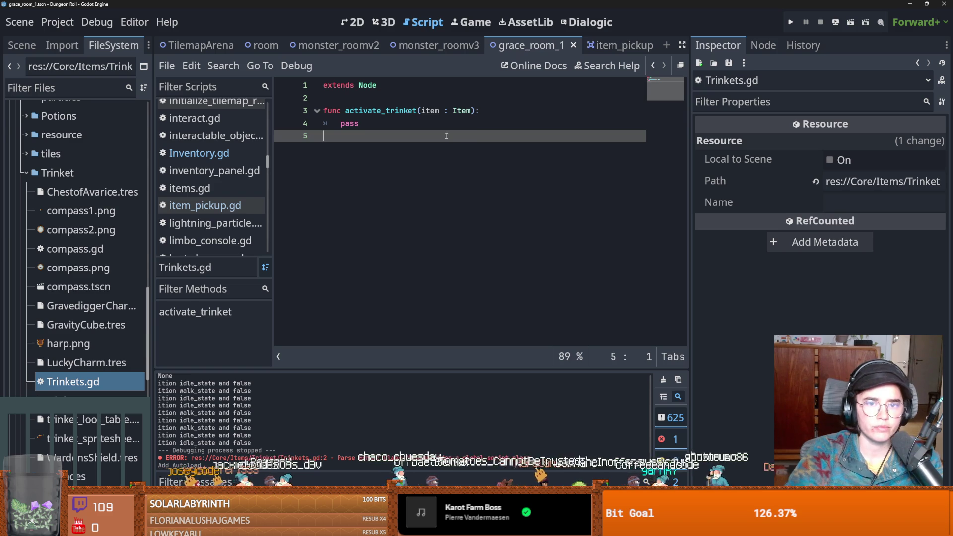
{"action": "key", "text": "Return"}
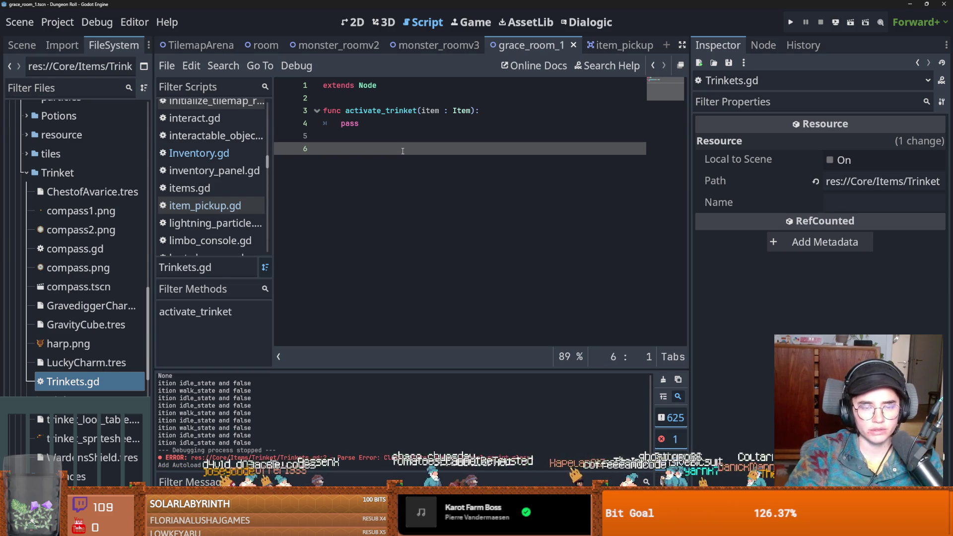
{"action": "type", "text": "func"}
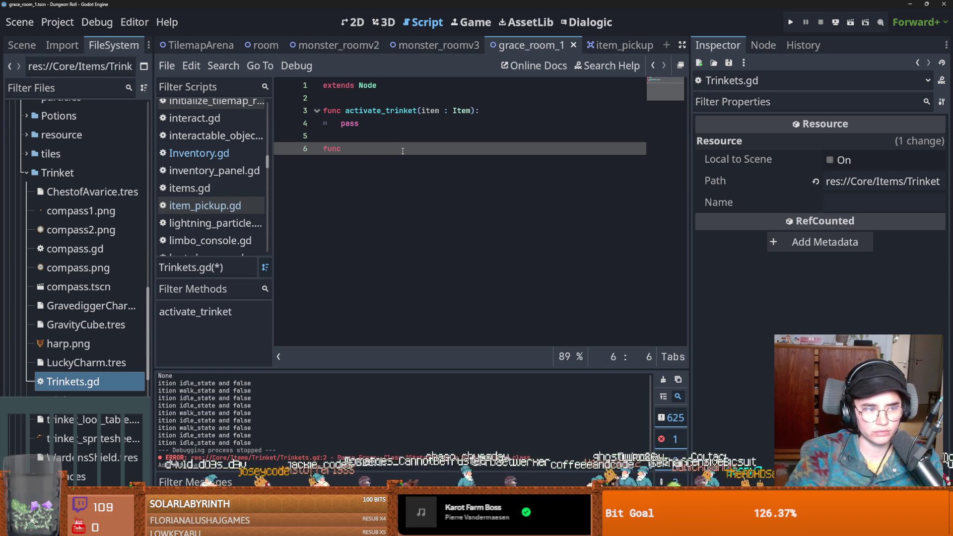
{"action": "key", "text": "BackSpace"}
{"action": "key", "text": "BackSpace"}
Declare 'signal shop_discount' under extends Node and save Trinkets.gd
{"action": "left_click", "coordinate": [337, 98]}
{"action": "key", "text": "Return"}
{"action": "key", "text": "Return"}
{"action": "left_click", "coordinate": [338, 115]}
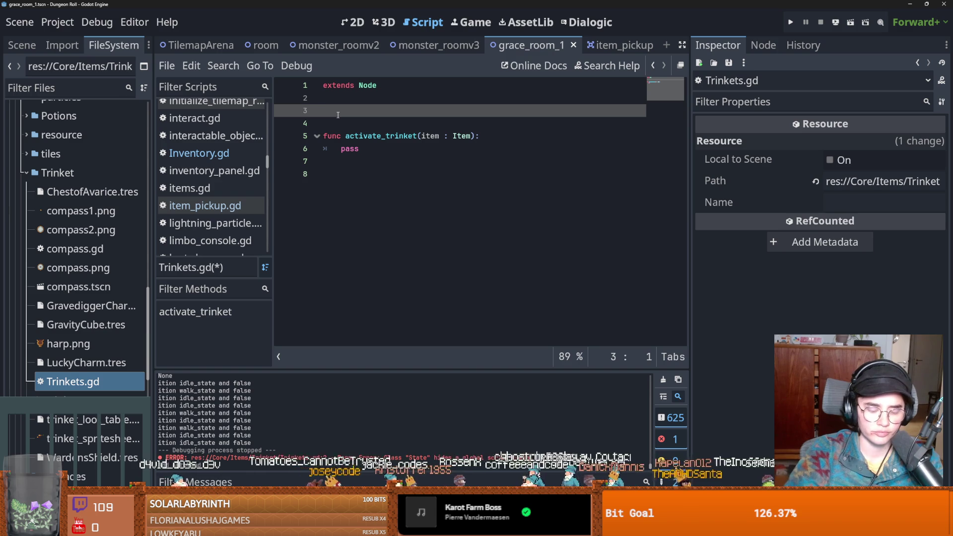
{"action": "type", "text": "signal shop_disco"}
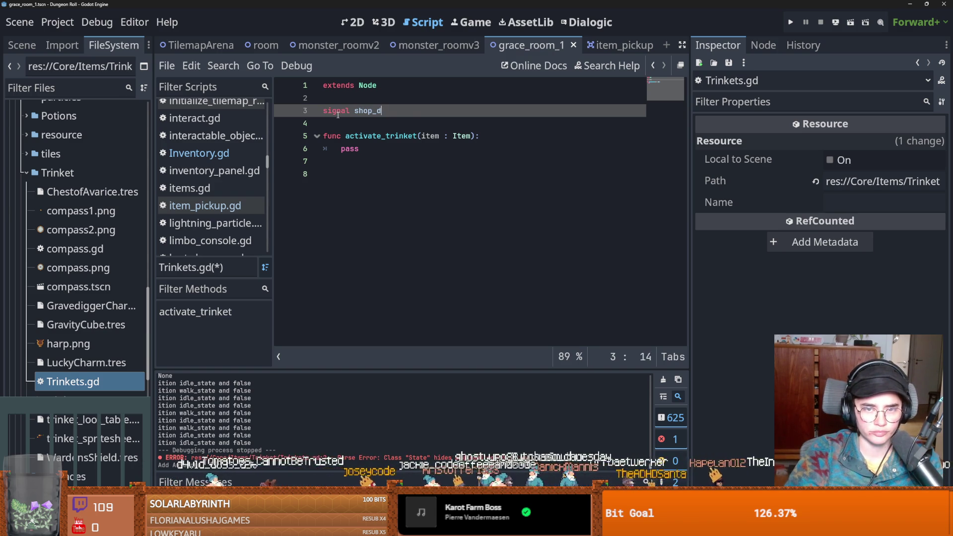
{"action": "type", "text": "unt"}
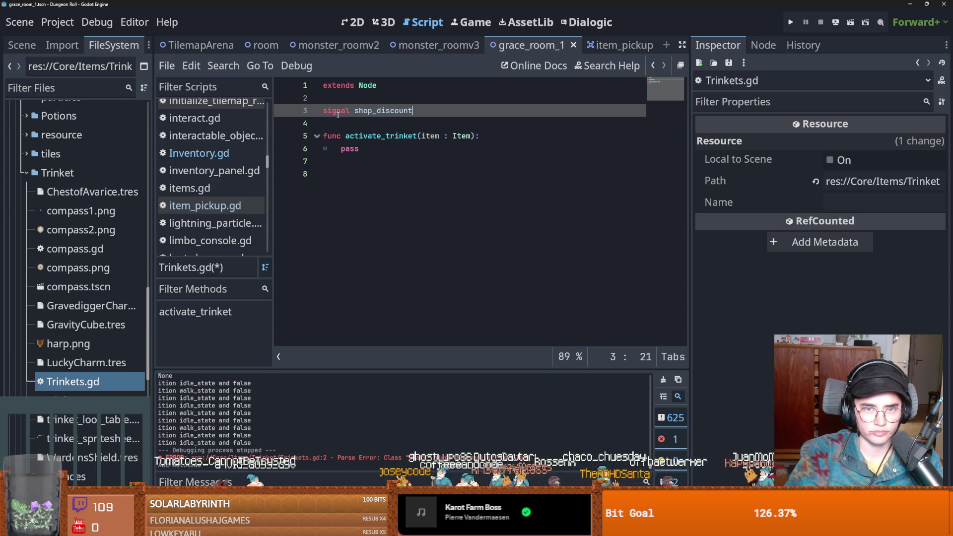
{"action": "key", "text": "ctrl+s"}
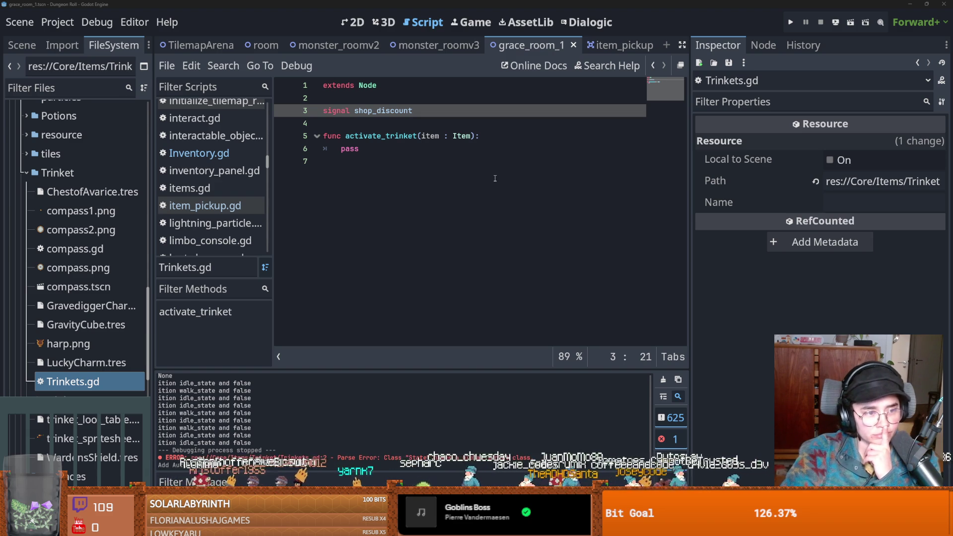
Save Trinkets.gd and select the full activate_trinket function signature
{"action": "left_click", "coordinate": [394, 164]}
{"action": "key", "text": "ctrl+s"}
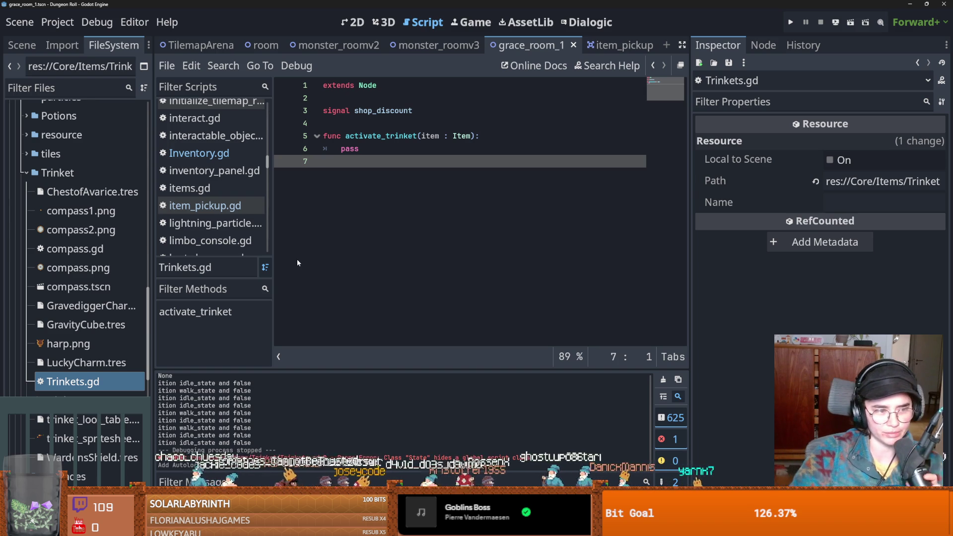
{"action": "key", "text": "ctrl+s"}
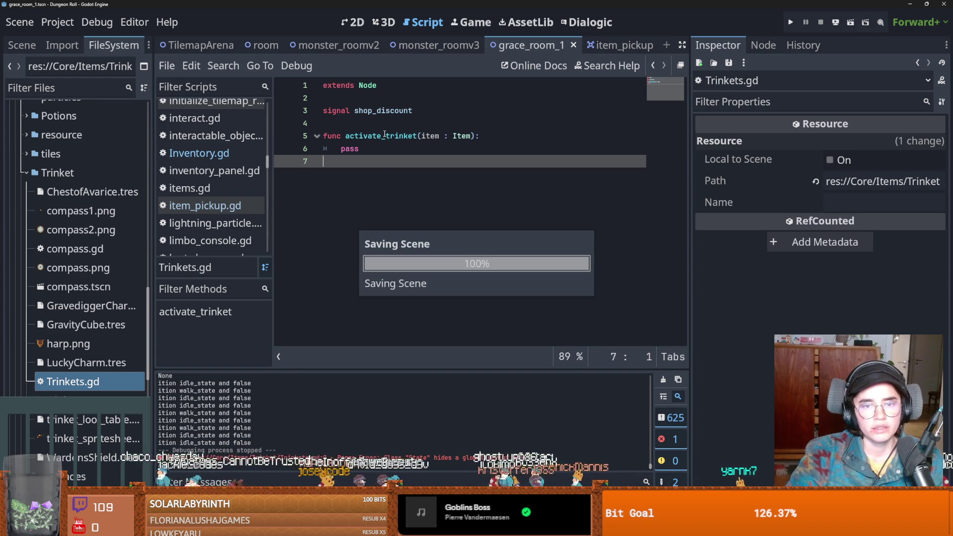
{"action": "double_click", "coordinate": [381, 136]}
{"action": "left_click_drag", "start_coordinate": [478, 136], "coordinate": [346, 137]}
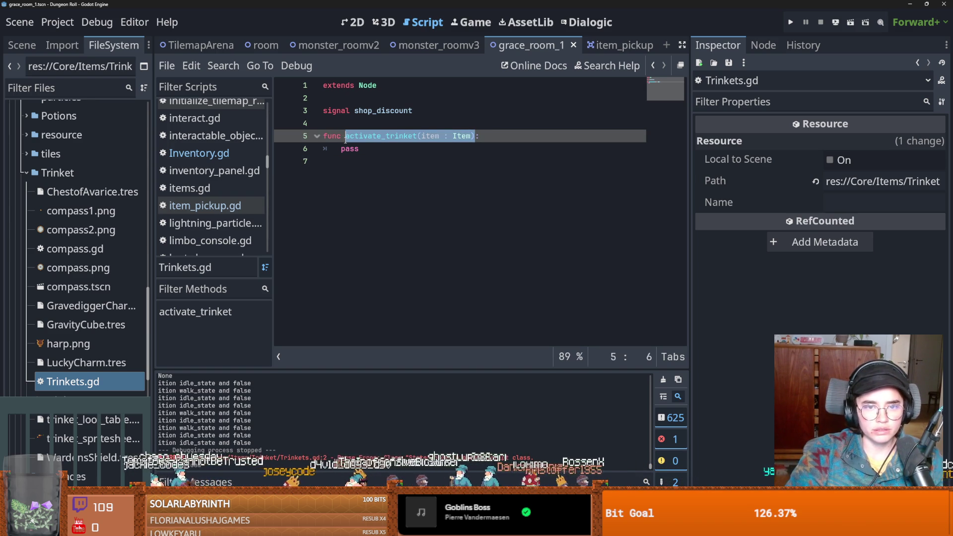
Widen the FileSystem dock, collapse the Trinket folder, save, and review the changed files in GitHub Desktop
{"action": "left_click_drag", "start_coordinate": [152, 112], "coordinate": [254, 114]}
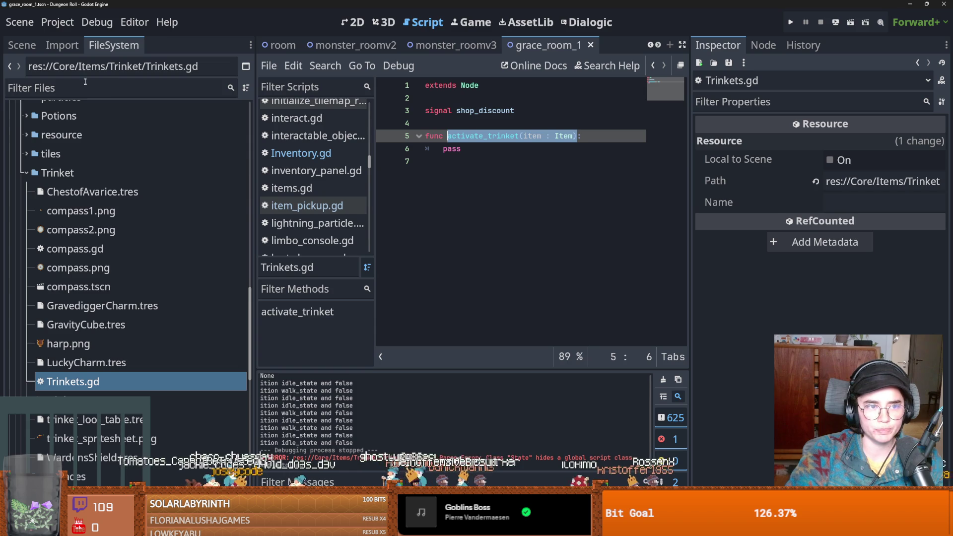
{"action": "left_click", "coordinate": [26, 173]}
{"action": "key", "text": "ctrl+s"}
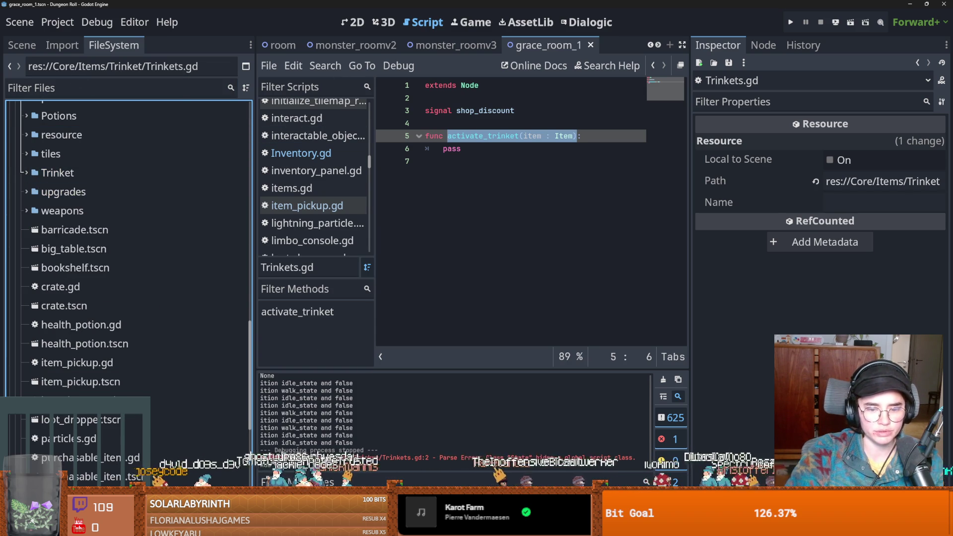
{"action": "key", "text": "alt+Tab"}
{"action": "key", "text": "Down"}
{"action": "key", "text": "Down"}
{"action": "key", "text": "Down"}
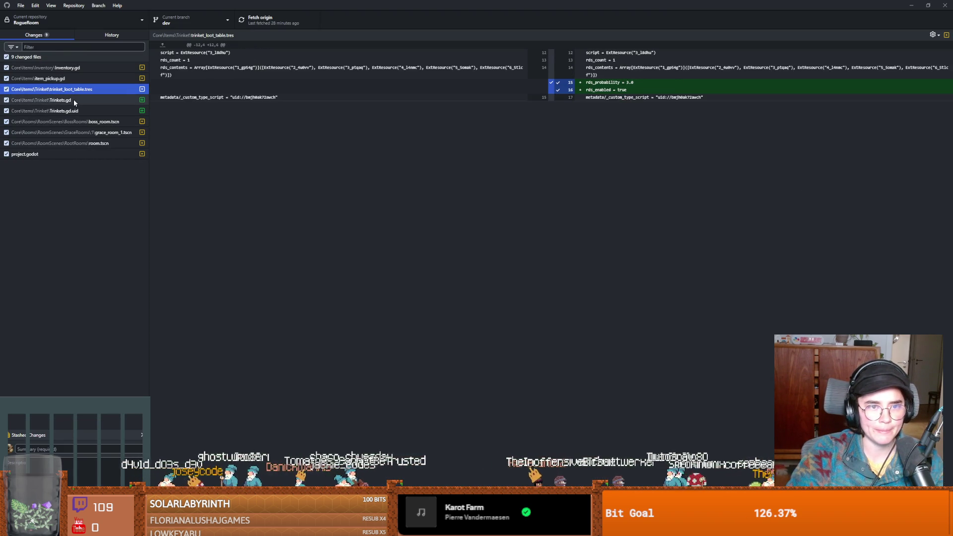
Write the commit summary 'random trinket grace room'
{"action": "left_click", "coordinate": [48, 448]}
{"action": "type", "text": "pd"}
{"action": "key", "text": "BackSpace"}
{"action": "key", "text": "BackSpace"}
{"action": "type", "text": "random"}
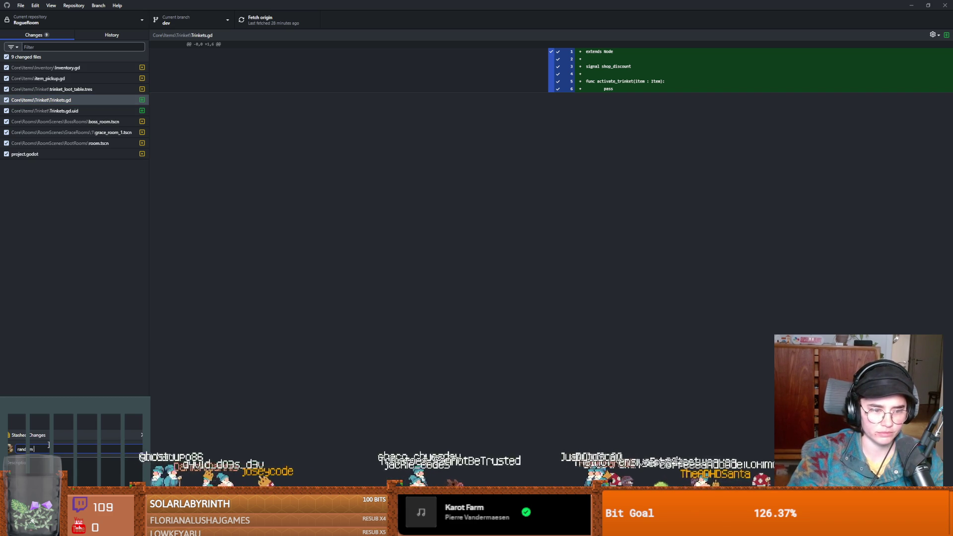
{"action": "type", "text": " trinket piece"}
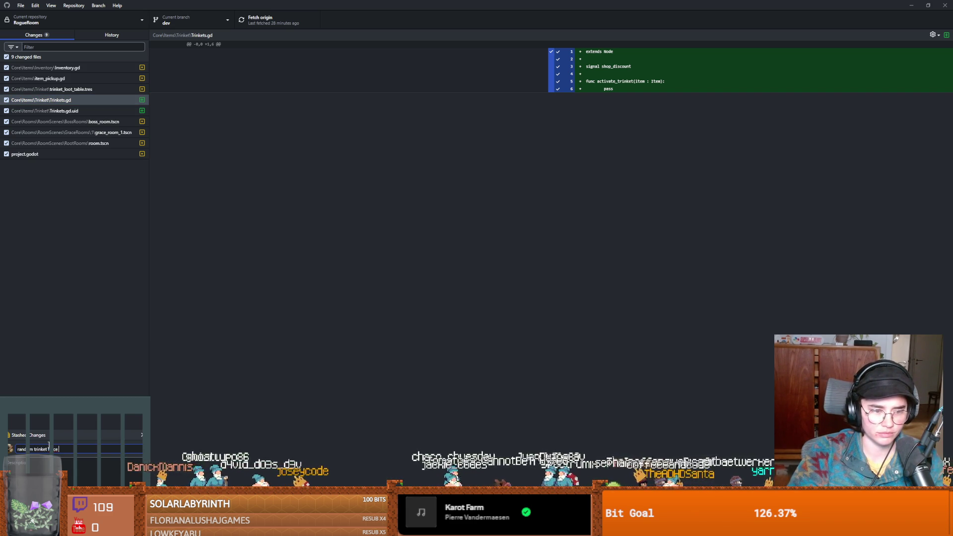
{"action": "key", "text": "BackSpace"}
{"action": "key", "text": "BackSpace"}
{"action": "key", "text": "BackSpace"}
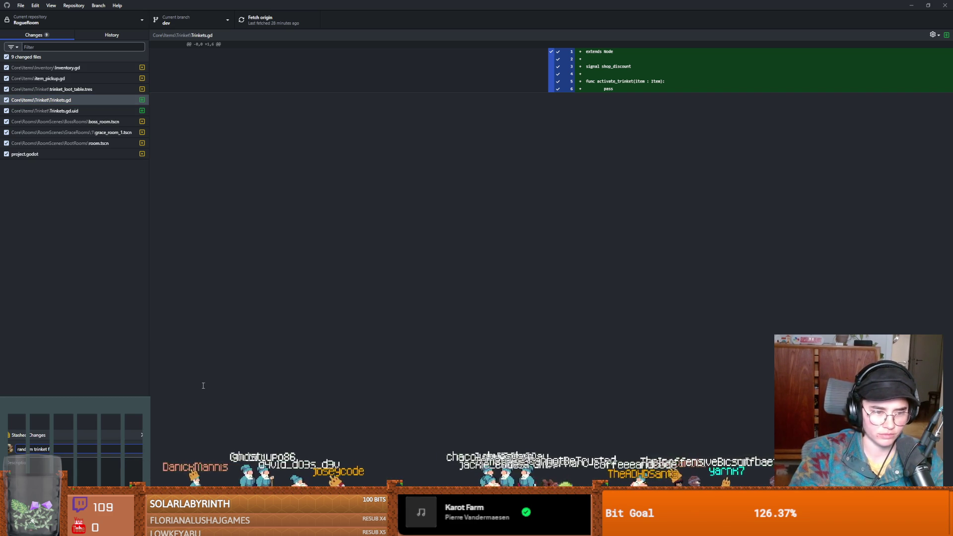
{"action": "type", "text": "grace room"}
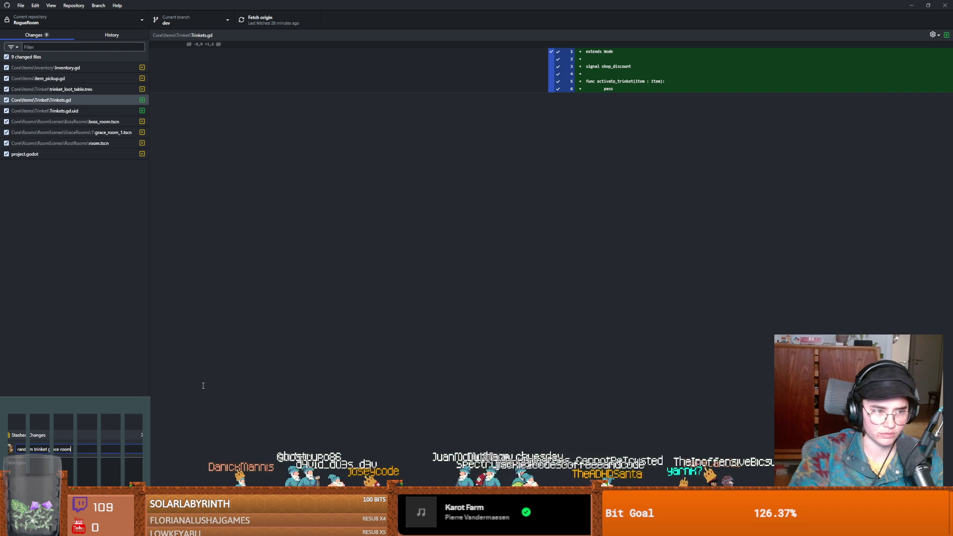
Commit the nine changes to dev, push to origin, and go back to Godot
{"action": "left_click", "coordinate": [99, 474]}
{"action": "left_click", "coordinate": [264, 21]}
{"action": "key", "text": "alt+Tab"}
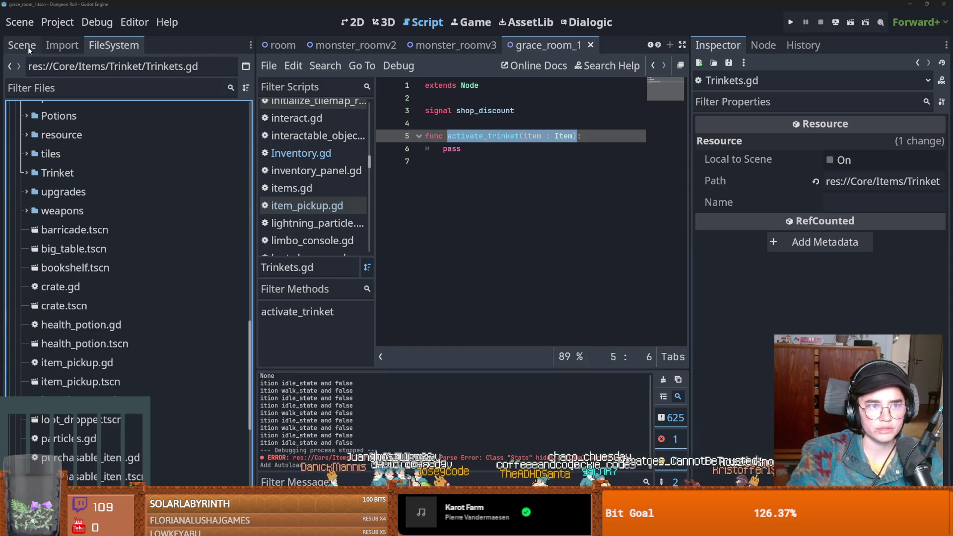
Filter the FileSystem dock by 'silk' and open silk_road_room.tscn
{"action": "left_click", "coordinate": [28, 45]}
{"action": "left_click", "coordinate": [85, 67]}
{"action": "left_click", "coordinate": [102, 45]}
{"action": "left_click", "coordinate": [76, 87]}
{"action": "type", "text": "cilk"}
{"action": "key", "text": "BackSpace"}
{"action": "key", "text": "BackSpace"}
{"action": "key", "text": "BackSpace"}
{"action": "type", "text": "silk"}
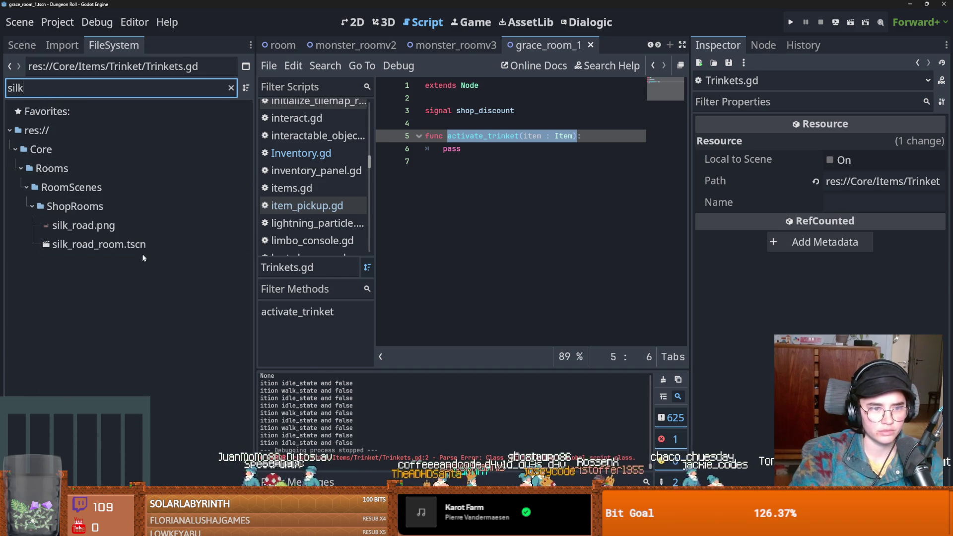
{"action": "double_click", "coordinate": [124, 245]}
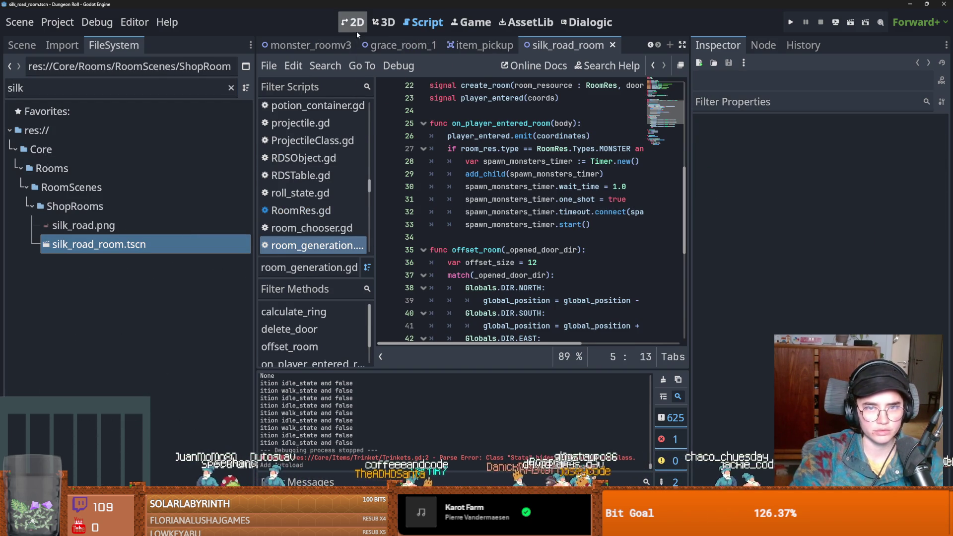
Show the room in the 2D view, save it, and clear the 'silk' file filter
{"action": "left_click", "coordinate": [356, 25]}
{"action": "key", "text": "ctrl+s"}
{"action": "scroll", "coordinate": [396, 167], "scroll_direction": "up", "scroll_amount": 10}
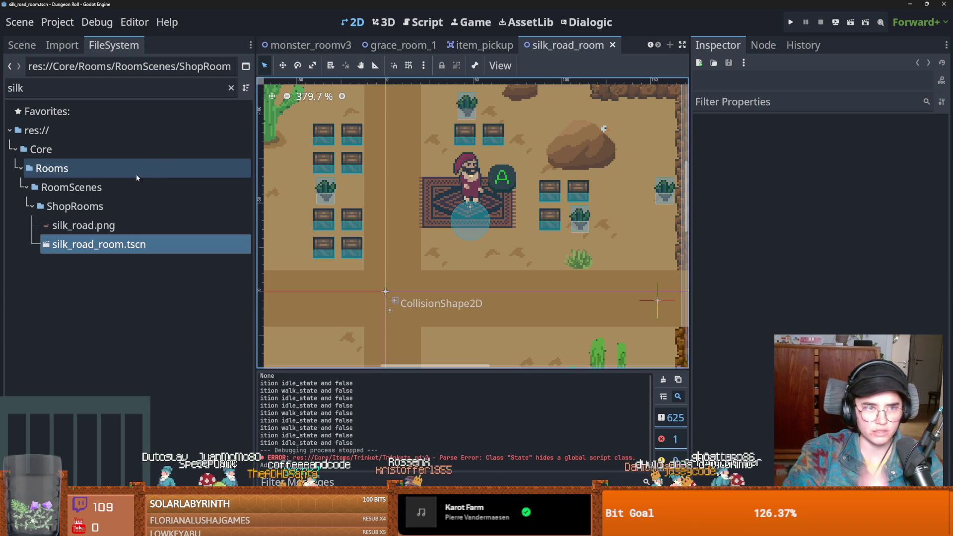
{"action": "left_click", "coordinate": [74, 88]}
{"action": "key", "text": "ctrl+a"}
{"action": "key", "text": "BackSpace"}
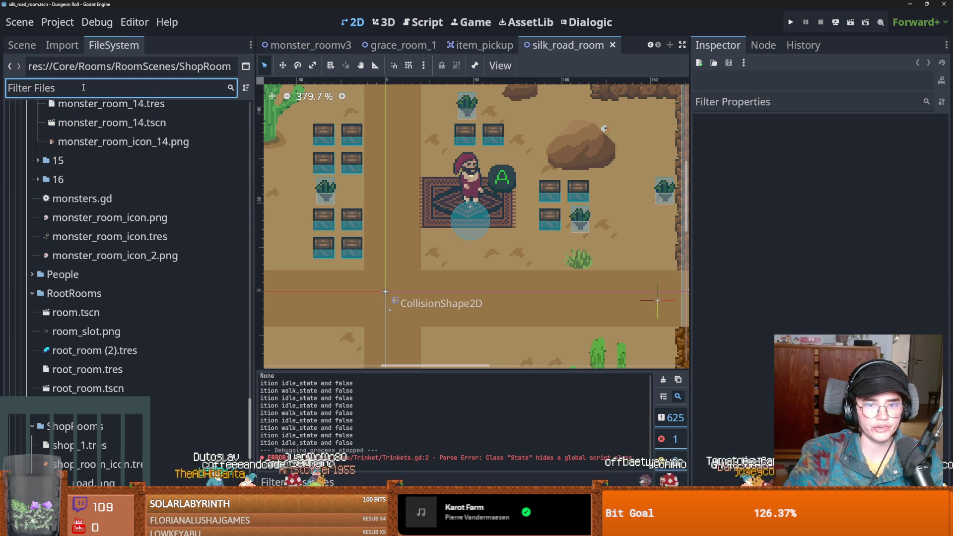
Filter files by 'item', open purchasable_item.tscn, and bring up its purchasable_item.gd script
{"action": "type", "text": "item"}
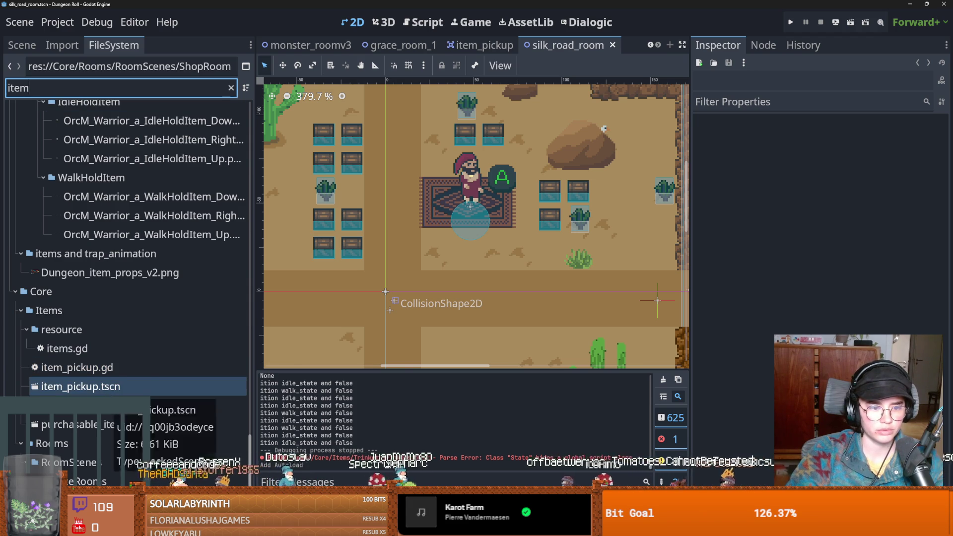
{"action": "double_click", "coordinate": [89, 424]}
{"action": "scroll", "coordinate": [314, 134], "scroll_direction": "up", "scroll_amount": 15}
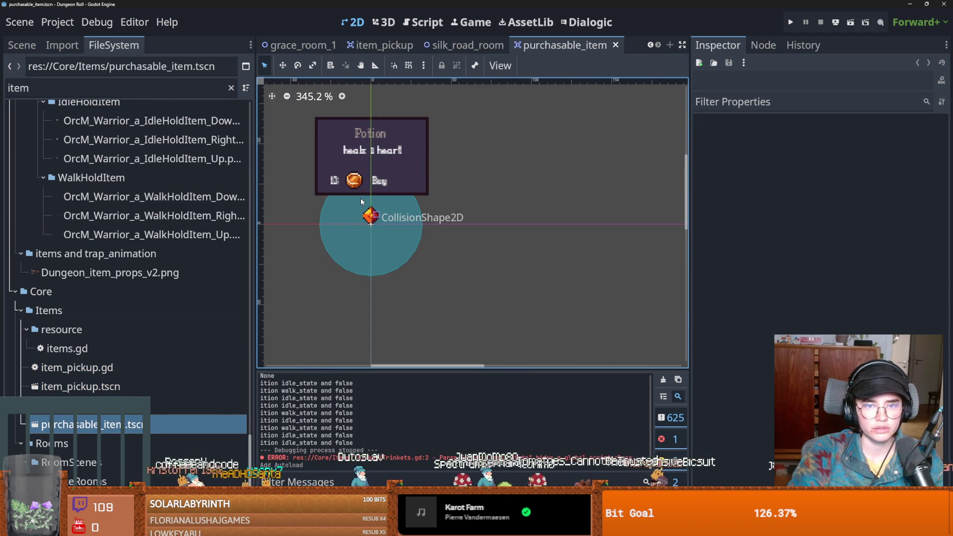
{"action": "left_click", "coordinate": [22, 45]}
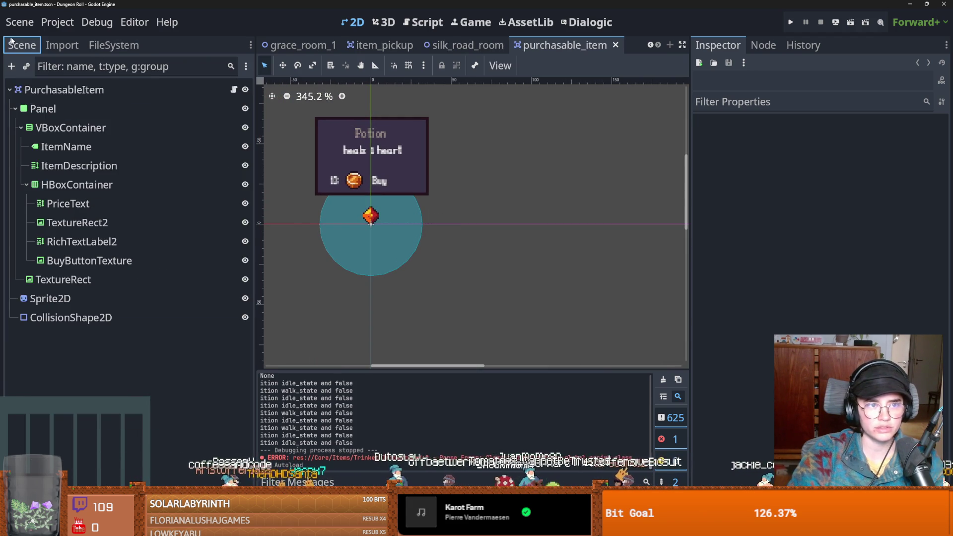
{"action": "left_click", "coordinate": [423, 21]}
{"action": "scroll", "coordinate": [500, 182], "scroll_direction": "down", "scroll_amount": 3}
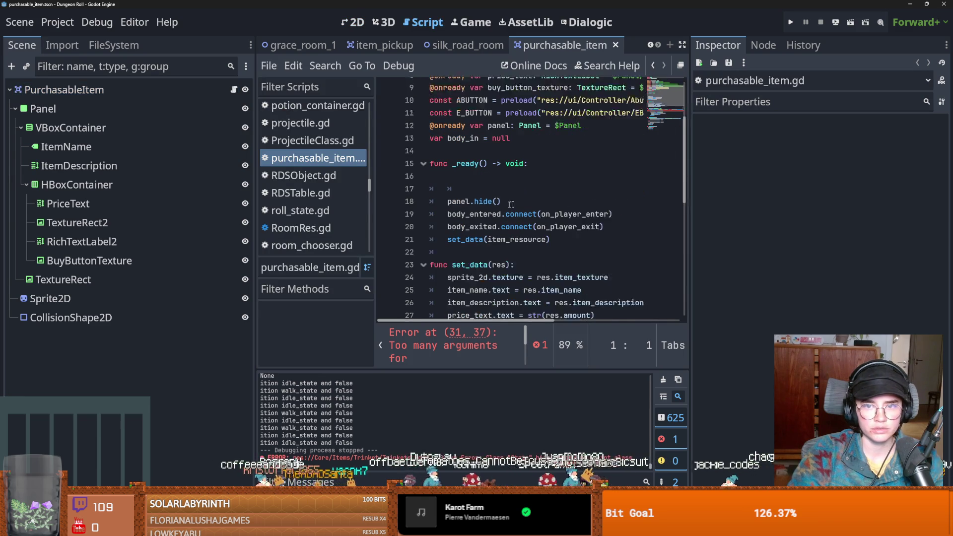
Widen the code editor and inspect line 31 and item_resource usages in purchasable_item.gd
{"action": "left_click_drag", "start_coordinate": [690, 213], "coordinate": [849, 214]}
{"action": "scroll", "coordinate": [546, 198], "scroll_direction": "down", "scroll_amount": 4}
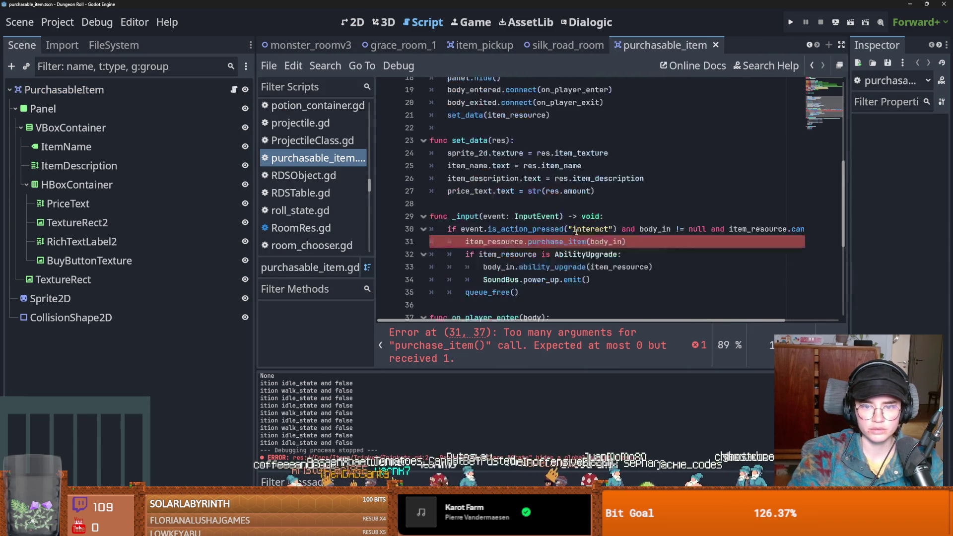
{"action": "left_click", "coordinate": [525, 199]}
{"action": "double_click", "coordinate": [507, 199]}
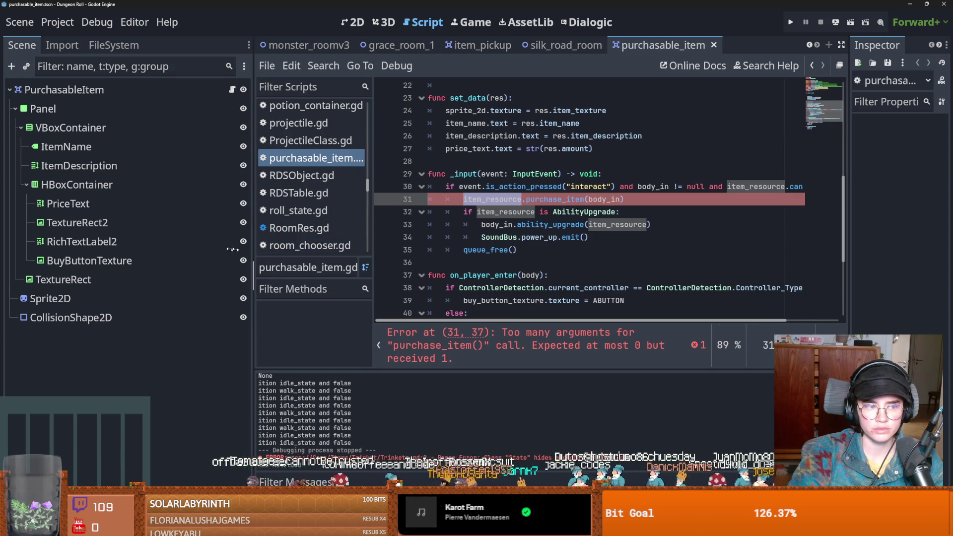
{"action": "left_click_drag", "start_coordinate": [251, 253], "coordinate": [86, 251]}
{"action": "scroll", "coordinate": [418, 237], "scroll_direction": "down", "scroll_amount": 3}
{"action": "scroll", "coordinate": [367, 211], "scroll_direction": "up", "scroll_amount": 3}
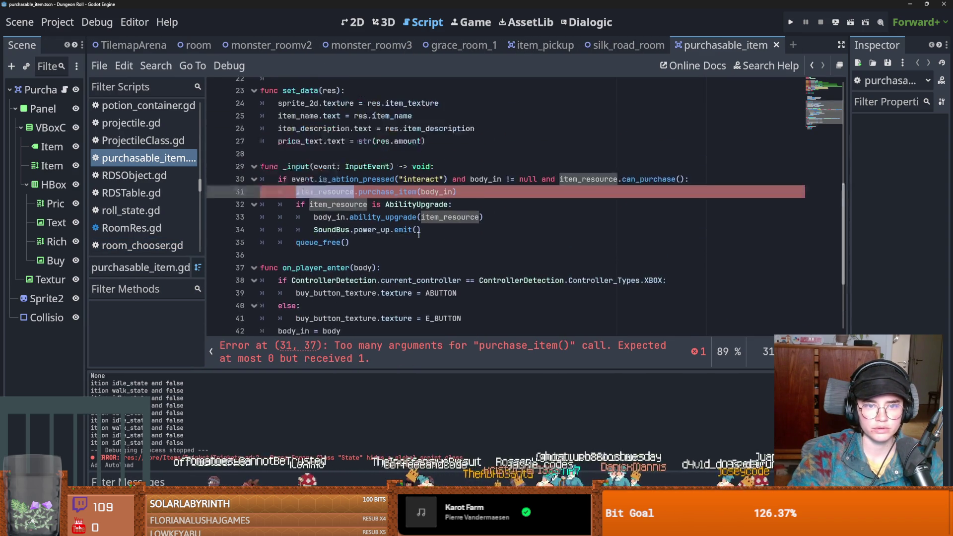
{"action": "scroll", "coordinate": [315, 186], "scroll_direction": "down", "scroll_amount": 1}
{"action": "scroll", "coordinate": [347, 209], "scroll_direction": "up", "scroll_amount": 8}
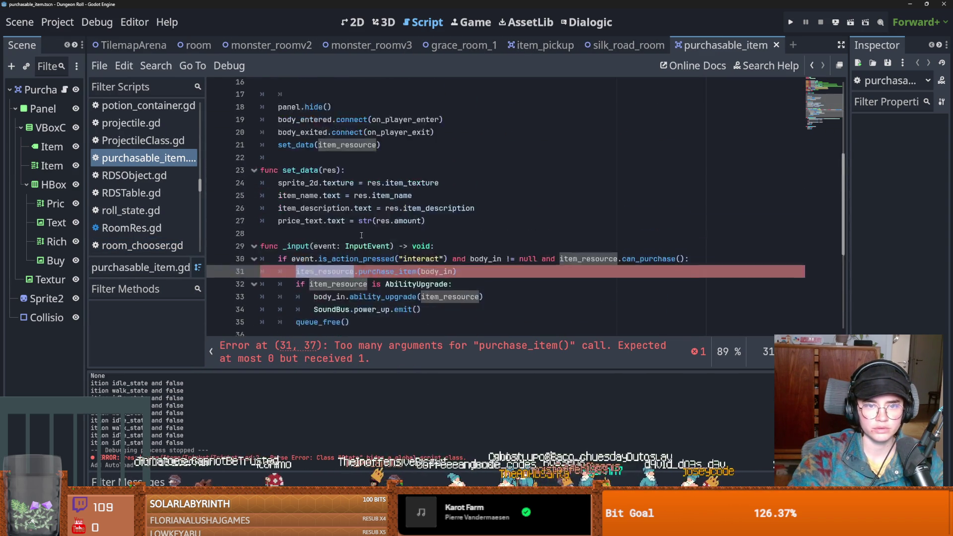
{"action": "scroll", "coordinate": [373, 238], "scroll_direction": "down", "scroll_amount": 6}
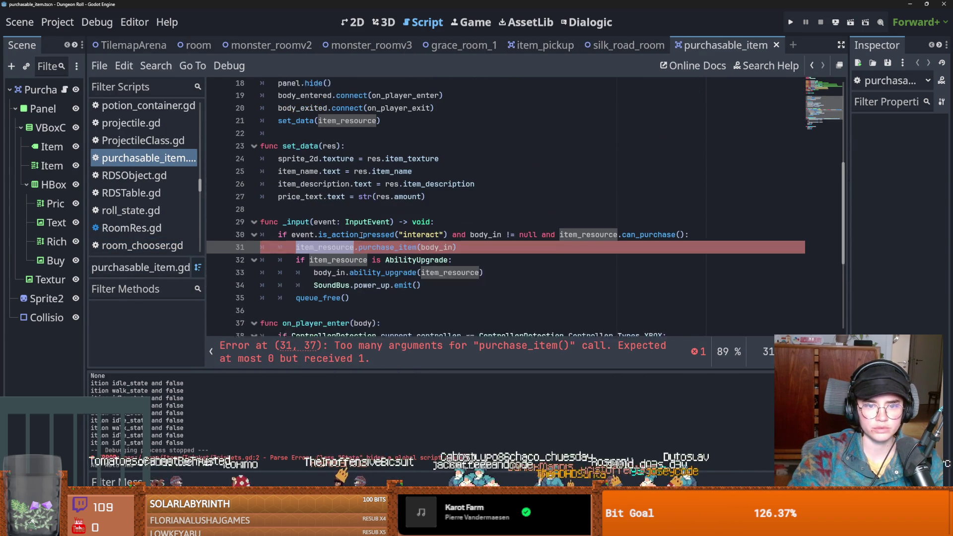
Check purchase_item's definition in items.gd, then remove body_in from line 31's call and save
{"action": "left_click", "coordinate": [477, 241]}
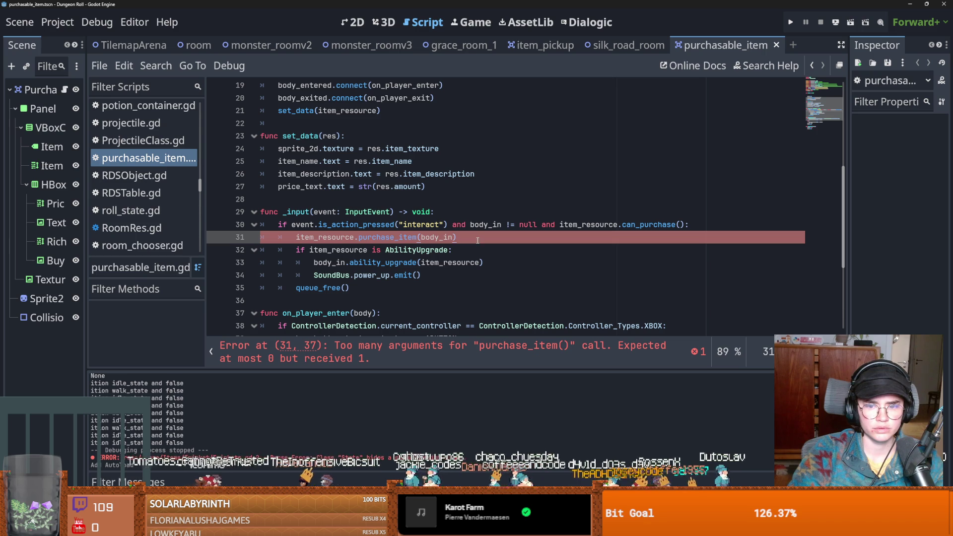
{"action": "double_click", "coordinate": [437, 238]}
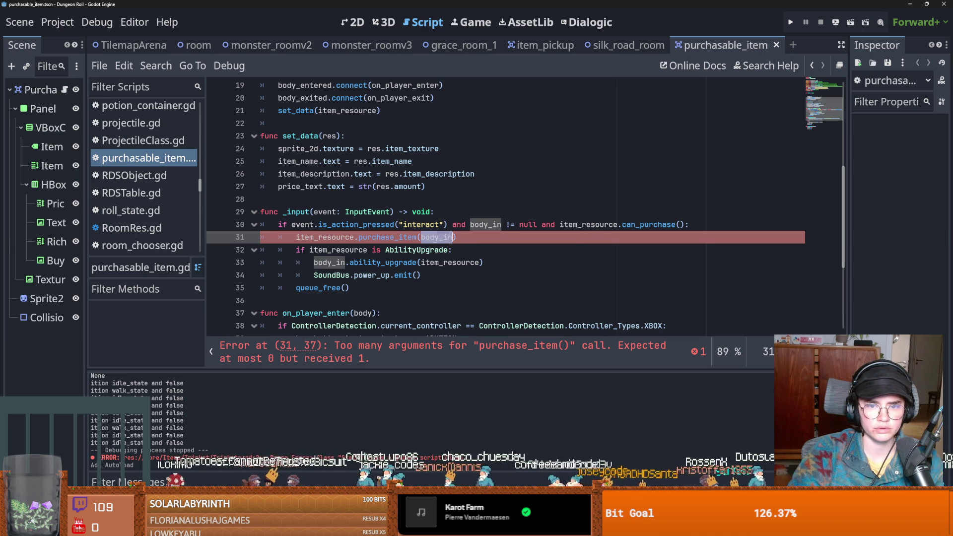
{"action": "left_click", "coordinate": [380, 238], "text": "ctrl"}
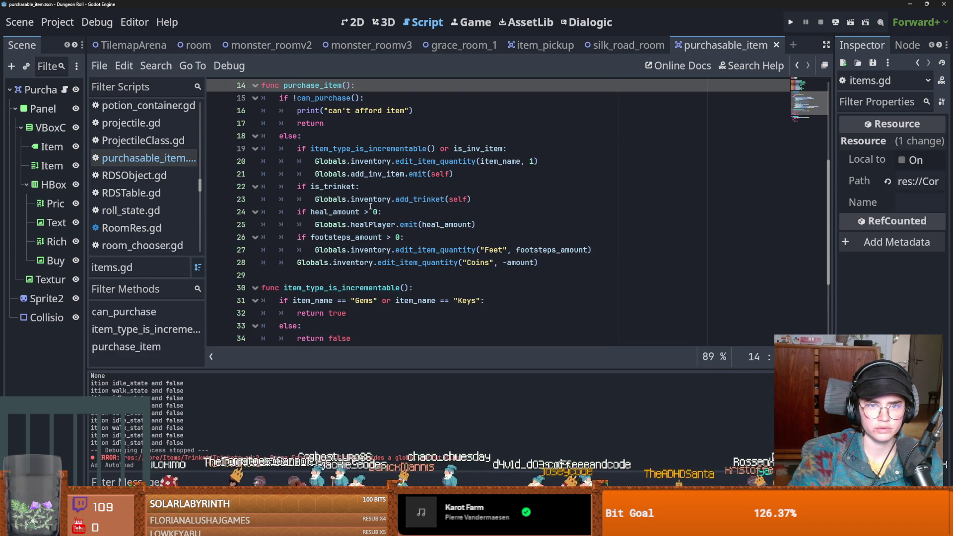
{"action": "scroll", "coordinate": [373, 207], "scroll_direction": "up", "scroll_amount": 1}
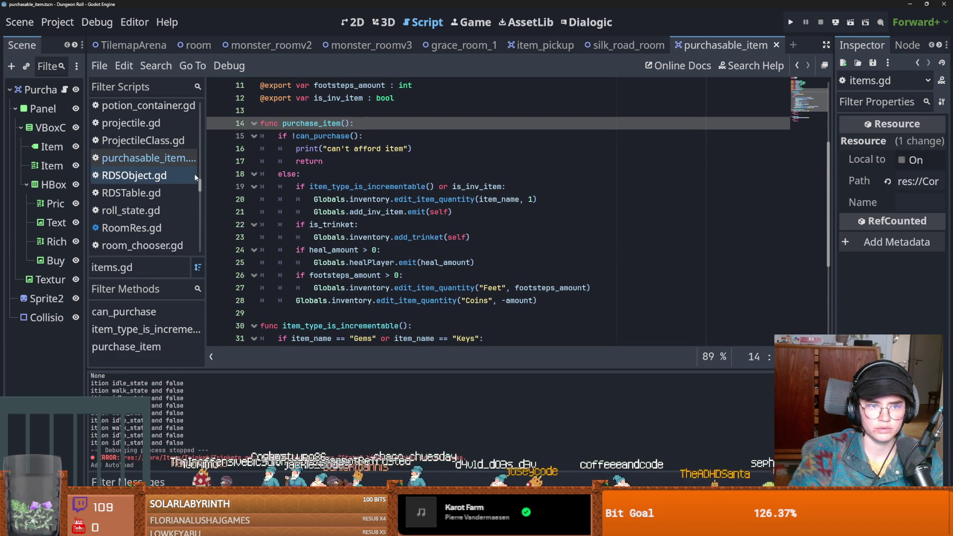
{"action": "left_click", "coordinate": [148, 158]}
{"action": "double_click", "coordinate": [423, 238]}
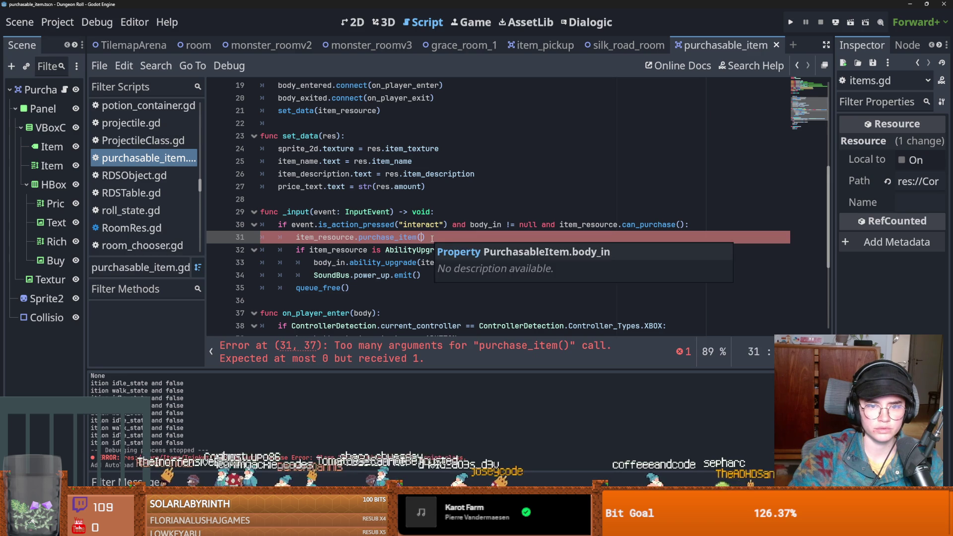
{"action": "key", "text": "ctrl+s"}
{"action": "key", "text": "BackSpace"}
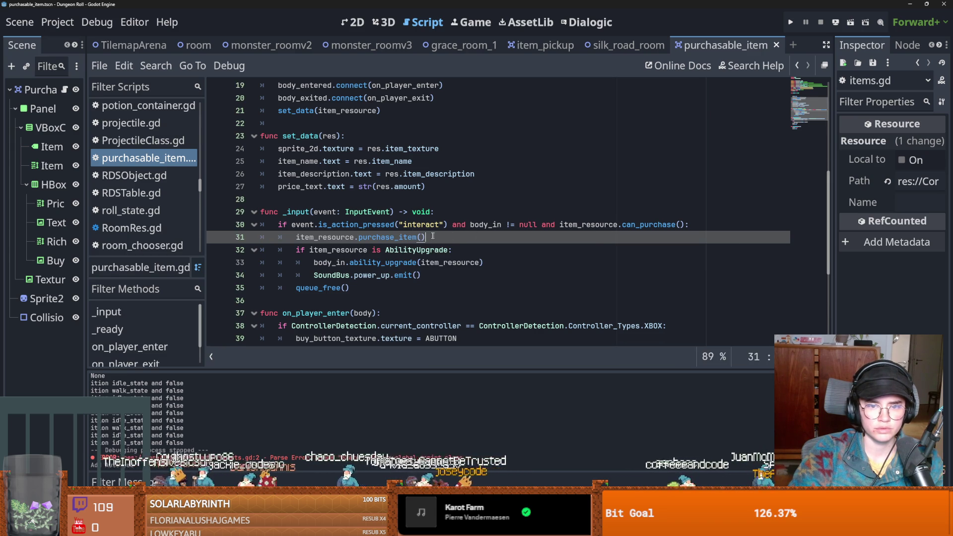
{"action": "scroll", "coordinate": [347, 224], "scroll_direction": "up", "scroll_amount": 1}
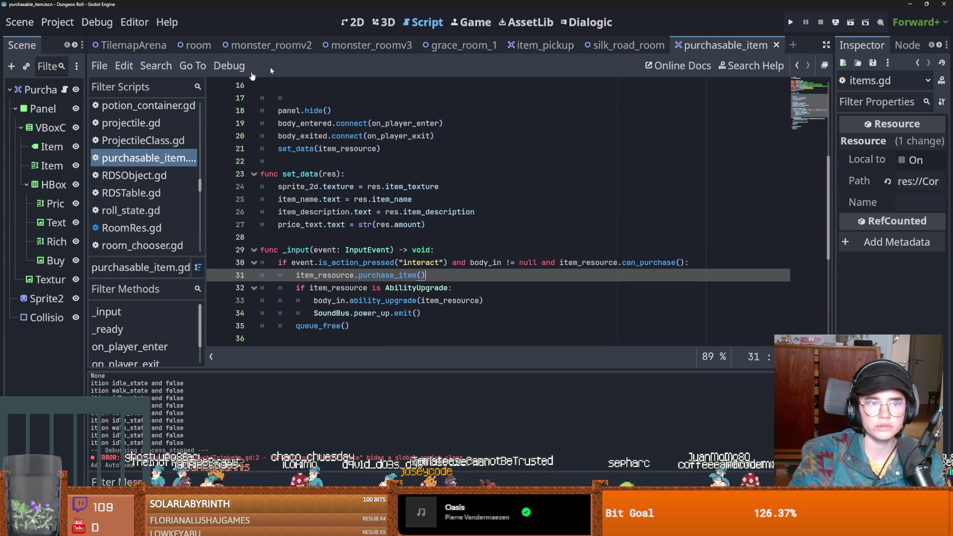
{"action": "left_click", "coordinate": [628, 45]}
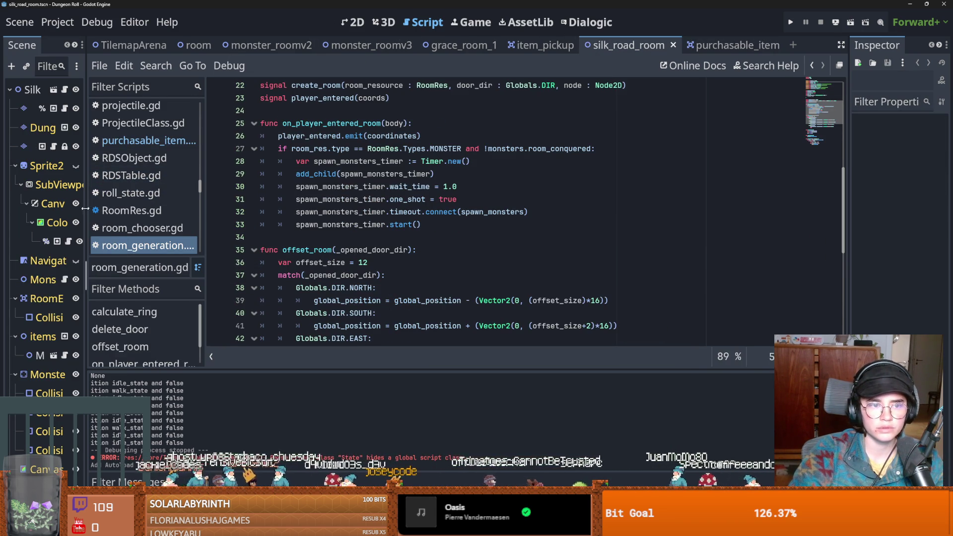
Instance purchasable_item.tscn under items, position it in the shop, duplicate it, and save the room
{"action": "mouse_move", "coordinate": [87, 208]}
{"action": "left_mouse_down"}
{"action": "mouse_move", "coordinate": [308, 208]}
{"action": "mouse_move", "coordinate": [215, 208]}
{"action": "mouse_move", "coordinate": [244, 209]}
{"action": "left_mouse_up"}
{"action": "left_click", "coordinate": [354, 22]}
{"action": "scroll", "coordinate": [461, 210], "scroll_direction": "down", "scroll_amount": 5}
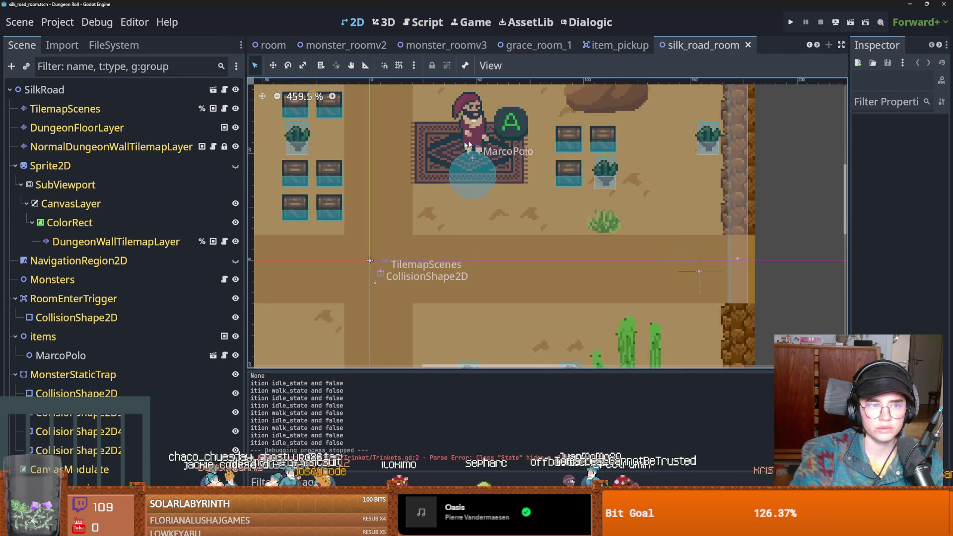
{"action": "left_click", "coordinate": [45, 337]}
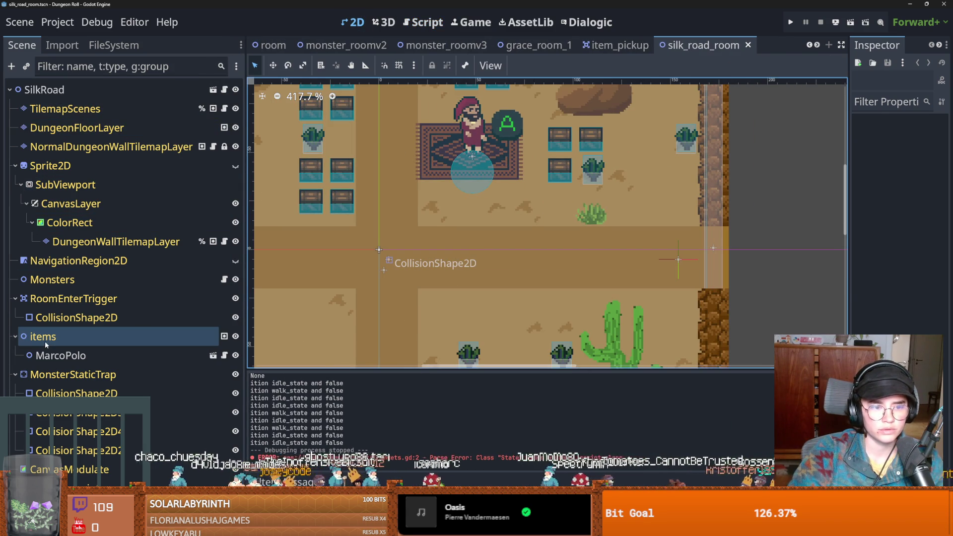
{"action": "left_click", "coordinate": [27, 66]}
{"action": "type", "text": "pu"}
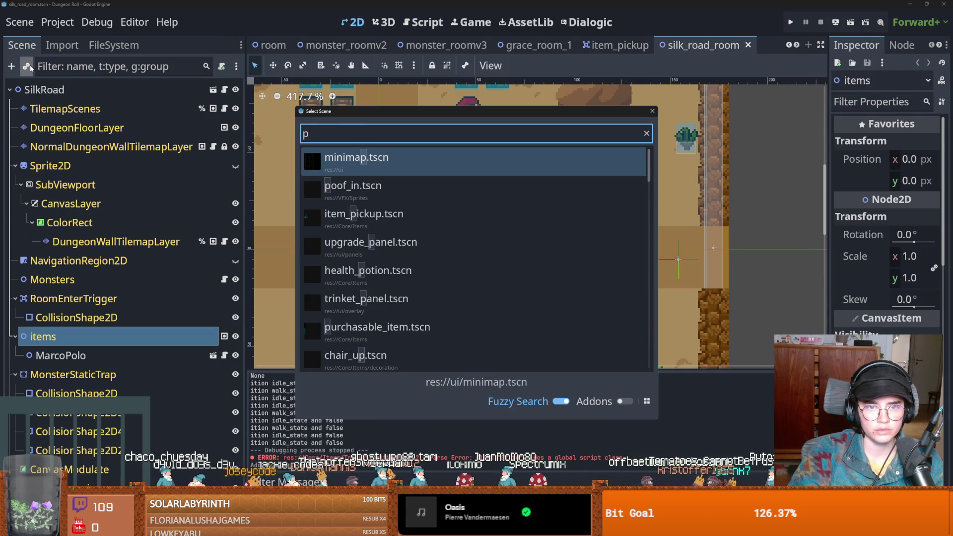
{"action": "key", "text": "Return"}
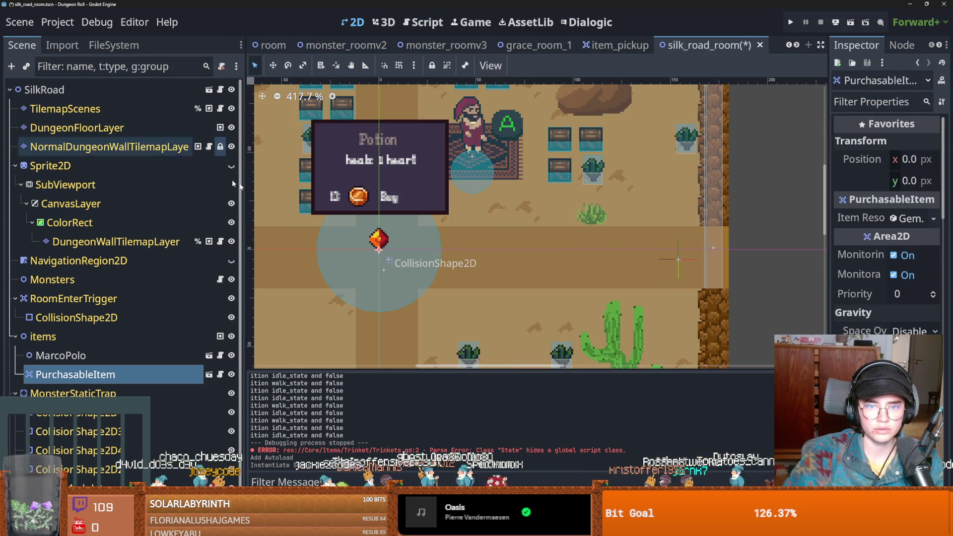
{"action": "mouse_move", "coordinate": [374, 244]}
{"action": "left_mouse_down"}
{"action": "mouse_move", "coordinate": [436, 211]}
{"action": "mouse_move", "coordinate": [426, 211]}
{"action": "mouse_move", "coordinate": [554, 216]}
{"action": "left_mouse_up"}
{"action": "key", "text": "ctrl+d"}
{"action": "key", "text": "ctrl+d"}
{"action": "key", "text": "ctrl+s"}
Select the first PurchasableItem and inspect its Gem.tres item resource in a wider Inspector
{"action": "scroll", "coordinate": [444, 238], "scroll_direction": "down", "scroll_amount": 3}
{"action": "scroll", "coordinate": [446, 237], "scroll_direction": "up", "scroll_amount": 2}
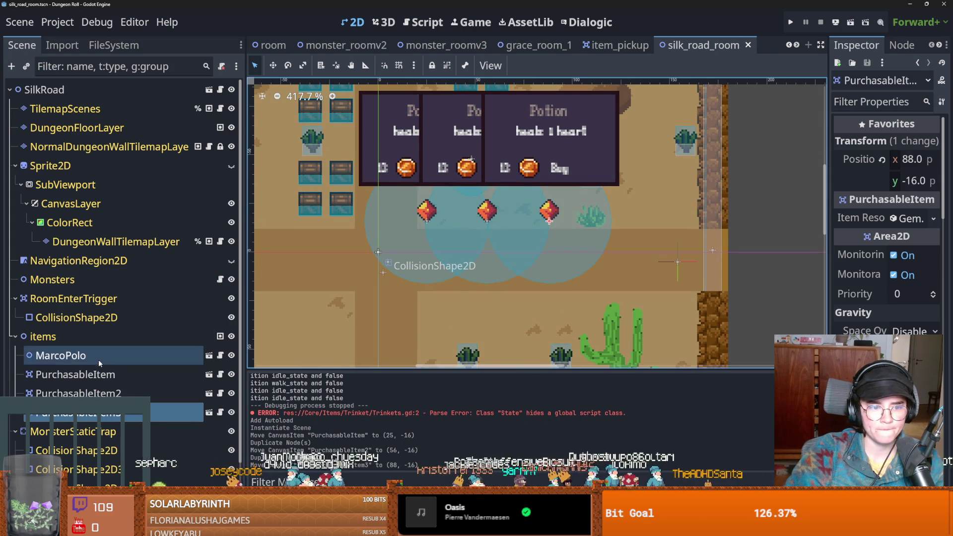
{"action": "left_click", "coordinate": [75, 375]}
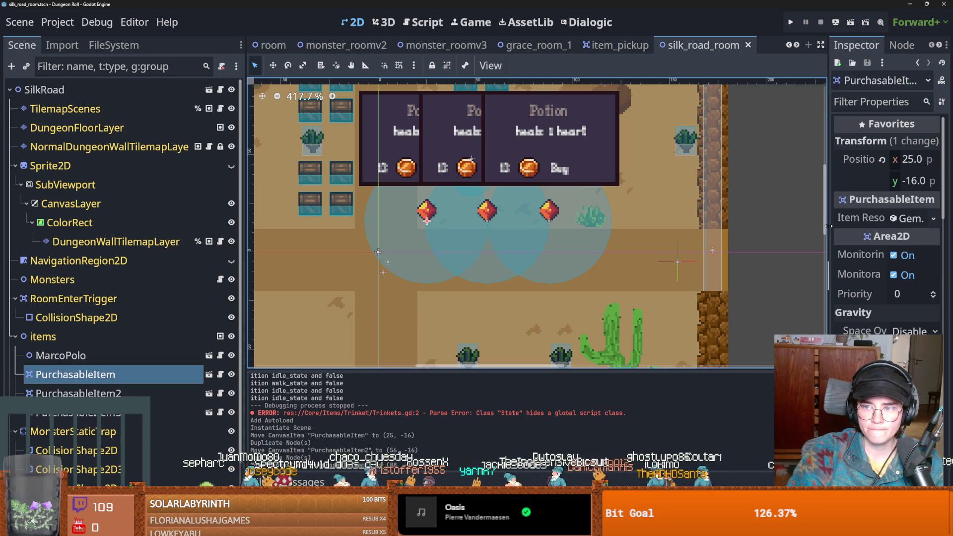
{"action": "left_click_drag", "start_coordinate": [829, 226], "coordinate": [654, 204]}
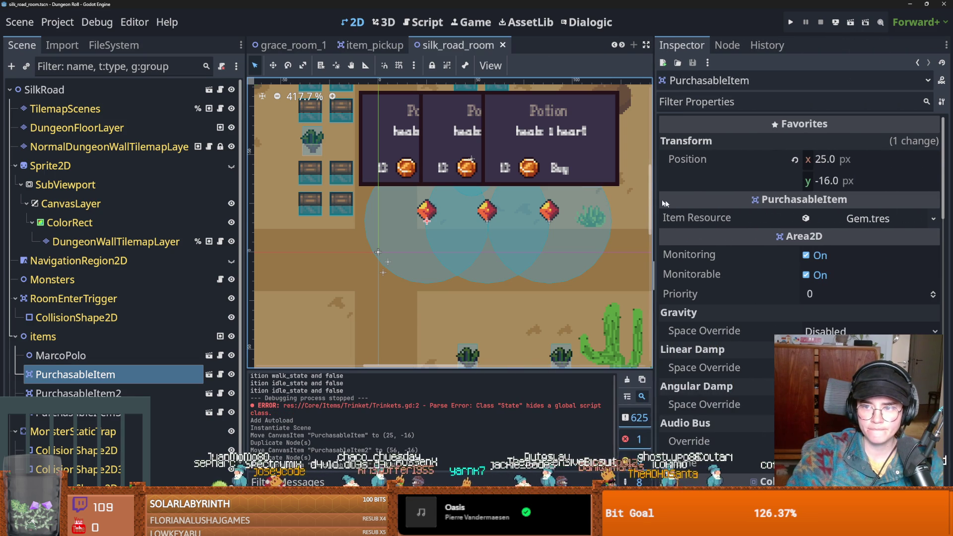
{"action": "left_click", "coordinate": [864, 218]}
{"action": "left_click", "coordinate": [864, 219]}
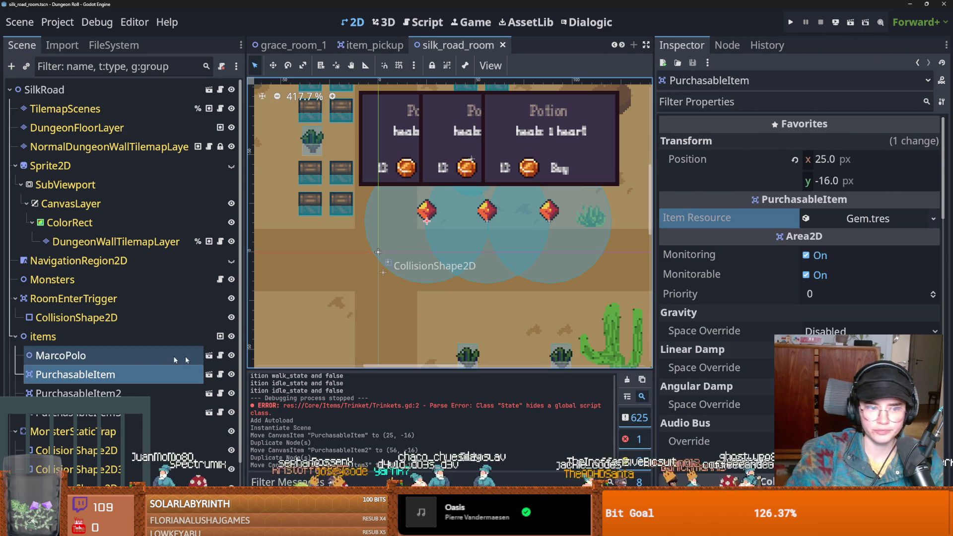
{"action": "left_click", "coordinate": [221, 375]}
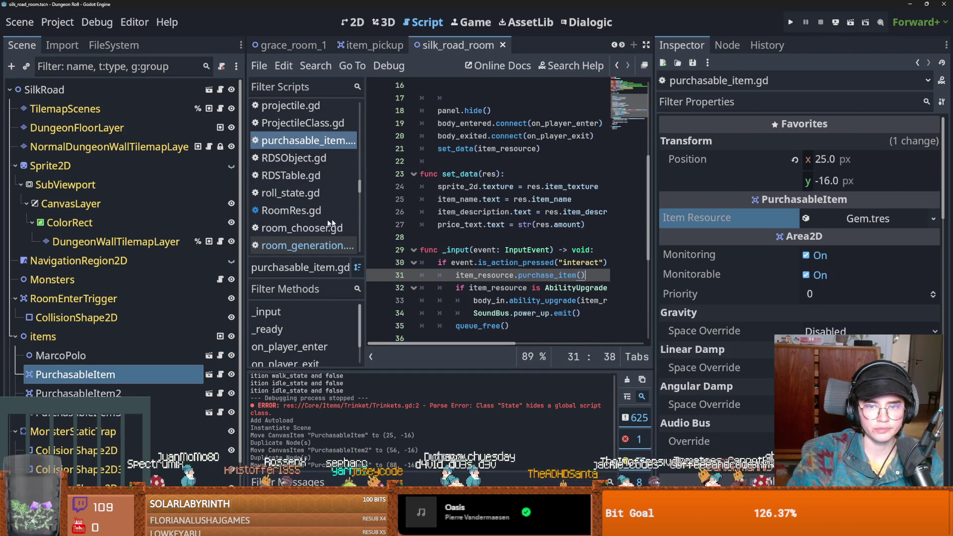
Add an exported random property defaulting to false after item_resource and save
{"action": "left_click_drag", "start_coordinate": [246, 231], "coordinate": [113, 231]}
{"action": "scroll", "coordinate": [383, 224], "scroll_direction": "up", "scroll_amount": 5}
{"action": "scroll", "coordinate": [383, 223], "scroll_direction": "down", "scroll_amount": 1}
{"action": "scroll", "coordinate": [383, 224], "scroll_direction": "up", "scroll_amount": 1}
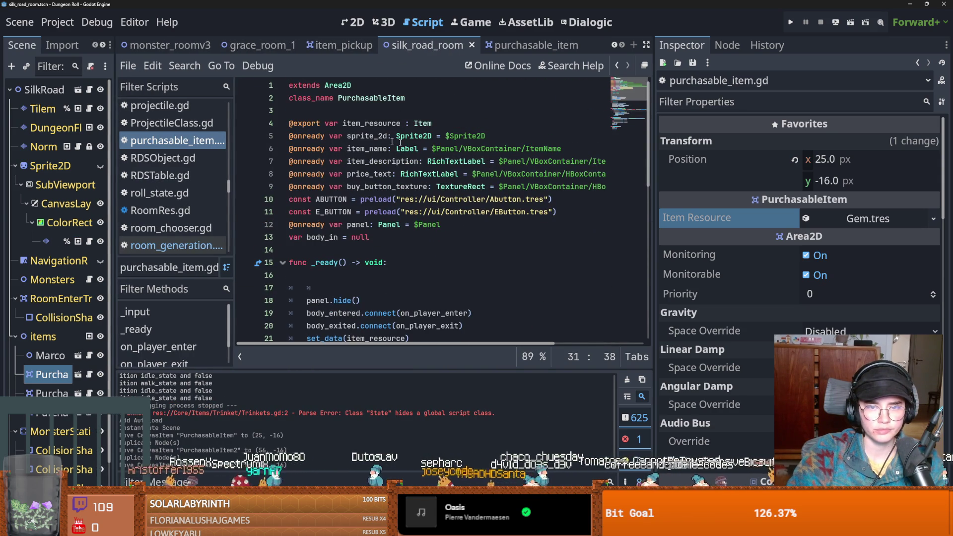
{"action": "left_click", "coordinate": [447, 127]}
{"action": "key", "text": "Return"}
{"action": "key", "text": "Return"}
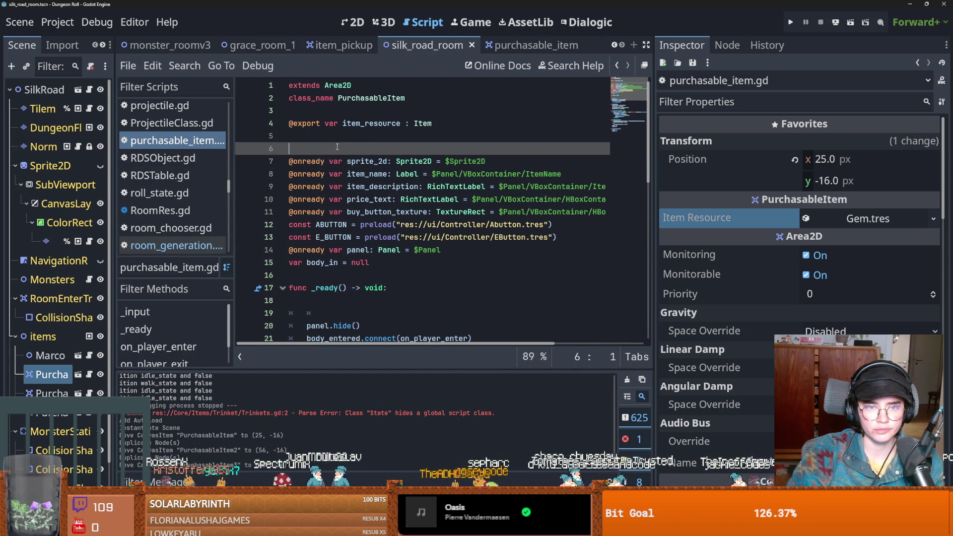
{"action": "key", "text": "Return"}
{"action": "key", "text": "Up"}
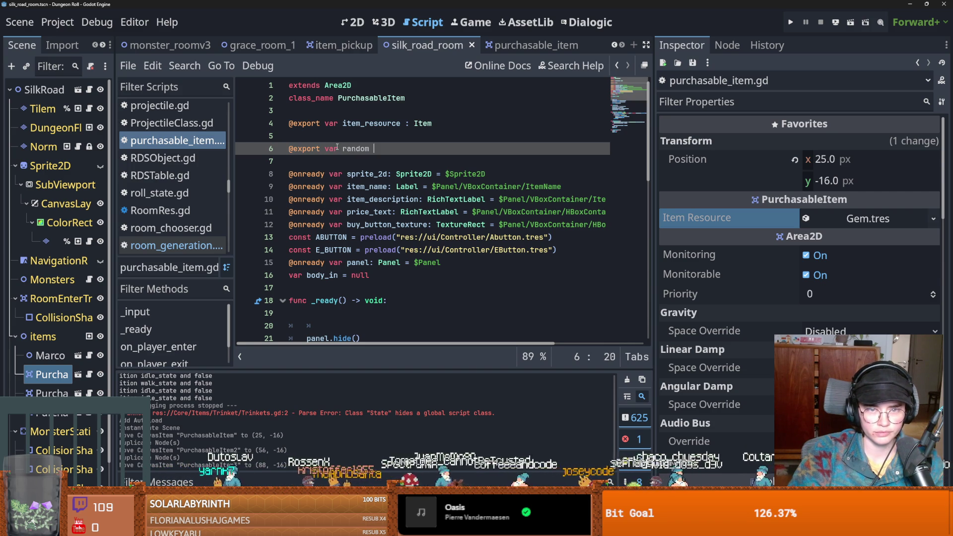
{"action": "type", "text": ": bool = false"}
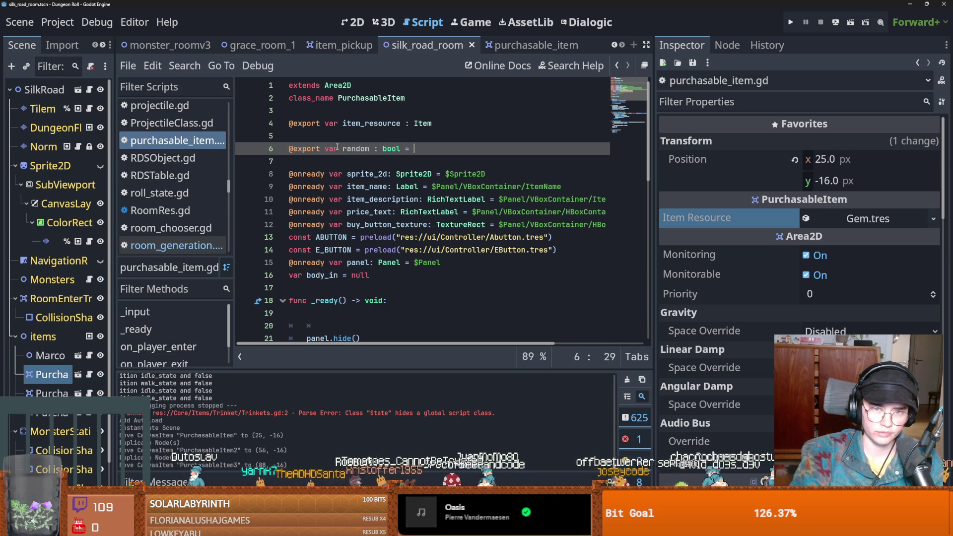
{"action": "key", "text": "ctrl+s"}
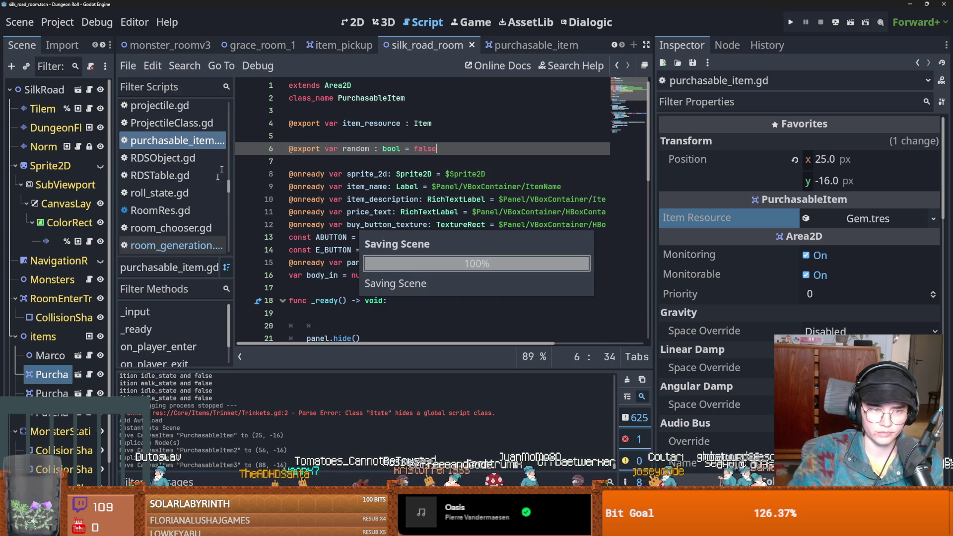
{"action": "key", "text": "Return"}
{"action": "type", "text": "@export var shop_loot"}
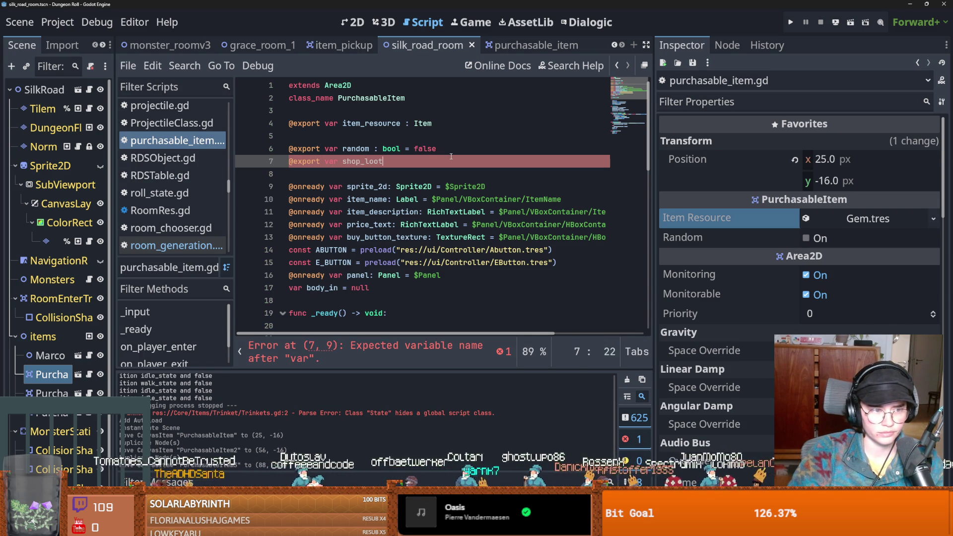
{"action": "type", "text": "_table"}
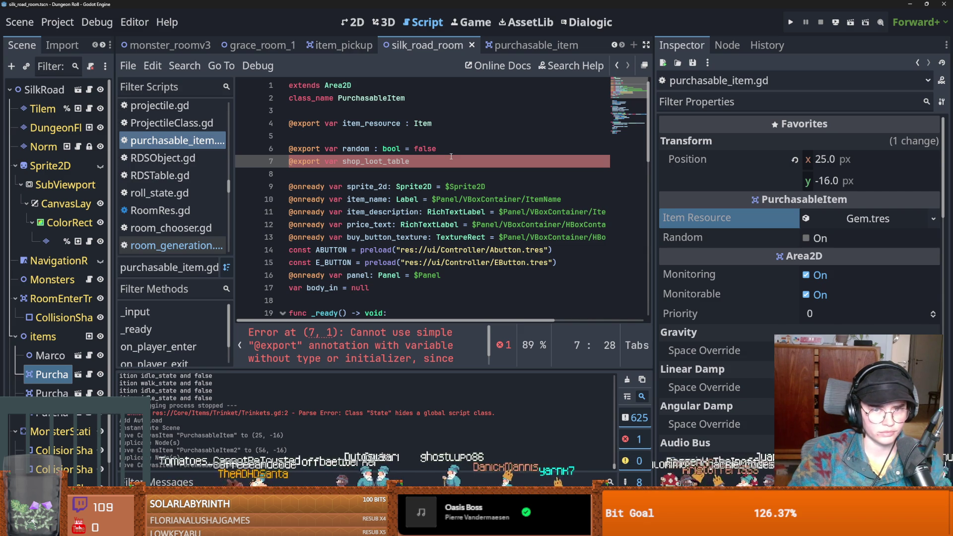
{"action": "type", "text": " : RDS"}
{"action": "key", "text": "Return"}
{"action": "key", "text": "ctrl+s"}
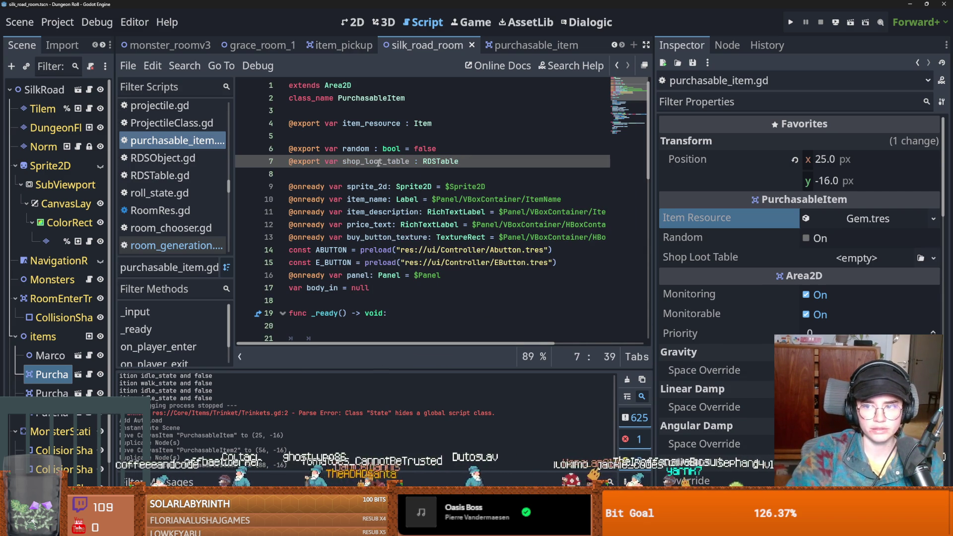
Quick Load ShopLootTable1.tres into the item's Shop Loot Table and save the scene
{"action": "left_click", "coordinate": [934, 258]}
{"action": "left_click", "coordinate": [910, 318]}
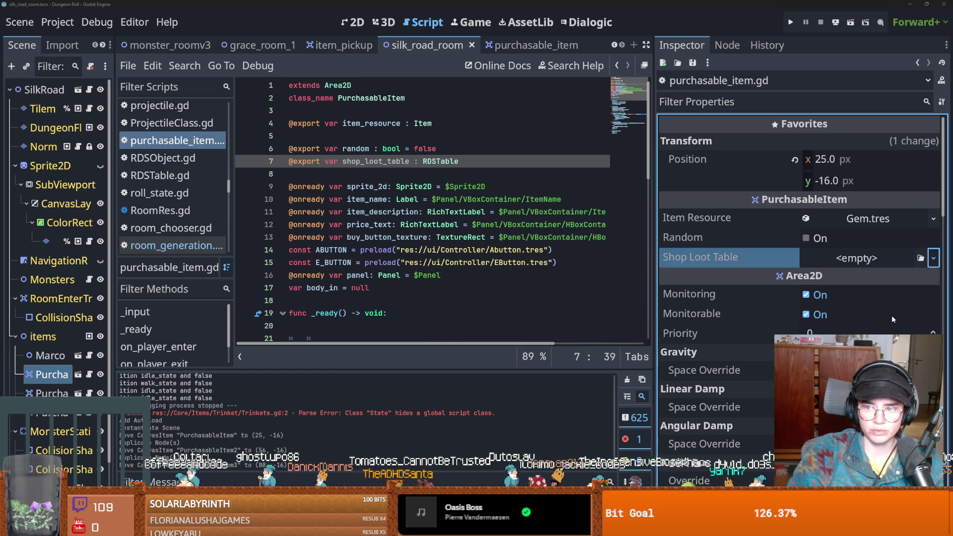
{"action": "type", "text": "sho"}
{"action": "key", "text": "Return"}
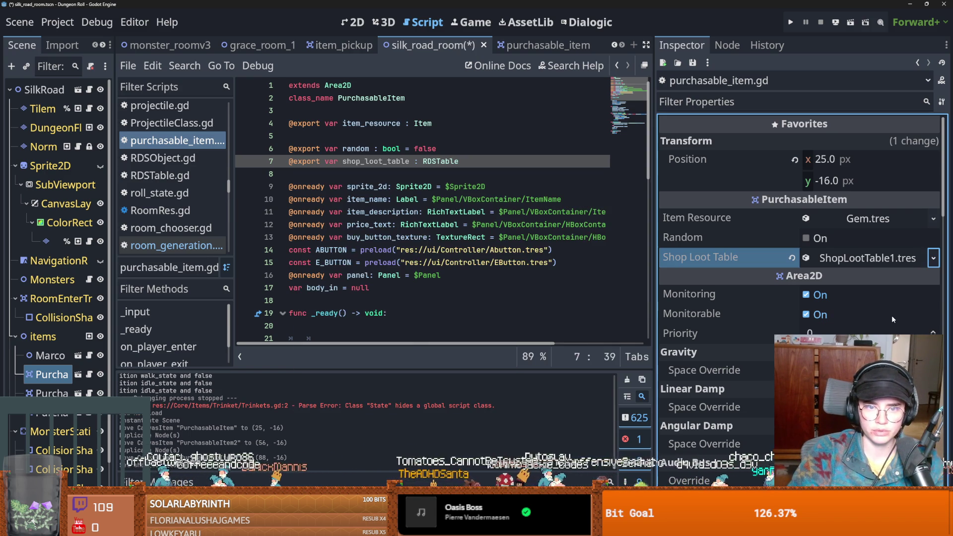
{"action": "key", "text": "ctrl+s"}
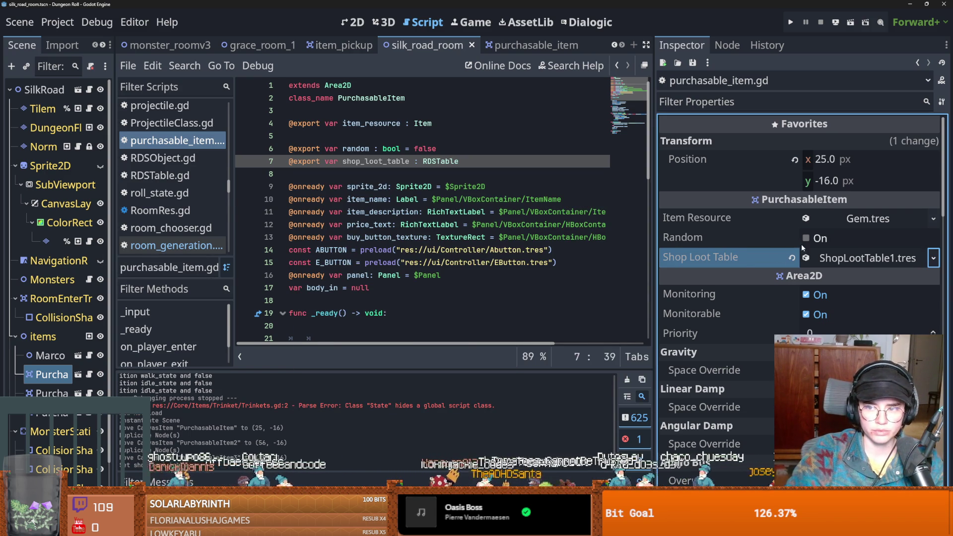
{"action": "left_click", "coordinate": [48, 393]}
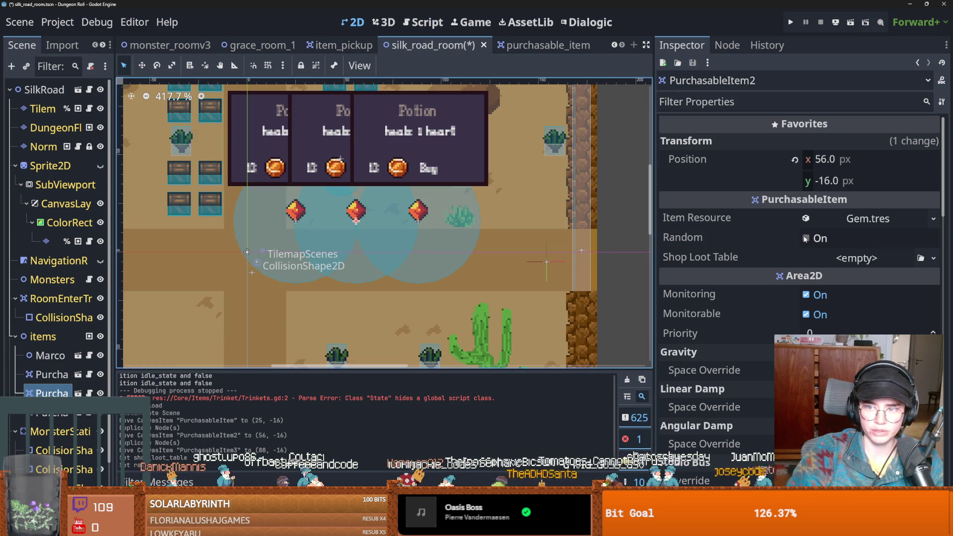
Delete PurchasableItem2 and PurchasableItem3 and save the room scene
{"action": "left_click", "coordinate": [48, 414], "text": "shift"}
{"action": "right_click", "coordinate": [52, 414]}
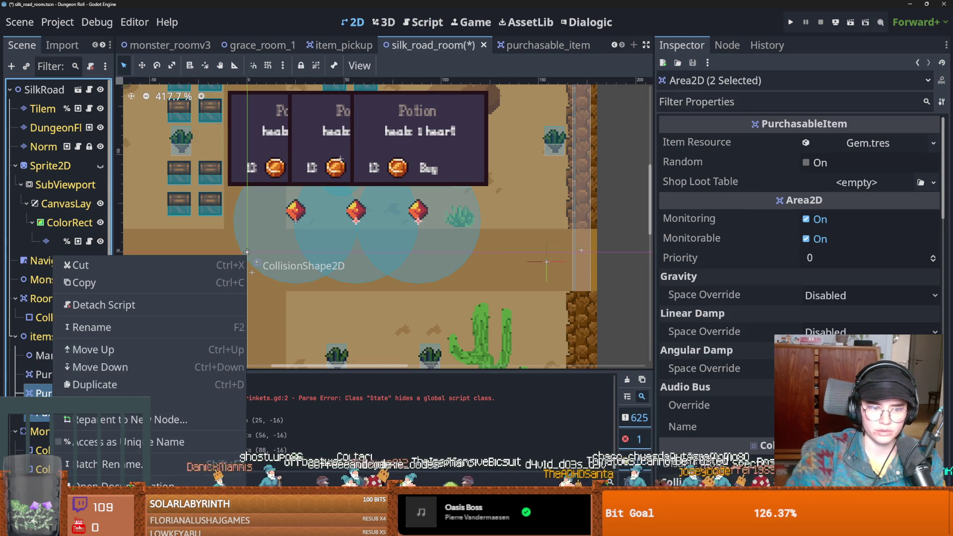
{"action": "left_click", "coordinate": [74, 422]}
{"action": "left_click", "coordinate": [437, 291]}
{"action": "key", "text": "ctrl+s"}
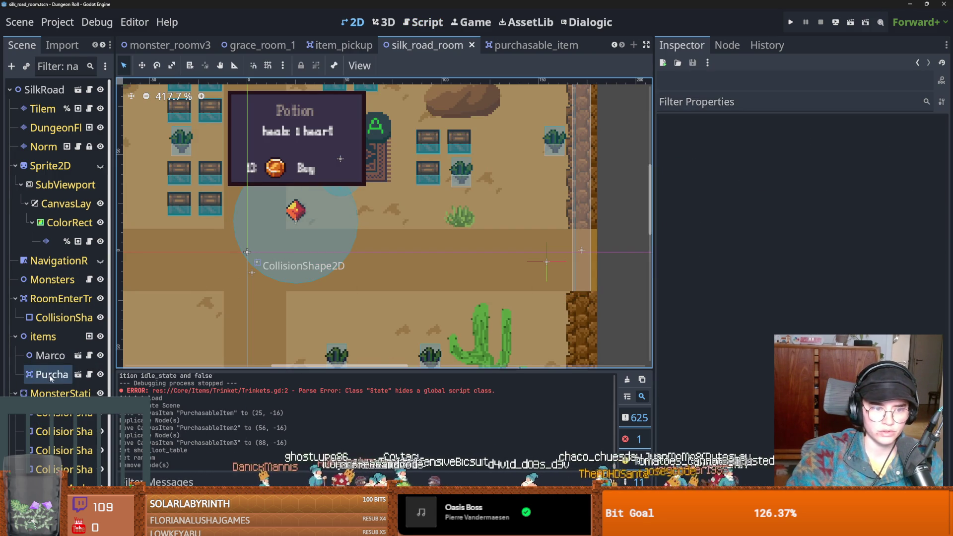
Open the remaining PurchasableItem's script and place the cursor at the start of _ready's body
{"action": "left_click", "coordinate": [50, 374]}
{"action": "left_click", "coordinate": [78, 374]}
{"action": "scroll", "coordinate": [369, 232], "scroll_direction": "down", "scroll_amount": 3}
{"action": "left_click", "coordinate": [375, 222]}
{"action": "scroll", "coordinate": [378, 151], "scroll_direction": "up", "scroll_amount": 3}
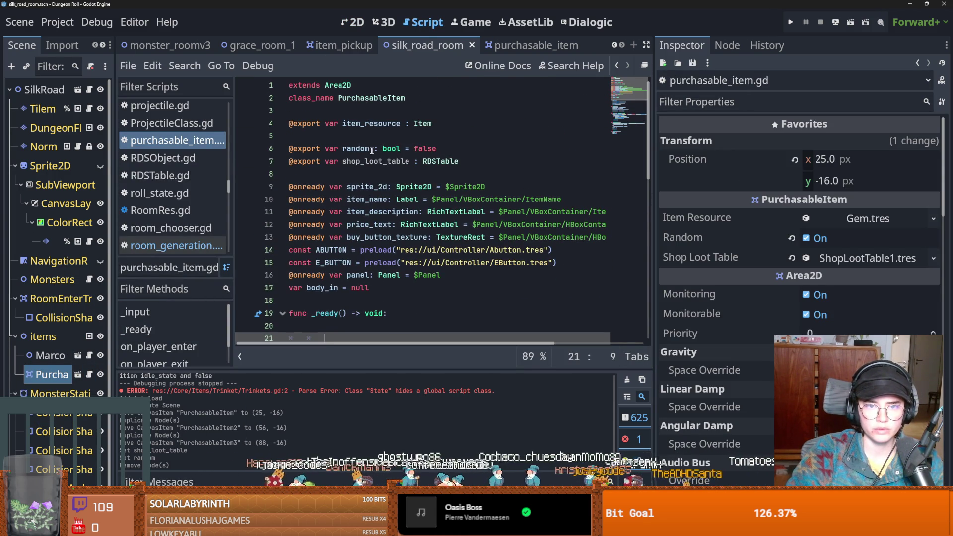
{"action": "left_click", "coordinate": [365, 132]}
{"action": "scroll", "coordinate": [365, 135], "scroll_direction": "down", "scroll_amount": 3}
{"action": "left_click", "coordinate": [333, 214]}
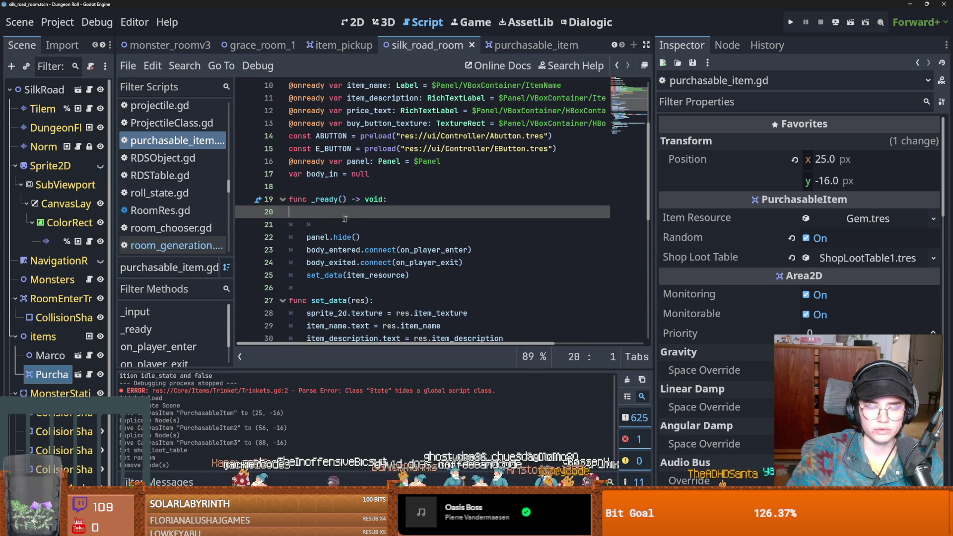
Copy the random-item block from item_pickup.gd and paste it into purchasable_item.gd's _ready
{"action": "left_click", "coordinate": [527, 45]}
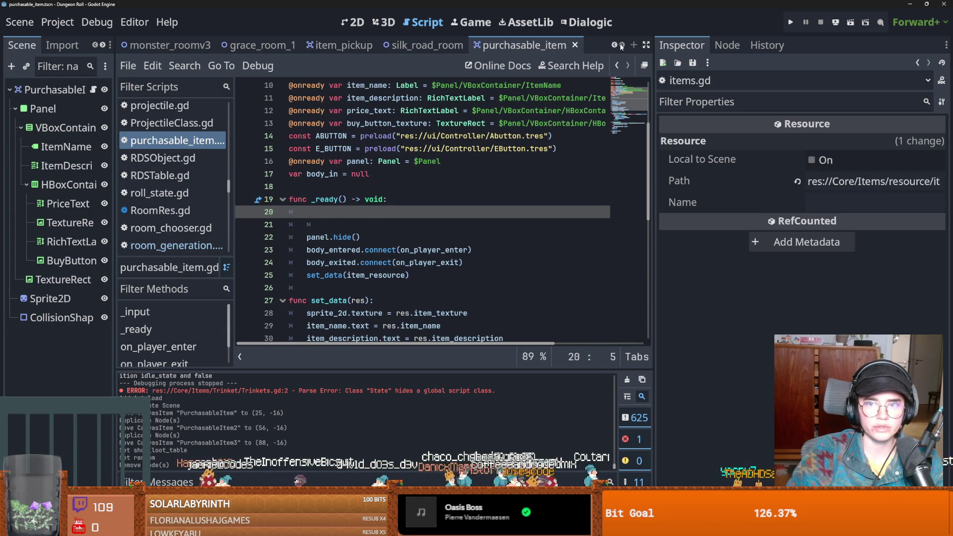
{"action": "left_click", "coordinate": [341, 46]}
{"action": "scroll", "coordinate": [375, 216], "scroll_direction": "up", "scroll_amount": 8}
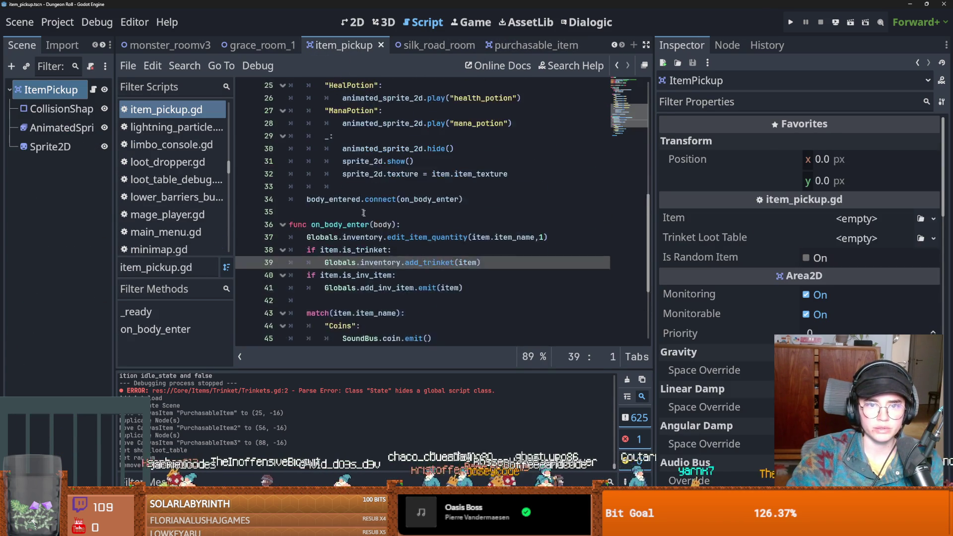
{"action": "mouse_move", "coordinate": [374, 216]}
{"action": "left_mouse_down"}
{"action": "mouse_move", "coordinate": [318, 198]}
{"action": "mouse_move", "coordinate": [297, 174]}
{"action": "left_mouse_up"}
{"action": "key", "text": "ctrl+c"}
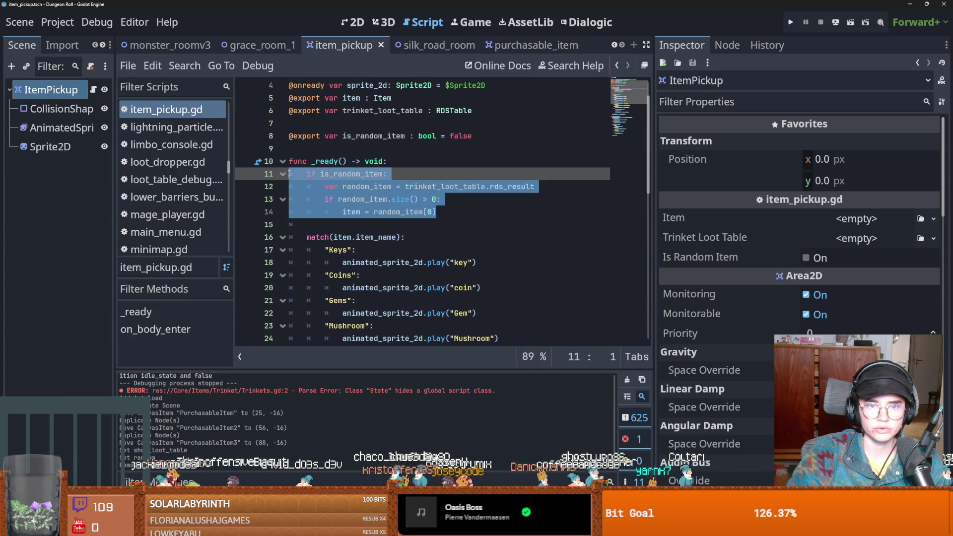
{"action": "left_click", "coordinate": [529, 45]}
{"action": "key", "text": "ctrl+v"}
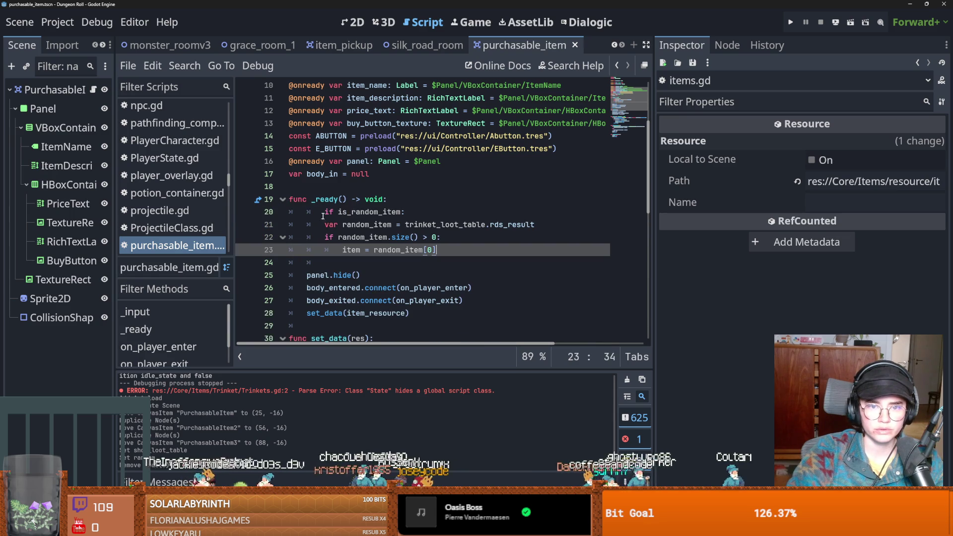
Rename is_random_item to random and trinket_loot_table to shop_loot_table in the pasted block
{"action": "scroll", "coordinate": [391, 146], "scroll_direction": "up", "scroll_amount": 2}
{"action": "double_click", "coordinate": [356, 110]}
{"action": "key", "text": "ctrl+c"}
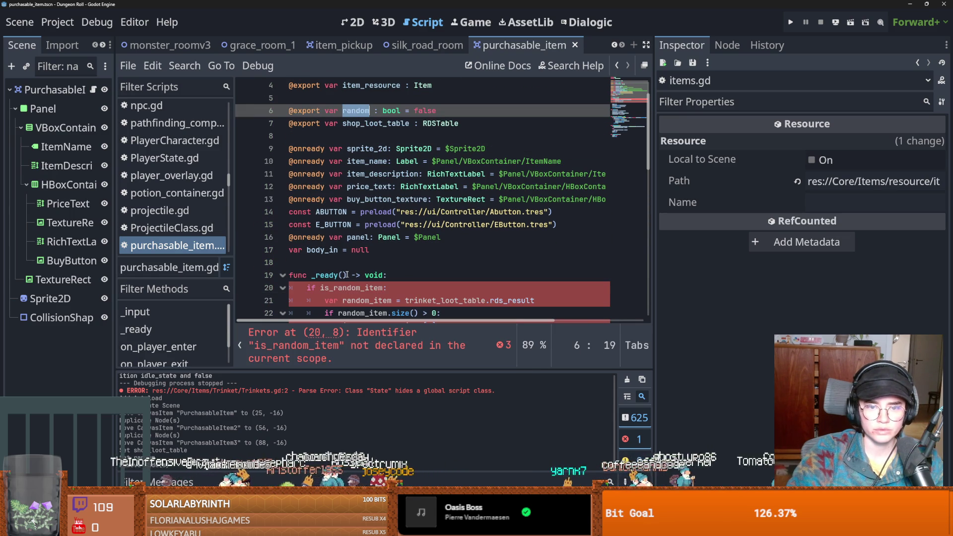
{"action": "double_click", "coordinate": [369, 288]}
{"action": "key", "text": "ctrl+v"}
{"action": "scroll", "coordinate": [395, 299], "scroll_direction": "down", "scroll_amount": 1}
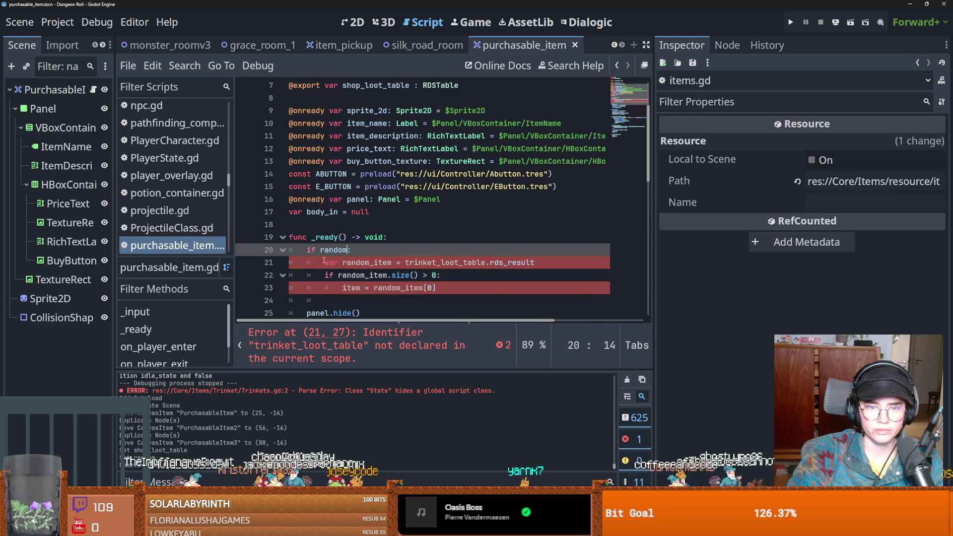
{"action": "scroll", "coordinate": [425, 266], "scroll_direction": "up", "scroll_amount": 2}
{"action": "double_click", "coordinate": [376, 162]}
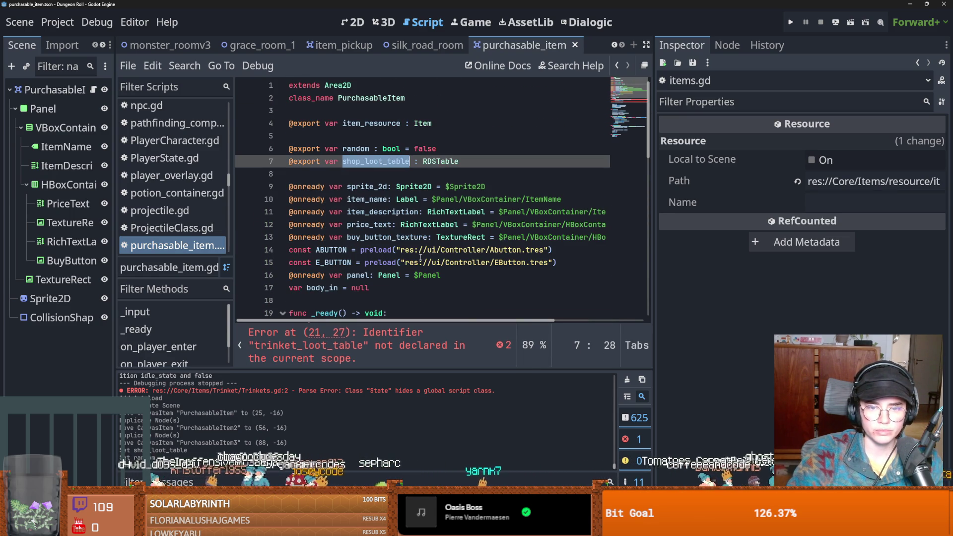
{"action": "scroll", "coordinate": [419, 254], "scroll_direction": "down", "scroll_amount": 2}
{"action": "double_click", "coordinate": [440, 262]}
{"action": "key", "text": "ctrl+v"}
Replace item with item_resource on line 23, save, and return to silk_road_room's 2D view
{"action": "scroll", "coordinate": [385, 255], "scroll_direction": "up", "scroll_amount": 2}
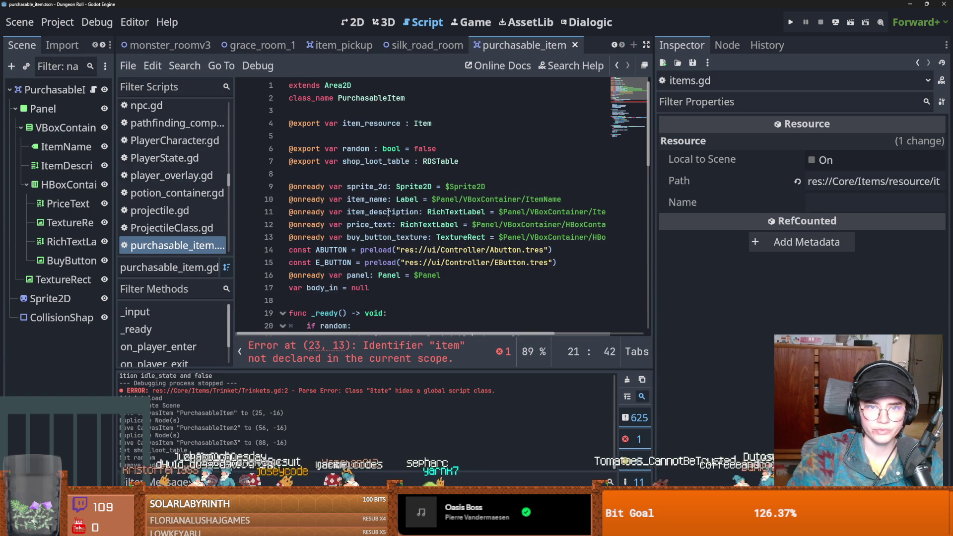
{"action": "double_click", "coordinate": [355, 121]}
{"action": "scroll", "coordinate": [357, 174], "scroll_direction": "down", "scroll_amount": 4}
{"action": "left_click", "coordinate": [358, 212]}
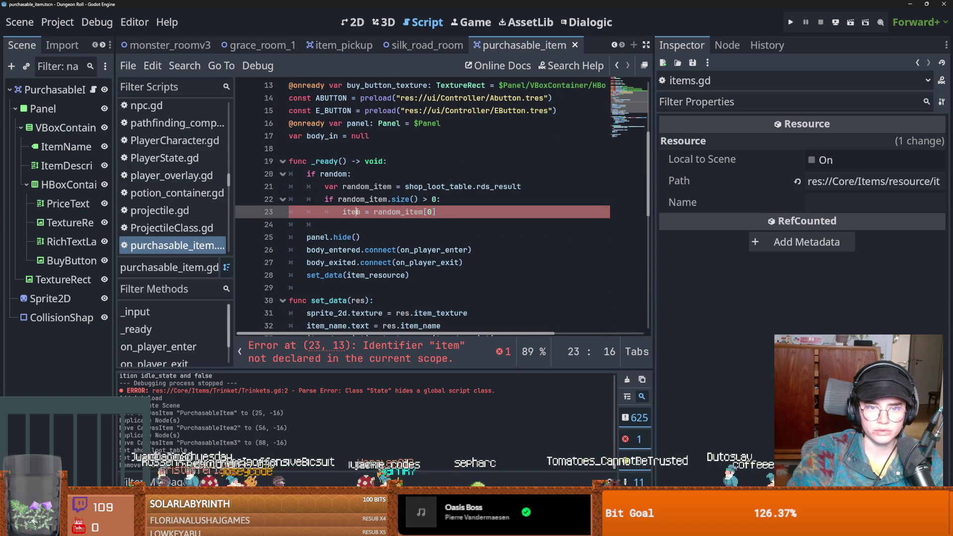
{"action": "key", "text": "ctrl+v"}
{"action": "scroll", "coordinate": [511, 164], "scroll_direction": "down", "scroll_amount": 1}
{"action": "key", "text": "ctrl+s"}
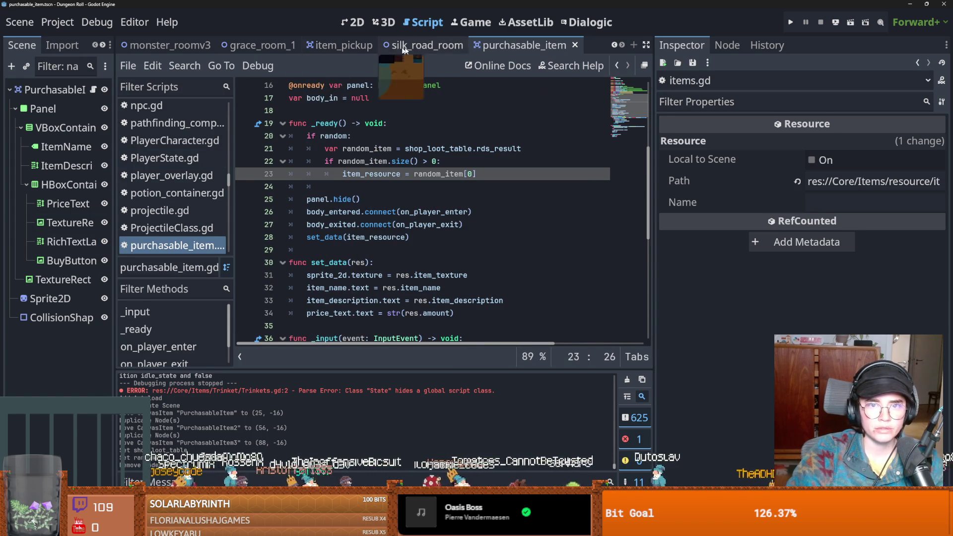
{"action": "left_click", "coordinate": [427, 45]}
{"action": "left_click", "coordinate": [350, 24]}
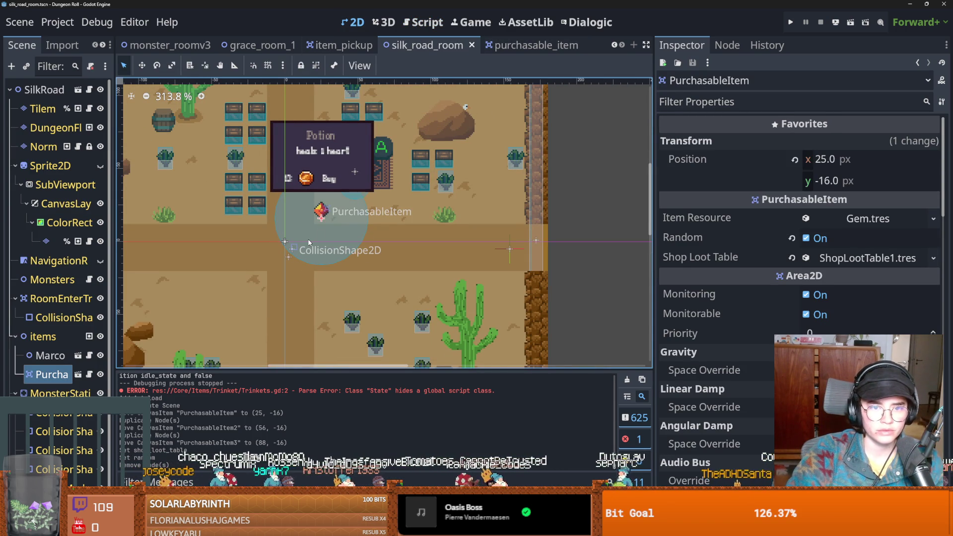
Duplicate the PurchasableItem twice, placing the copies at x 59 and 92, and save the room
{"action": "key", "text": "ctrl+d"}
{"action": "mouse_move", "coordinate": [319, 217]}
{"action": "left_mouse_down"}
{"action": "mouse_move", "coordinate": [404, 227]}
{"action": "mouse_move", "coordinate": [420, 219]}
{"action": "left_mouse_up"}
{"action": "key", "text": "ctrl+d"}
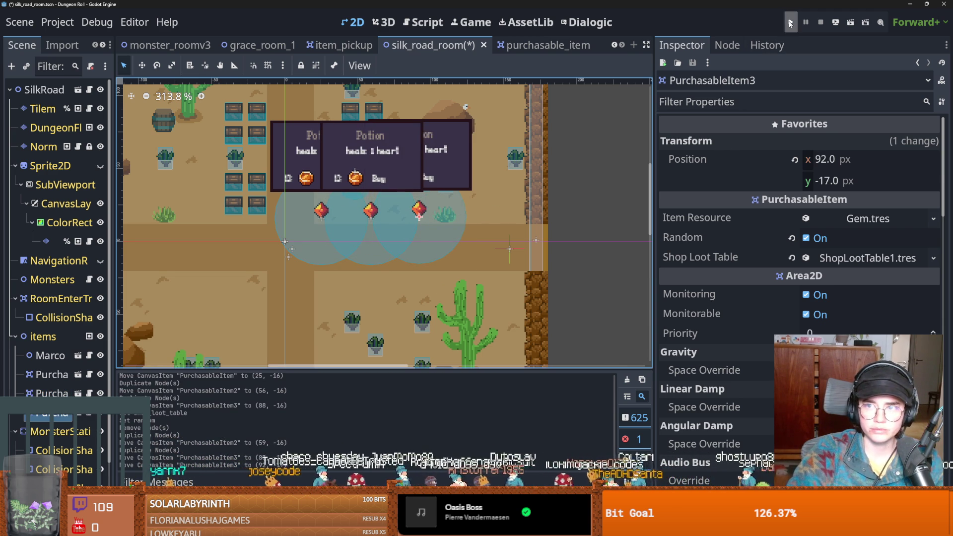
{"action": "key", "text": "ctrl+s"}
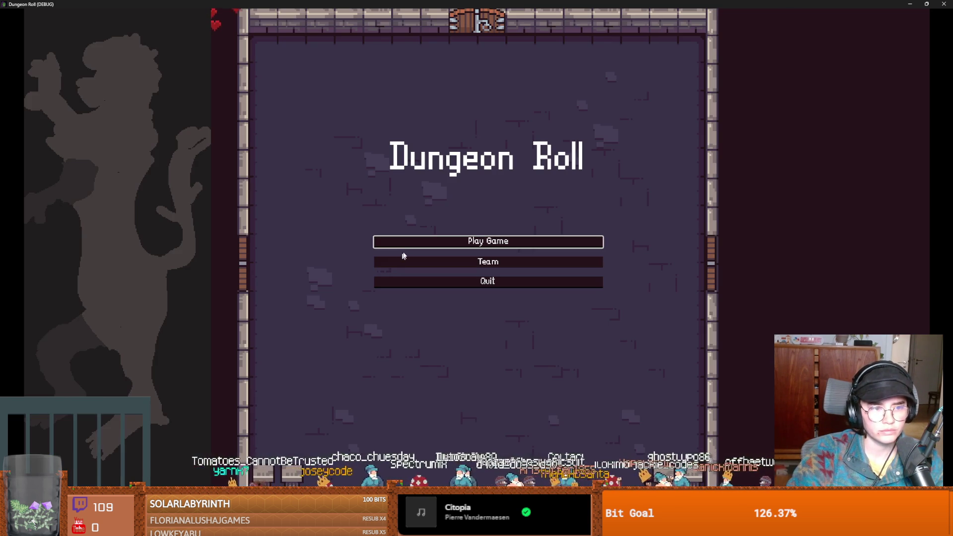
Start a new game as the Crusader, reroll the room choices and enter the Gift Shop
{"action": "left_click", "coordinate": [421, 241]}
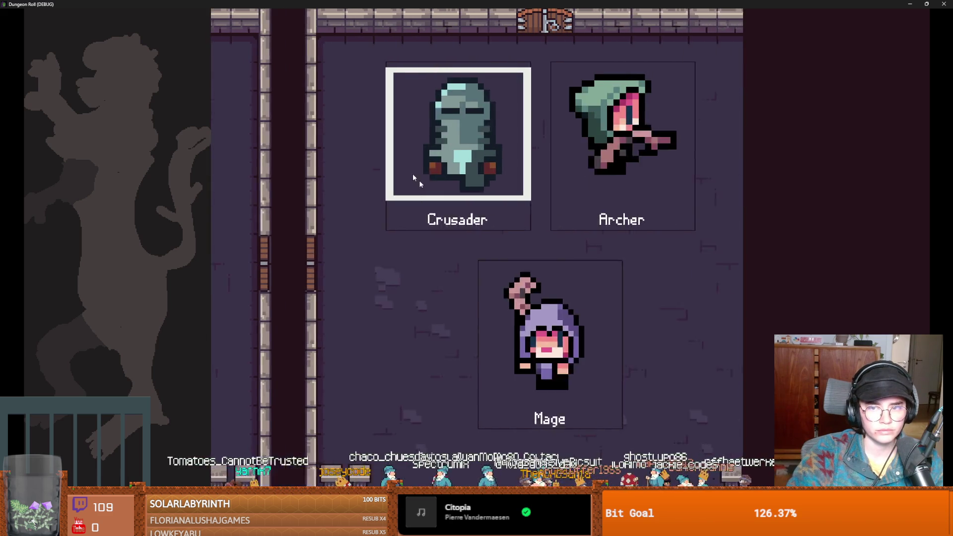
{"action": "left_click", "coordinate": [431, 193]}
{"action": "key", "text": "w"}
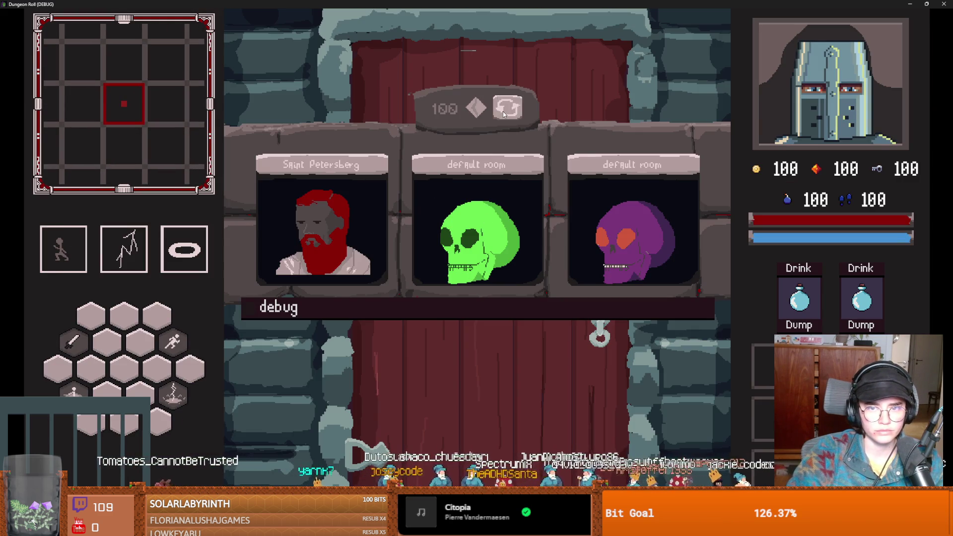
{"action": "left_click", "coordinate": [502, 111]}
{"action": "left_click", "coordinate": [502, 111]}
{"action": "left_click", "coordinate": [502, 112]}
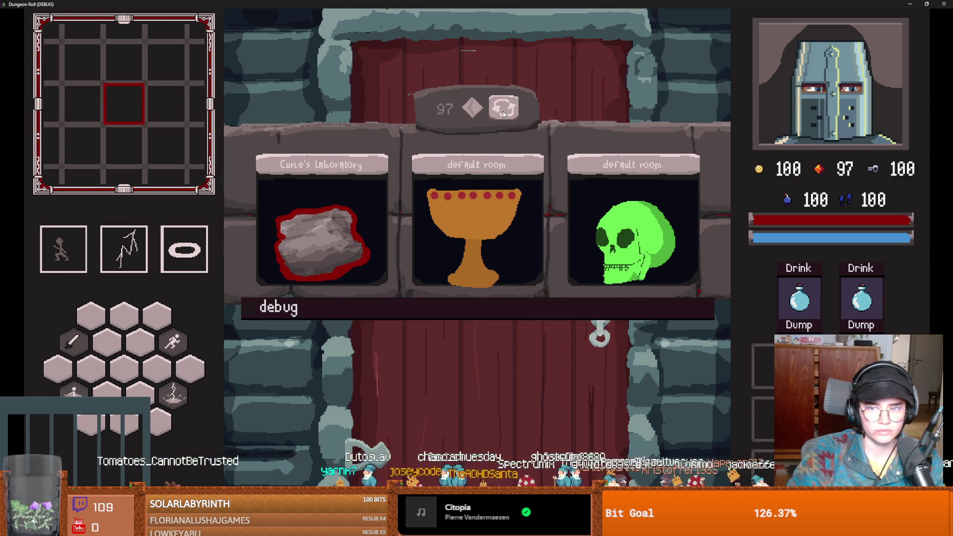
{"action": "left_click", "coordinate": [503, 114]}
{"action": "left_click", "coordinate": [503, 114]}
{"action": "left_click", "coordinate": [502, 114]}
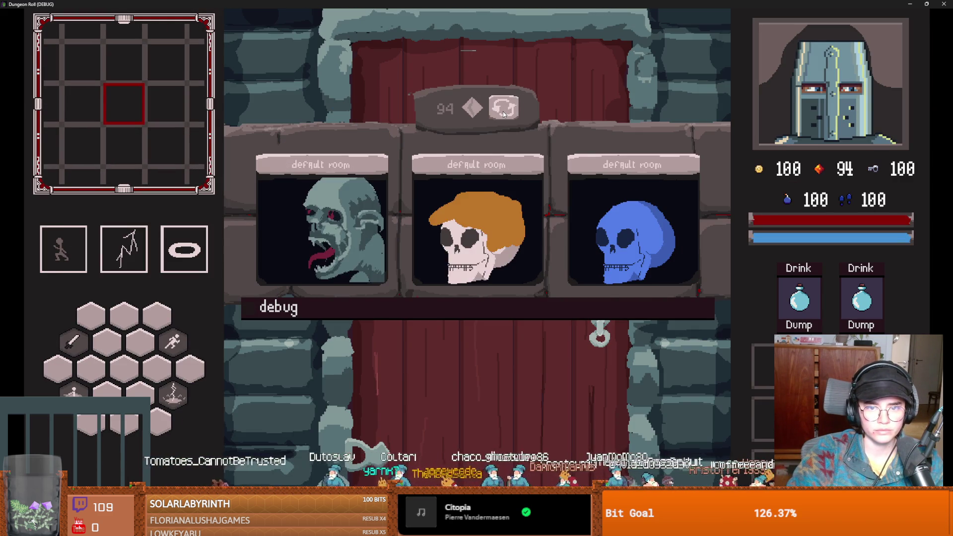
{"action": "left_click", "coordinate": [503, 114]}
{"action": "left_click", "coordinate": [503, 114]}
{"action": "left_click", "coordinate": [607, 221]}
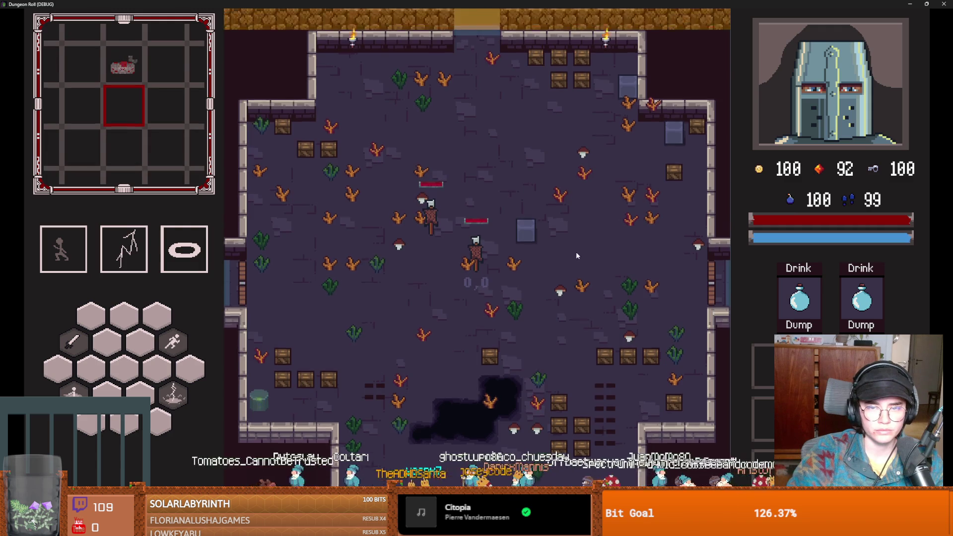
Buy a skewer, an apple and another skewer, then unlock the top door with a key
{"action": "key", "text": "w"}
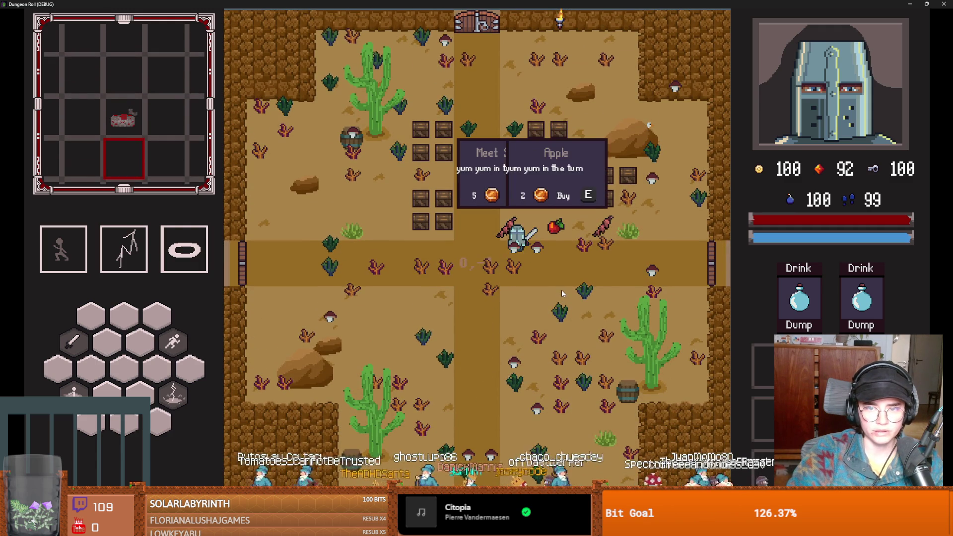
{"action": "key", "text": "e"}
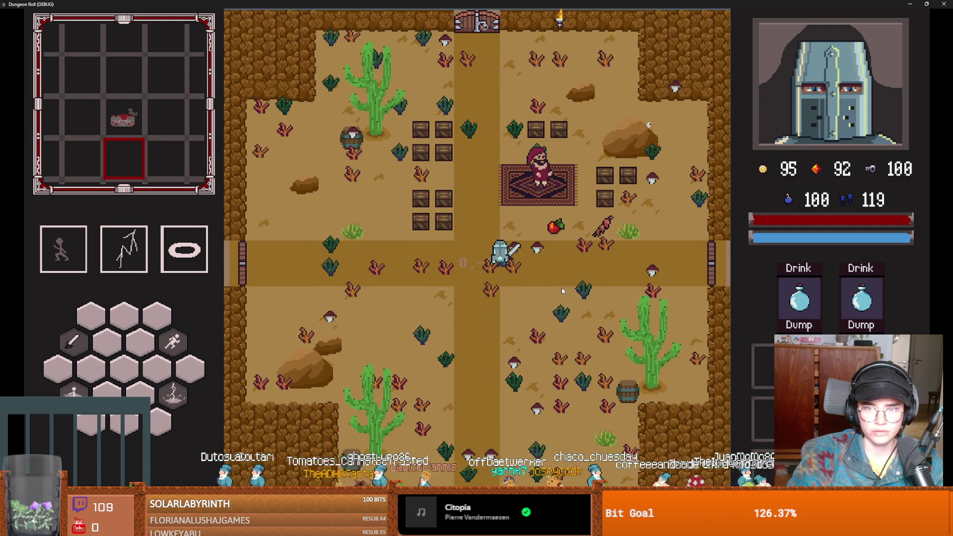
{"action": "key", "text": "d"}
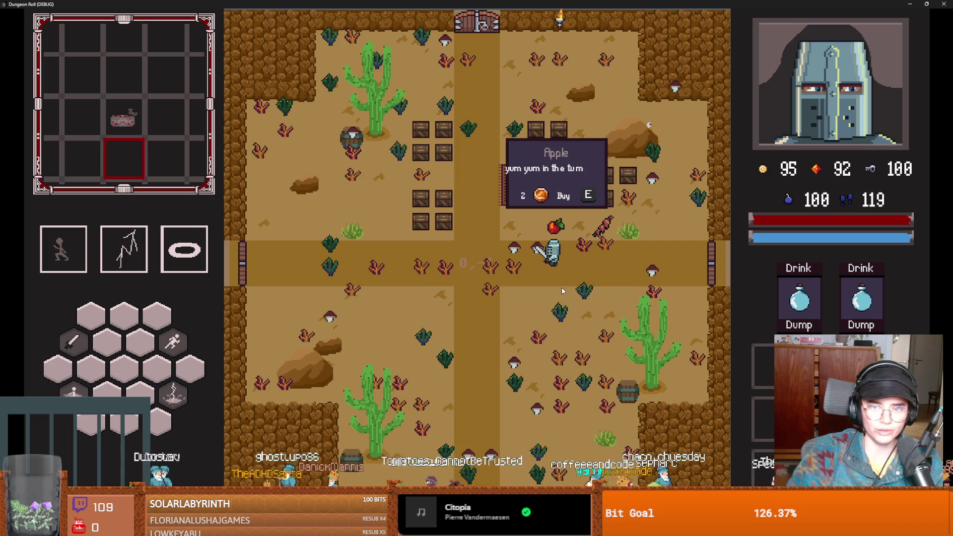
{"action": "key", "text": "e"}
{"action": "key", "text": "d"}
{"action": "key", "text": "e"}
{"action": "key", "text": "a"}
{"action": "key", "text": "w"}
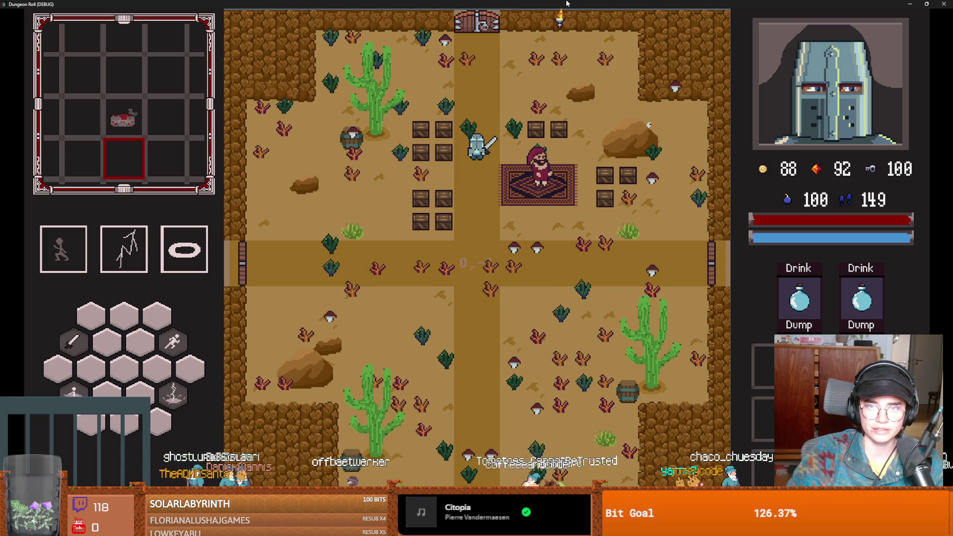
{"action": "key", "text": "w"}
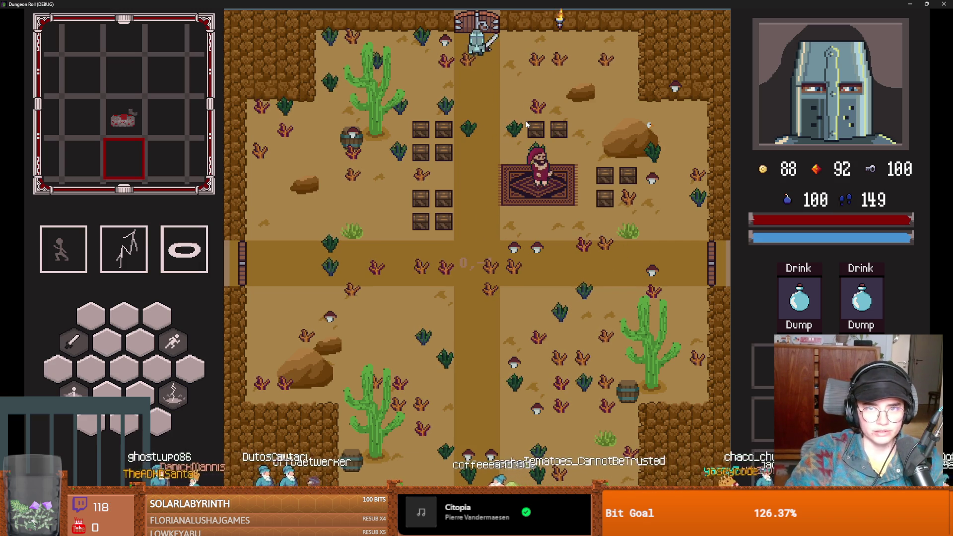
{"action": "key", "text": "e"}
{"action": "left_click", "coordinate": [430, 283]}
Reroll the three room cards repeatedly, then enter the desert shop
{"action": "left_click", "coordinate": [500, 111]}
{"action": "left_click", "coordinate": [500, 111]}
{"action": "left_click", "coordinate": [500, 111]}
{"action": "left_click", "coordinate": [499, 112]}
{"action": "left_click", "coordinate": [500, 111]}
{"action": "left_click", "coordinate": [499, 111]}
{"action": "left_click", "coordinate": [500, 111]}
{"action": "left_click", "coordinate": [499, 112]}
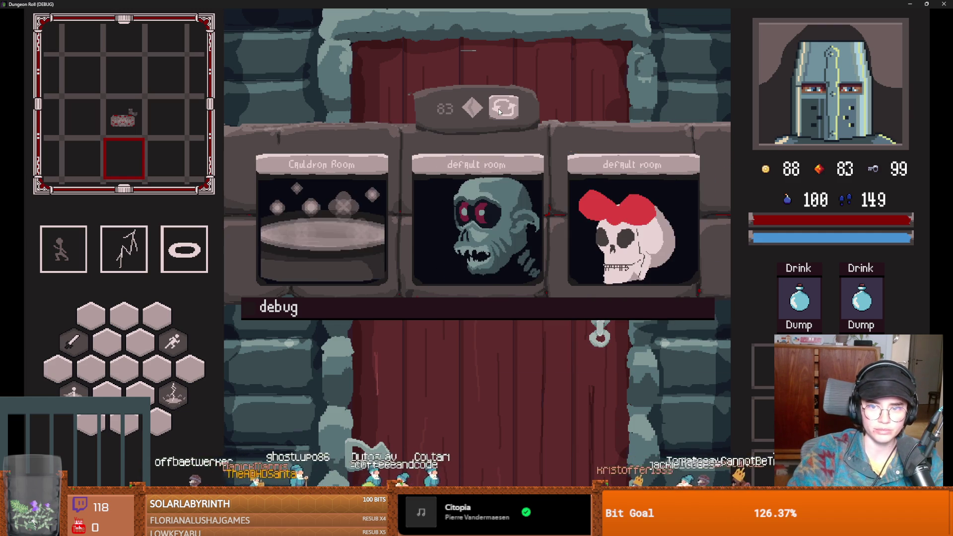
{"action": "left_click", "coordinate": [499, 111]}
{"action": "left_click", "coordinate": [499, 111]}
{"action": "left_click", "coordinate": [589, 186]}
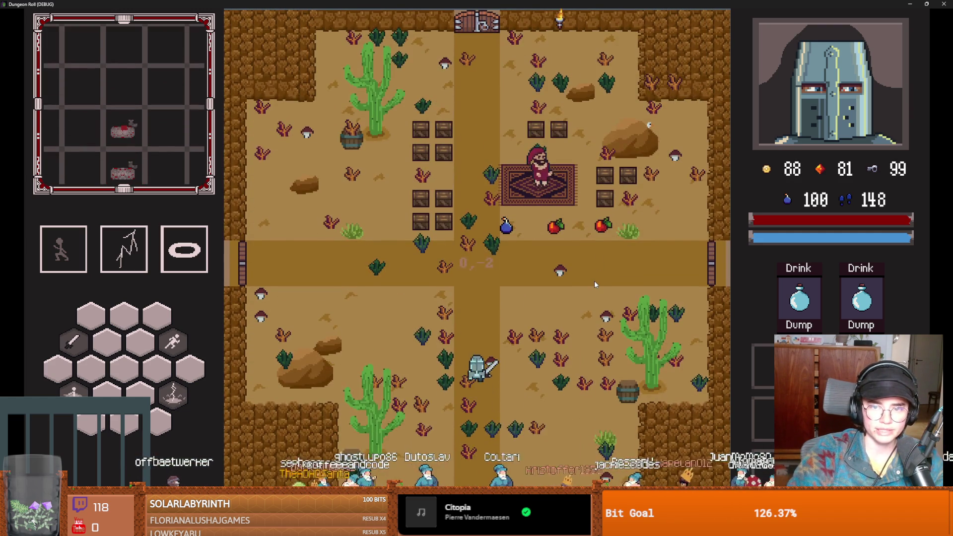
Buy the bombs and both apples in the desert shop, then leave through the top door
{"action": "key", "text": "w"}
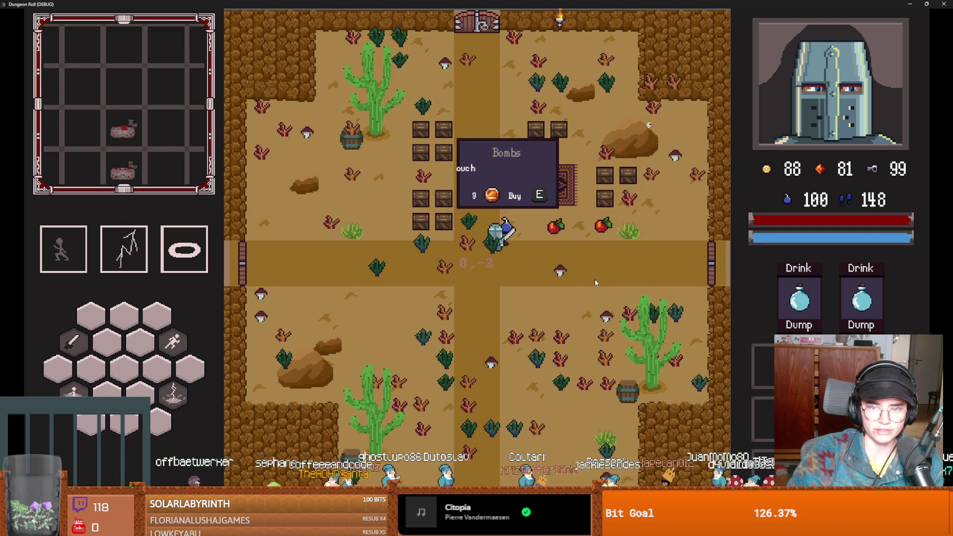
{"action": "key", "text": "d"}
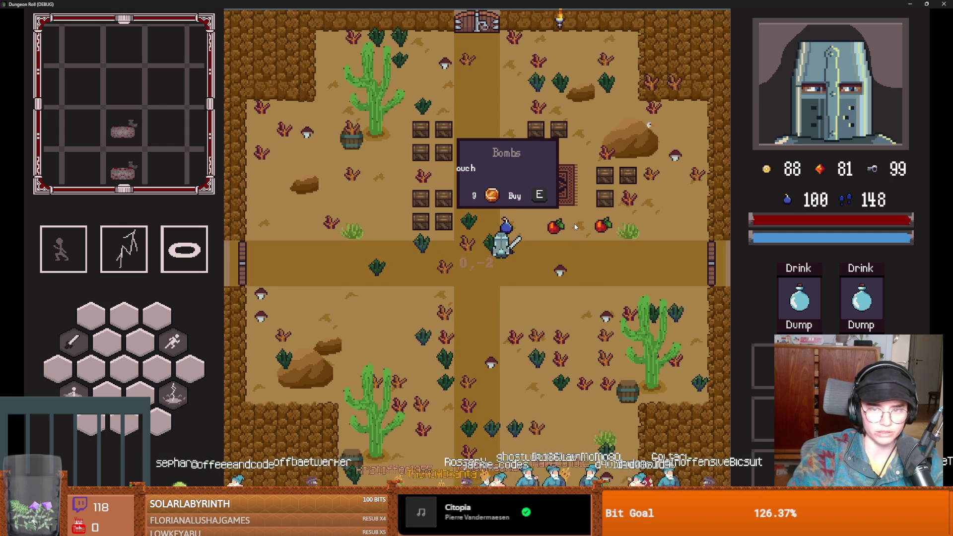
{"action": "key", "text": "e"}
{"action": "key", "text": "d"}
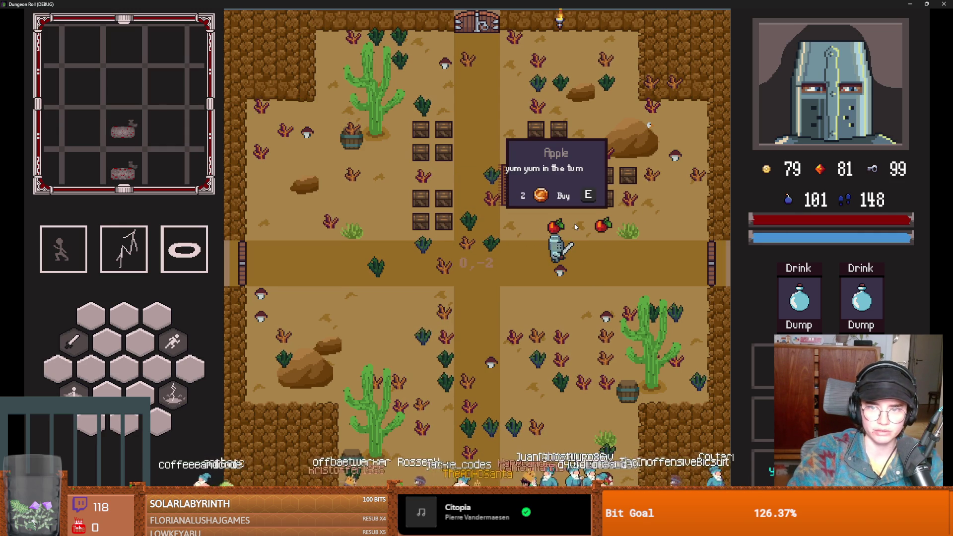
{"action": "key", "text": "e"}
{"action": "key", "text": "d"}
{"action": "key", "text": "e"}
{"action": "key", "text": "a"}
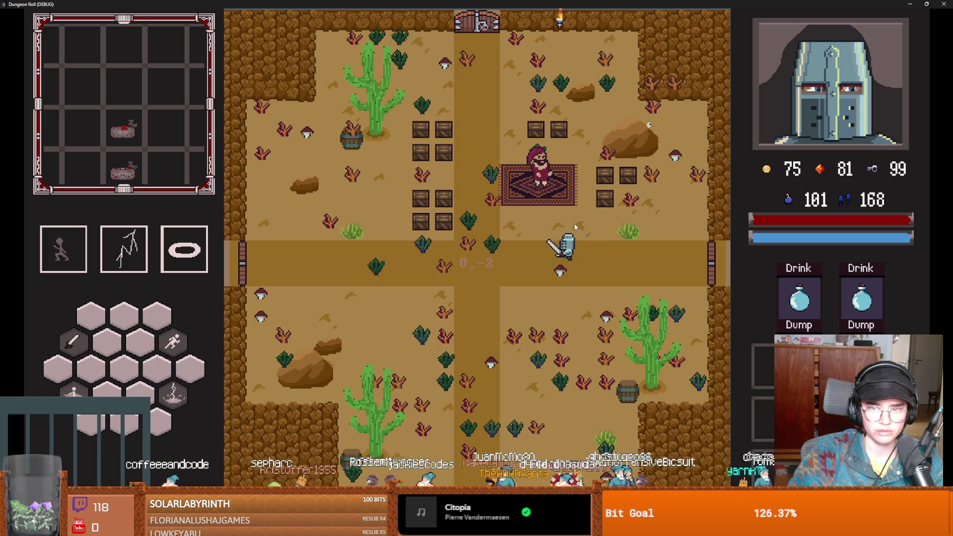
{"action": "key", "text": "w"}
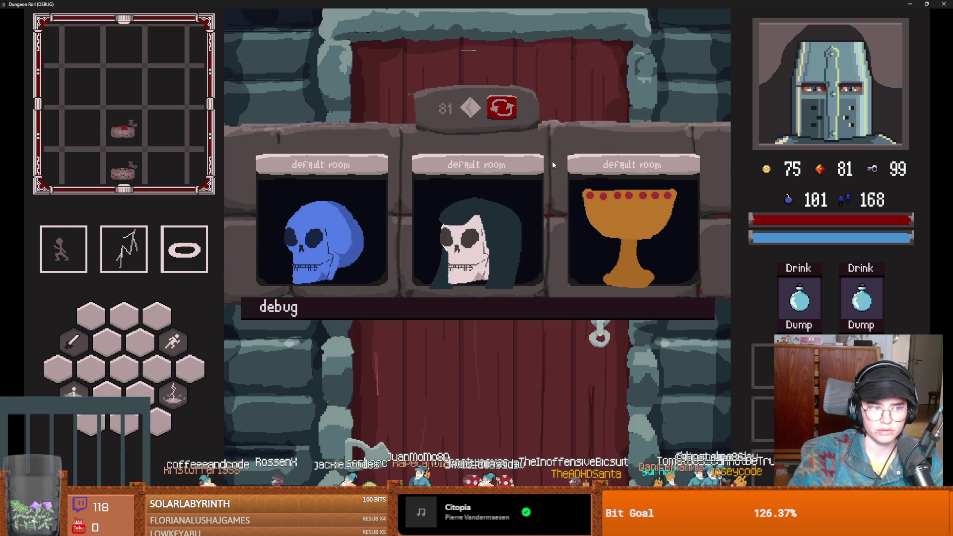
Reroll the room options several times and enter the middle room
{"action": "left_click", "coordinate": [506, 111]}
{"action": "left_click", "coordinate": [505, 113]}
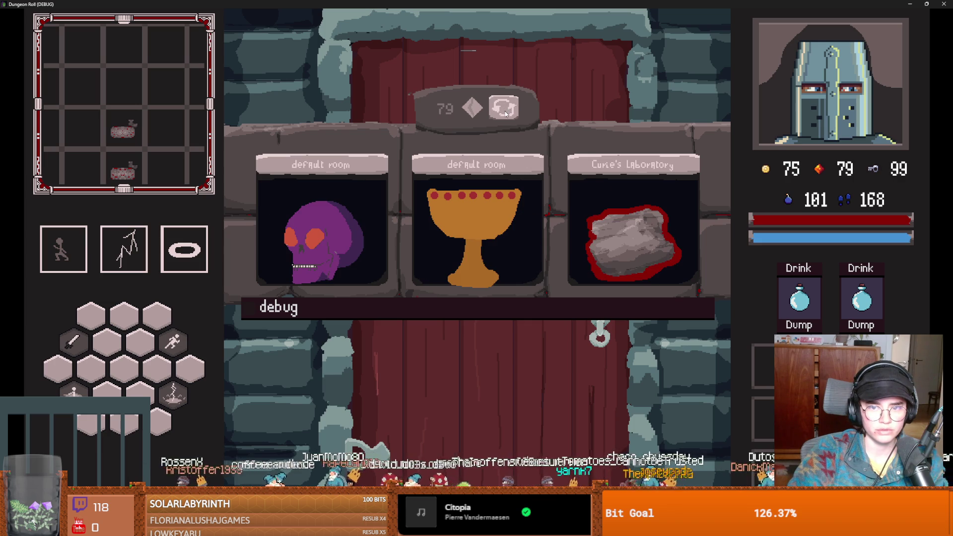
{"action": "left_click", "coordinate": [508, 113]}
{"action": "left_click", "coordinate": [508, 113]}
{"action": "left_click", "coordinate": [507, 113]}
{"action": "left_click", "coordinate": [508, 113]}
{"action": "left_click", "coordinate": [508, 116]}
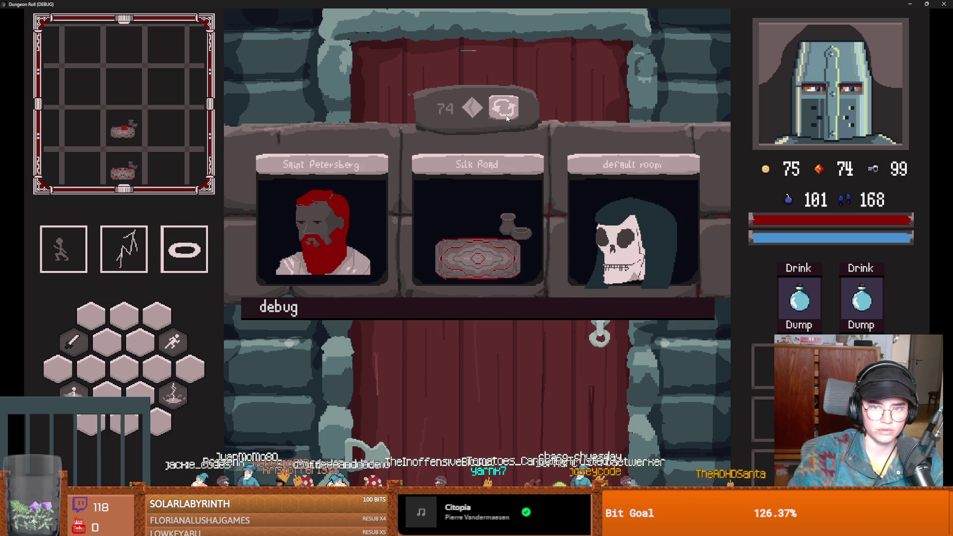
{"action": "left_click", "coordinate": [494, 213]}
Buy a skewer, a potion and an apple, then stop the running game
{"action": "key", "text": "w"}
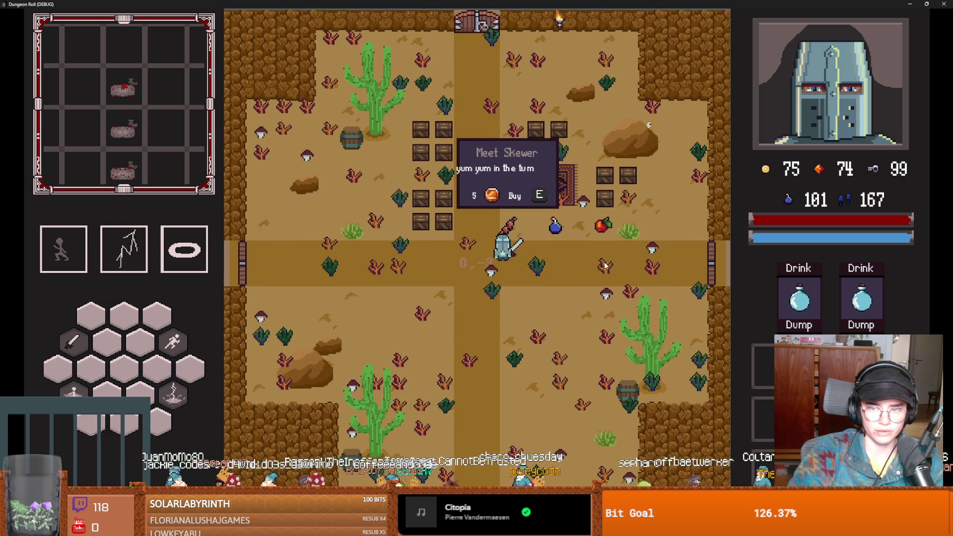
{"action": "key", "text": "e"}
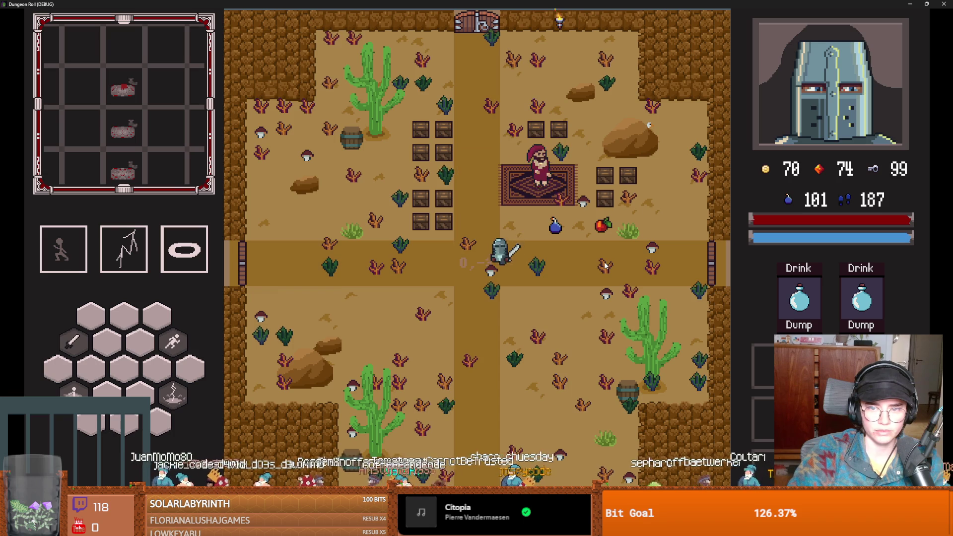
{"action": "key", "text": "d"}
{"action": "key", "text": "e"}
{"action": "key", "text": "d"}
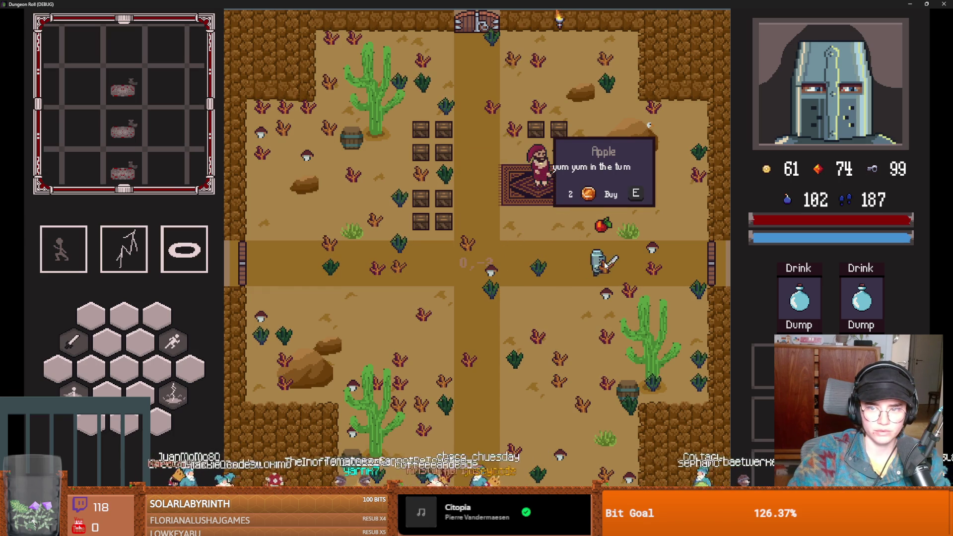
{"action": "key", "text": "e"}
{"action": "key", "text": "a"}
{"action": "key", "text": "super+Down"}
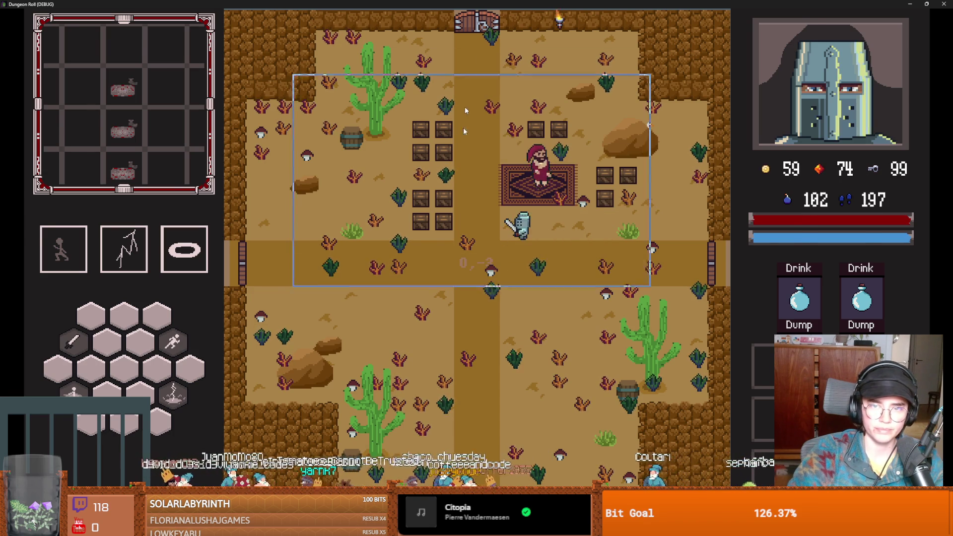
{"action": "left_click", "coordinate": [638, 149]}
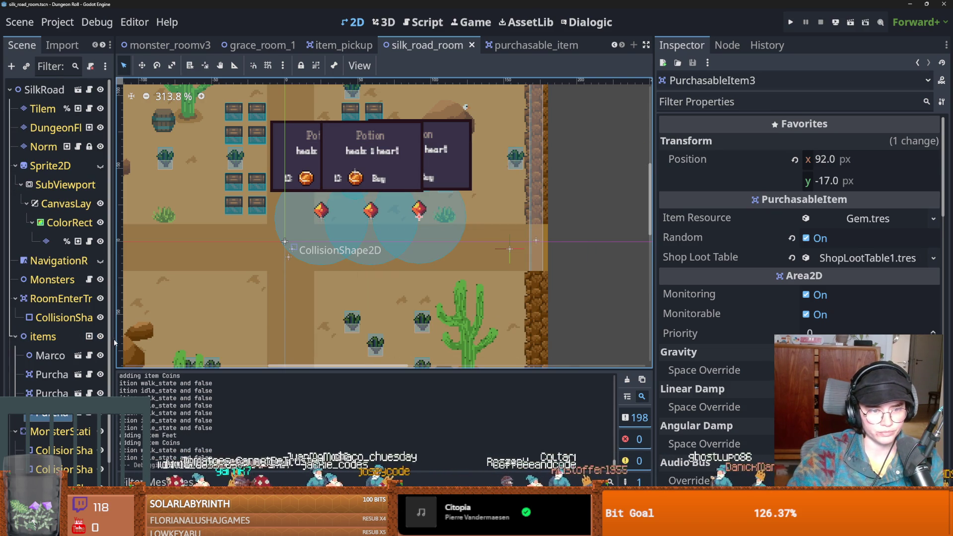
Add a vertical canvas guide, widen the scene tree panel and save silk_road_room
{"action": "left_click_drag", "start_coordinate": [139, 338], "coordinate": [134, 339]}
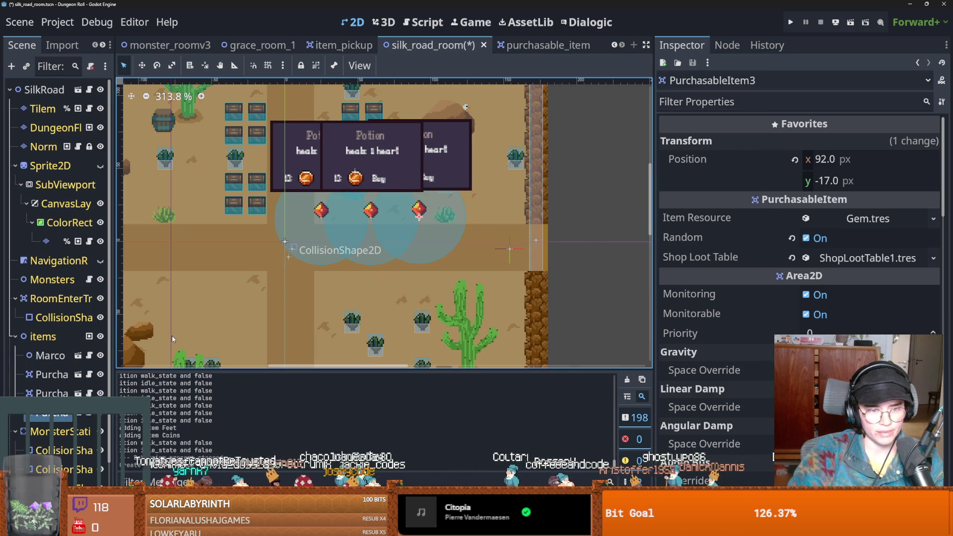
{"action": "left_click_drag", "start_coordinate": [117, 322], "coordinate": [196, 324]}
{"action": "key", "text": "ctrl+s"}
Open the PurchasableItem script and its scene in a separate tab, viewing it in 2D
{"action": "left_click", "coordinate": [173, 373]}
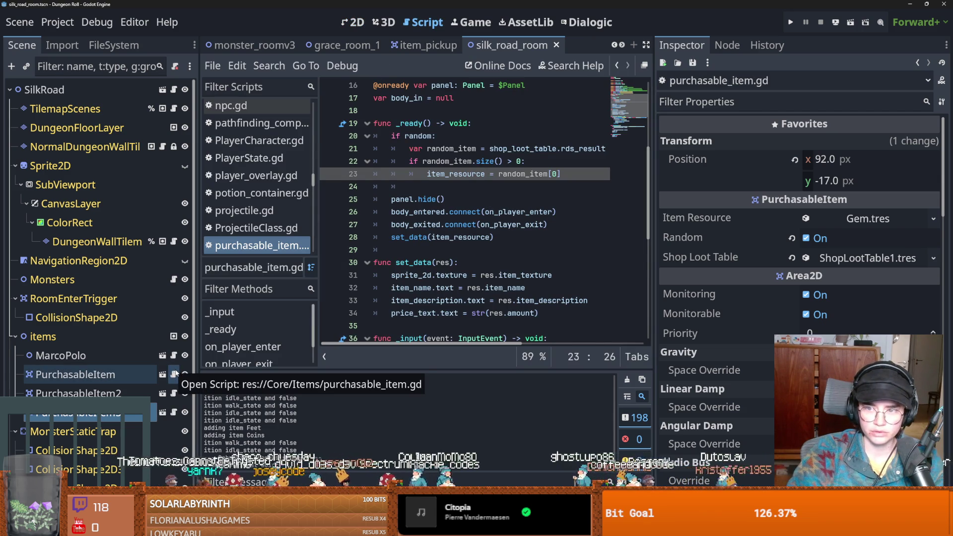
{"action": "left_click", "coordinate": [164, 376]}
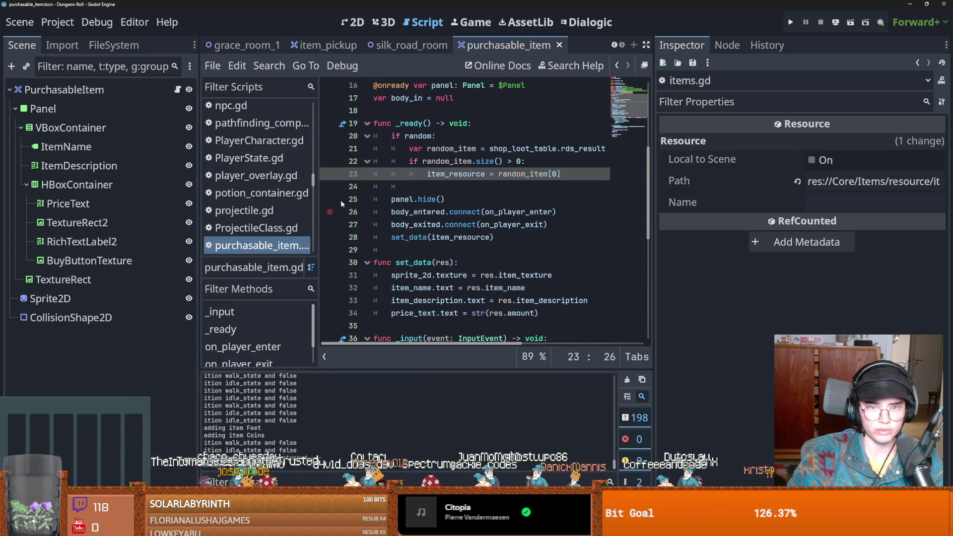
{"action": "left_click_drag", "start_coordinate": [654, 213], "coordinate": [787, 213]}
{"action": "key", "text": "ctrl+minus"}
{"action": "key", "text": "ctrl+minus"}
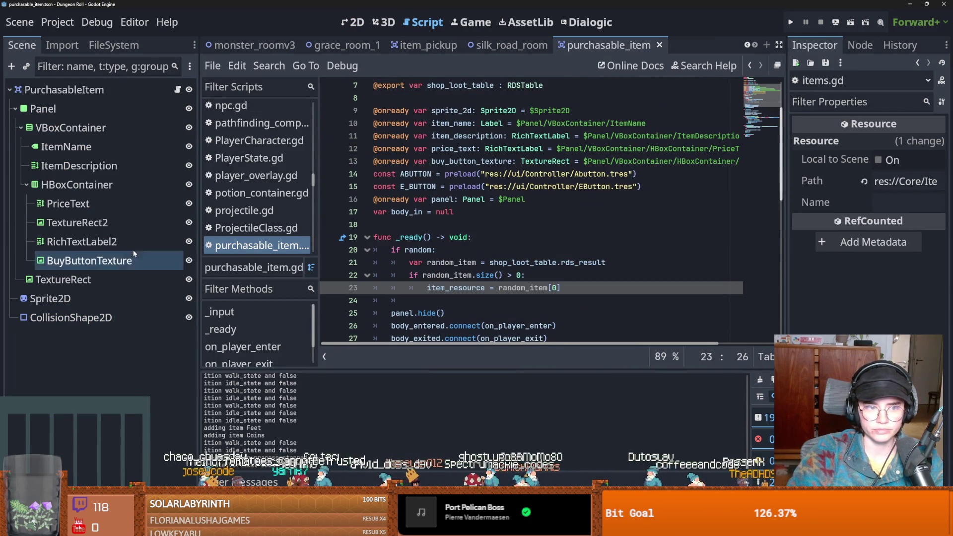
{"action": "left_click", "coordinate": [354, 22]}
{"action": "scroll", "coordinate": [383, 220], "scroll_direction": "up", "scroll_amount": 3}
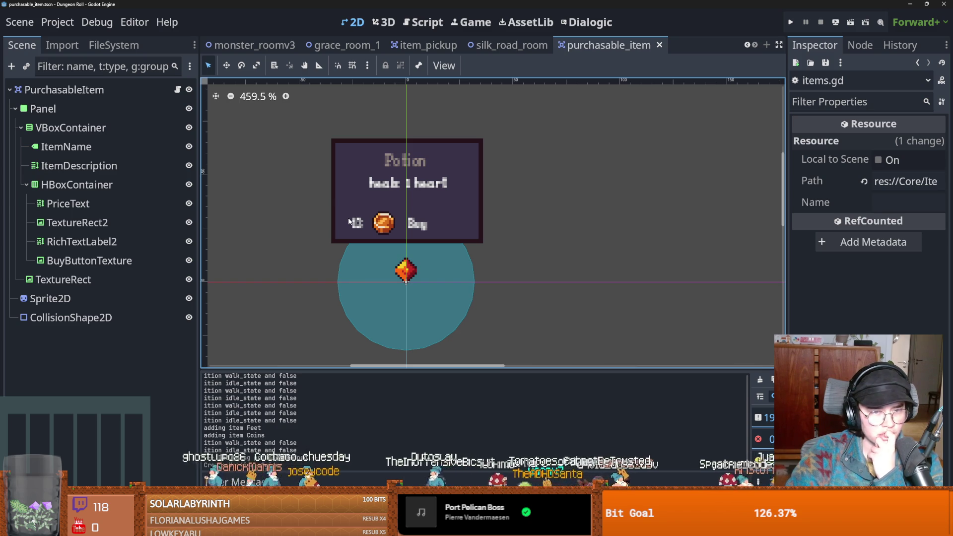
{"action": "scroll", "coordinate": [376, 221], "scroll_direction": "down", "scroll_amount": 1}
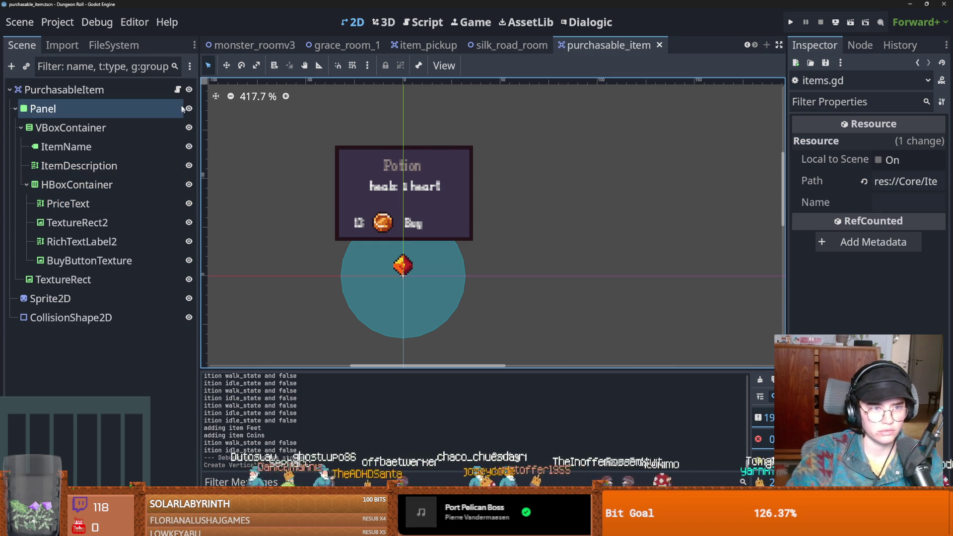
Return to purchasable_item.gd and place the cursor at the end of line 19
{"action": "left_click", "coordinate": [177, 90]}
{"action": "scroll", "coordinate": [443, 215], "scroll_direction": "down", "scroll_amount": 1}
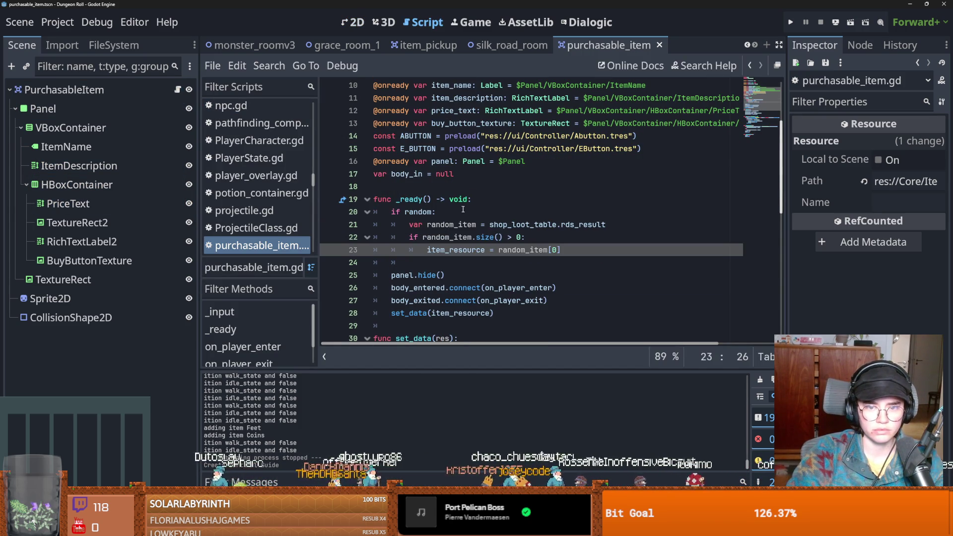
{"action": "left_click", "coordinate": [484, 204]}
{"action": "scroll", "coordinate": [482, 222], "scroll_direction": "up", "scroll_amount": 3}
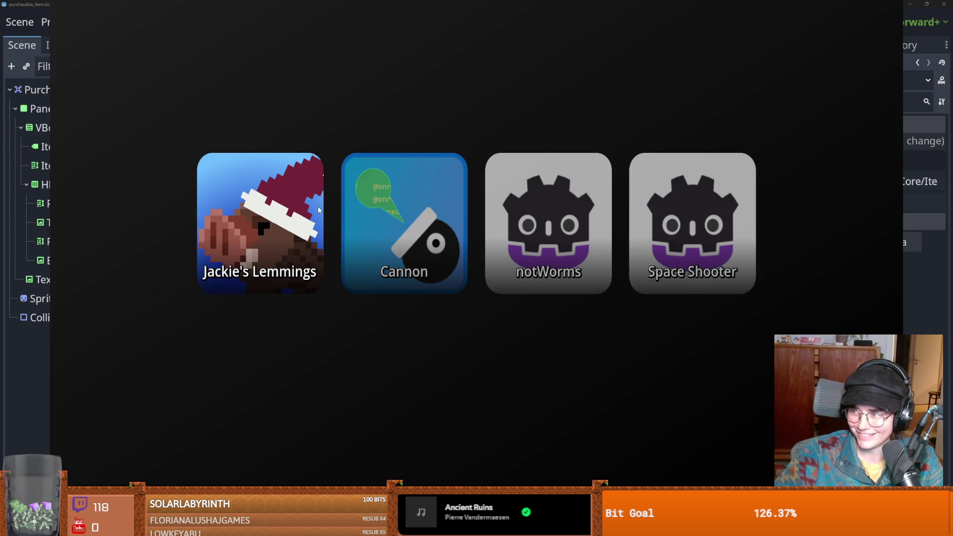
Insert a blank line before the ABUTTON constant and save both script and scene
{"action": "key", "text": "ctrl+s"}
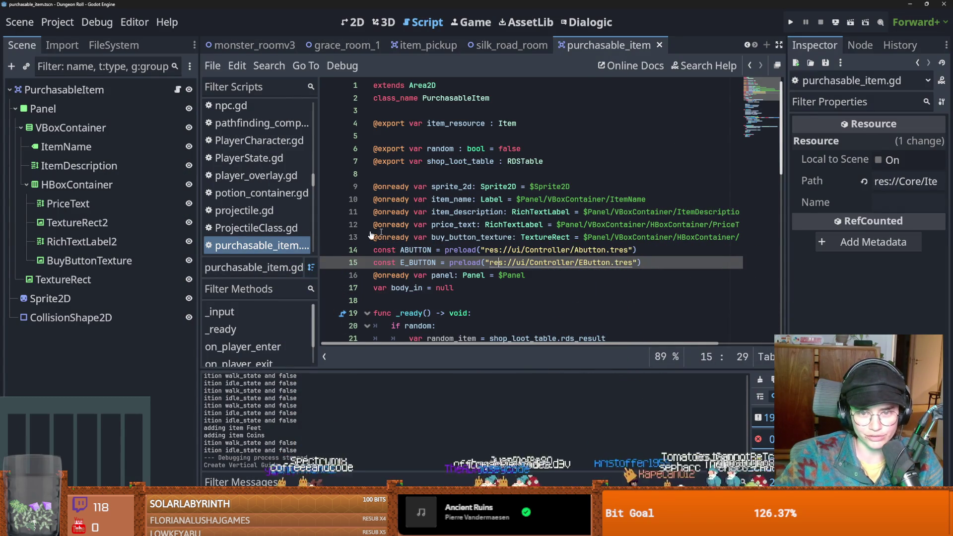
{"action": "left_click", "coordinate": [375, 250]}
{"action": "key", "text": "Return"}
{"action": "key", "text": "ctrl+s"}
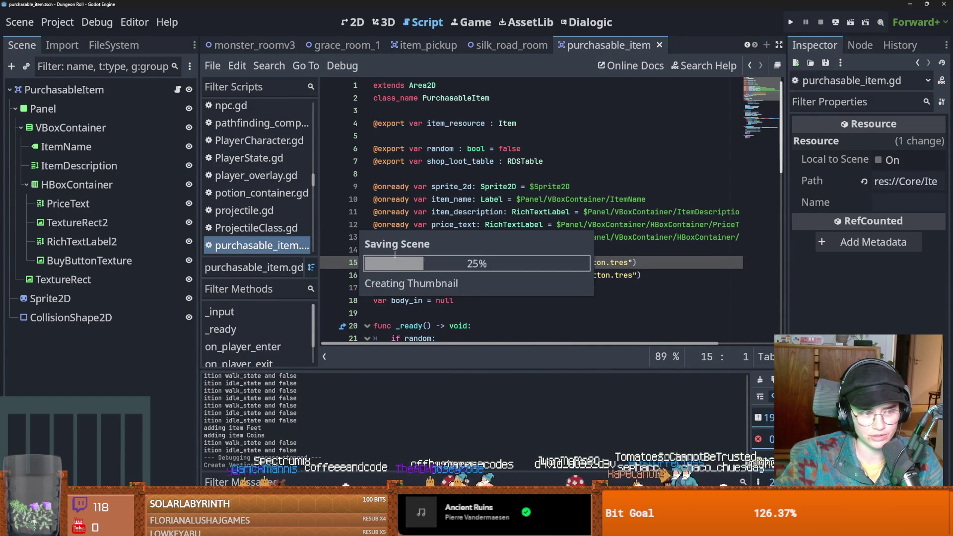
{"action": "scroll", "coordinate": [406, 241], "scroll_direction": "down", "scroll_amount": 1}
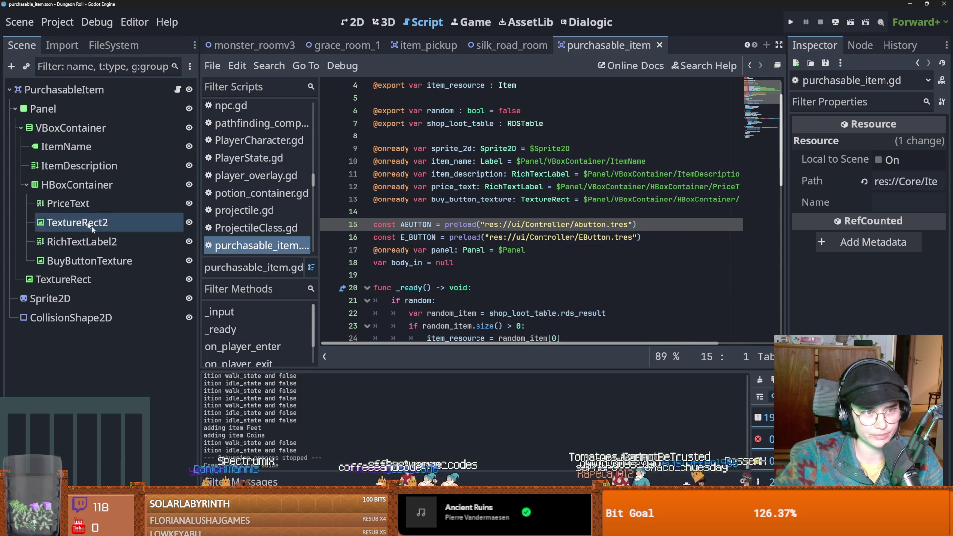
{"action": "left_click", "coordinate": [19, 131]}
{"action": "key", "text": "ctrl+s"}
Browse the item's UI nodes to the TextureRect buy button, then reopen purchasable_item.gd
{"action": "left_click", "coordinate": [26, 184]}
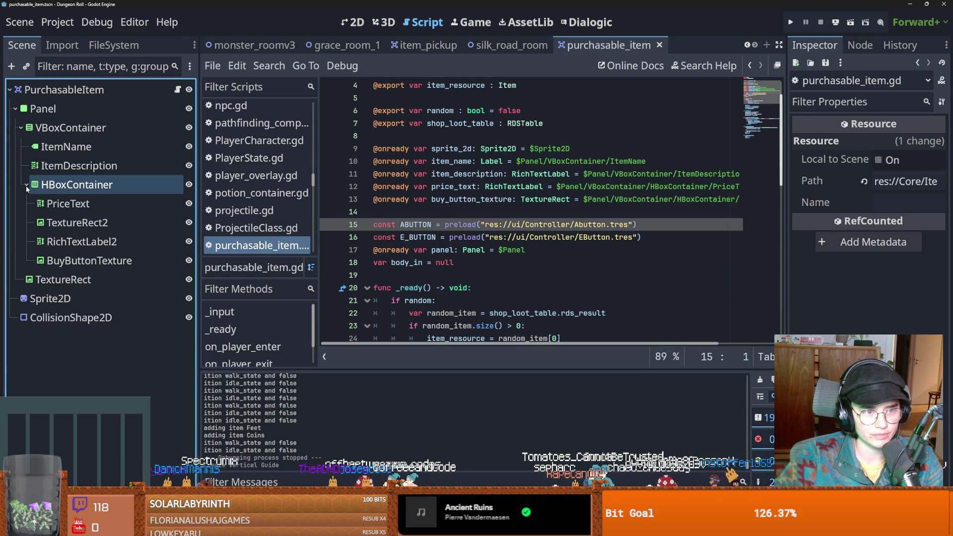
{"action": "left_click", "coordinate": [54, 218]}
{"action": "key", "text": "Up"}
{"action": "key", "text": "Up"}
{"action": "key", "text": "Up"}
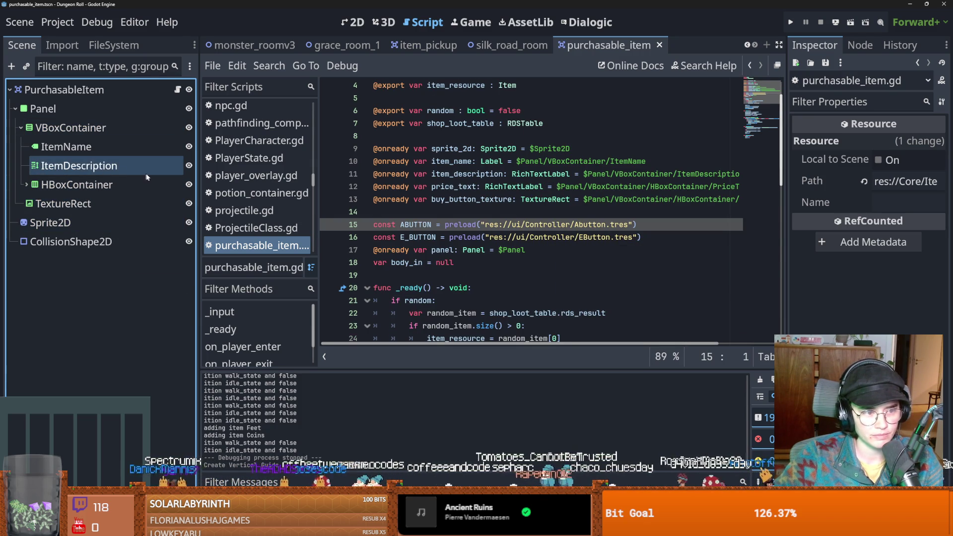
{"action": "key", "text": "Down"}
{"action": "key", "text": "Down"}
{"action": "key", "text": "Up"}
{"action": "left_click", "coordinate": [105, 200]}
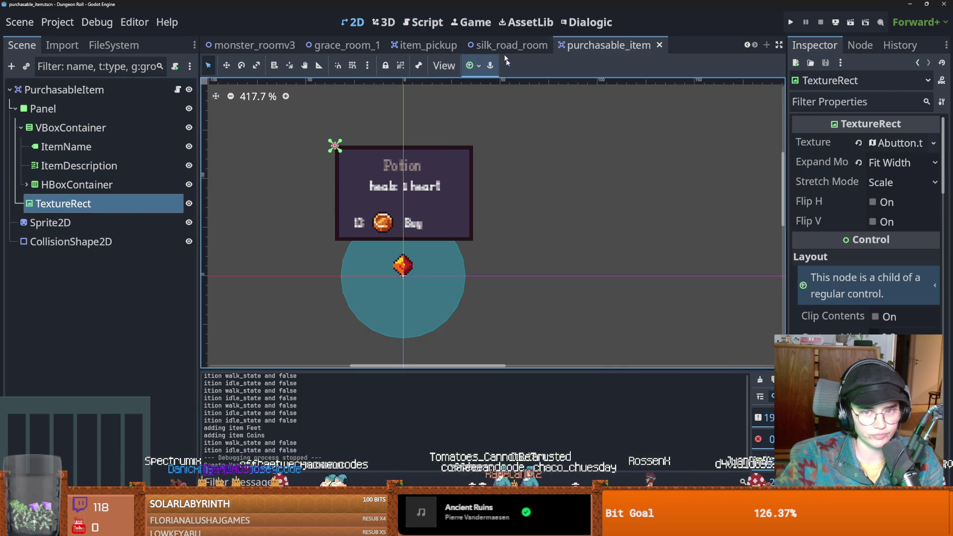
{"action": "left_click", "coordinate": [178, 90]}
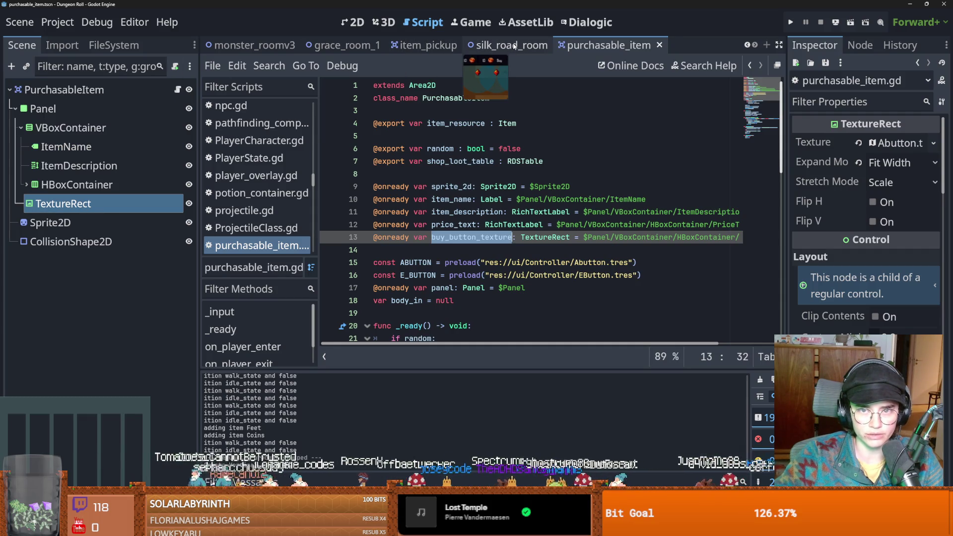
Filter the script list for 'trinke' and open Trinkets.gd from the results
{"action": "scroll", "coordinate": [255, 227], "scroll_direction": "up", "scroll_amount": 3}
{"action": "left_click", "coordinate": [242, 88]}
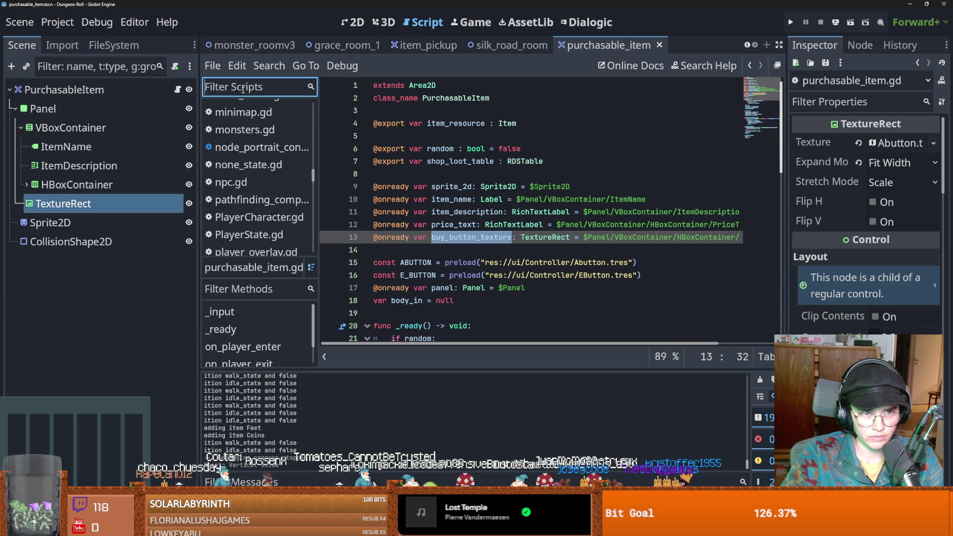
{"action": "type", "text": "trinke"}
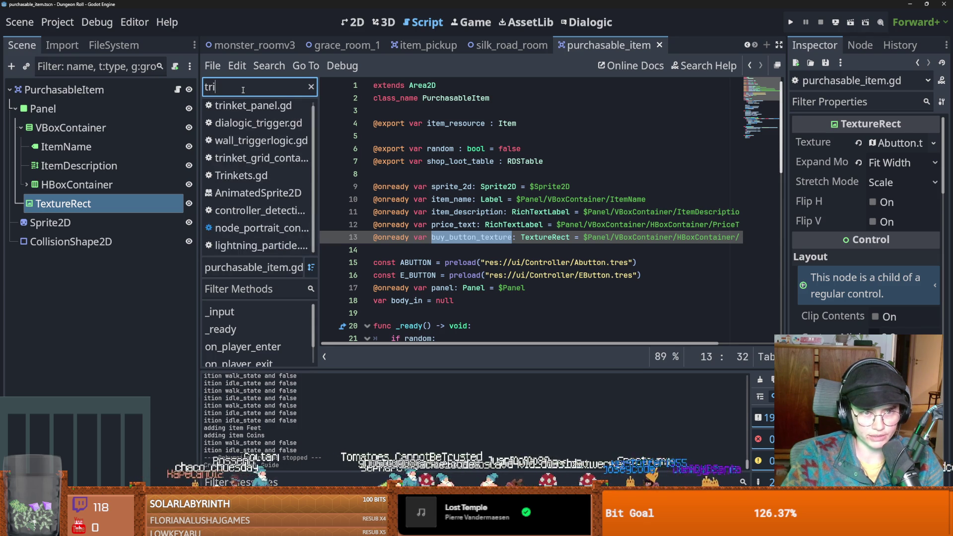
{"action": "key", "text": "Down"}
{"action": "key", "text": "Down"}
{"action": "key", "text": "Return"}
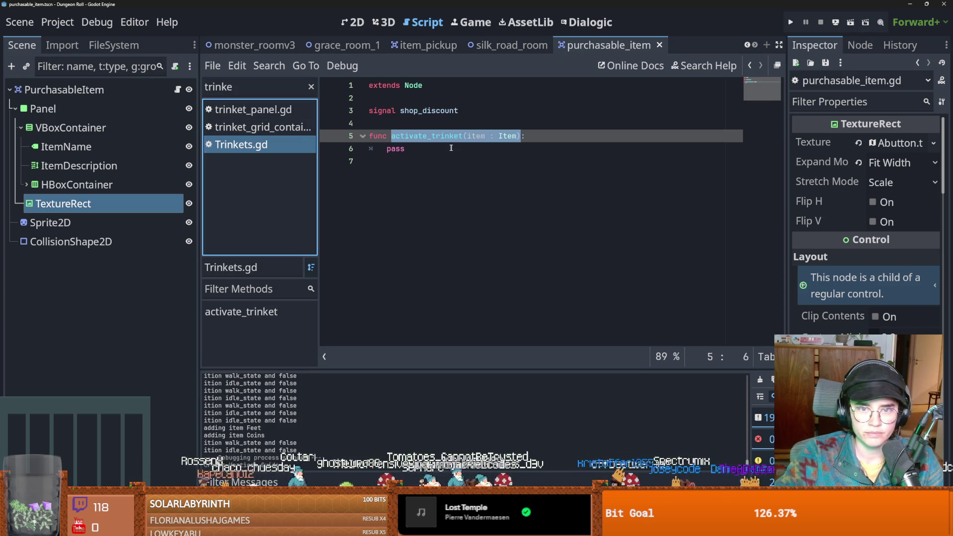
Delete the shop_discount signal and preload ShopLootTable1.tres as a constant on line 3
{"action": "left_click", "coordinate": [444, 146]}
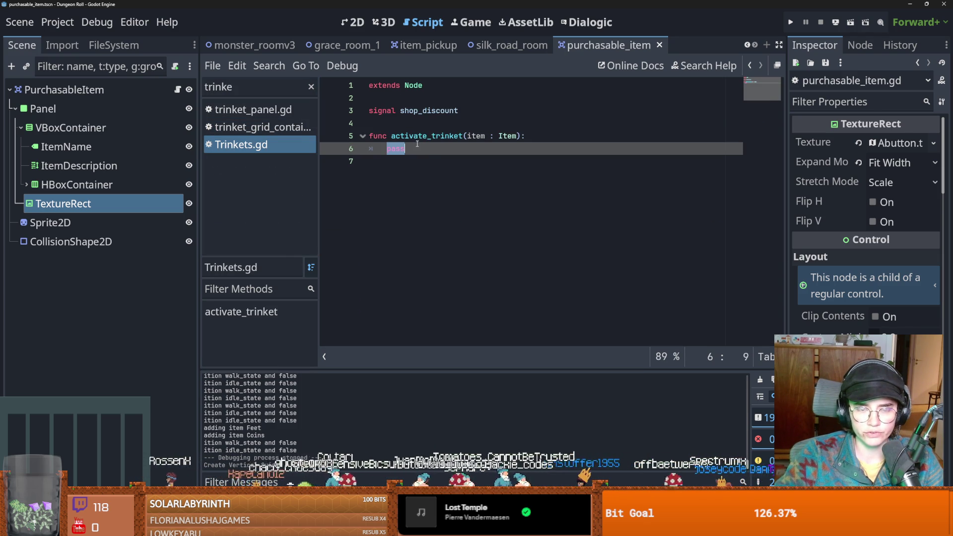
{"action": "triple_click", "coordinate": [401, 112]}
{"action": "key", "text": "BackSpace"}
{"action": "left_click", "coordinate": [113, 45]}
{"action": "left_click", "coordinate": [87, 88]}
{"action": "type", "text": "item"}
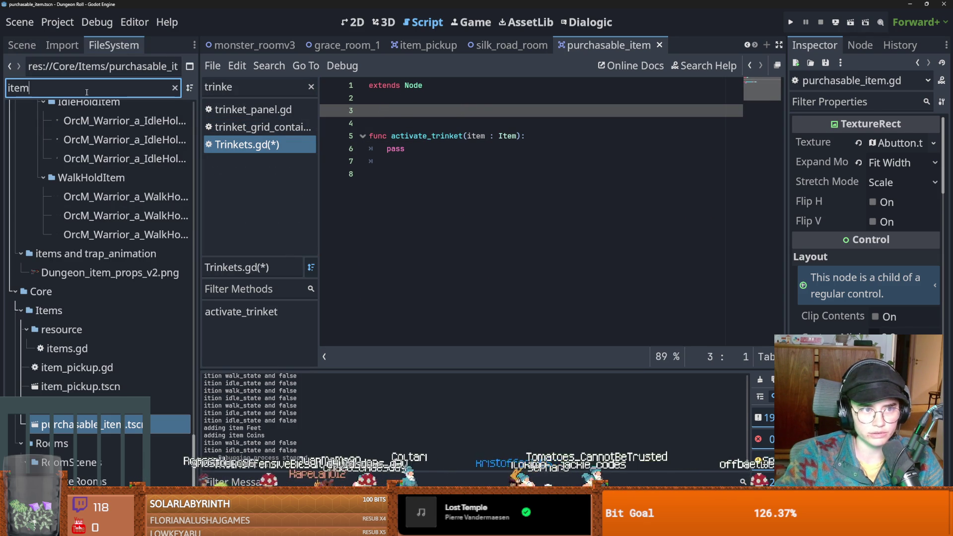
{"action": "key", "text": "ctrl+a"}
{"action": "type", "text": "shop"}
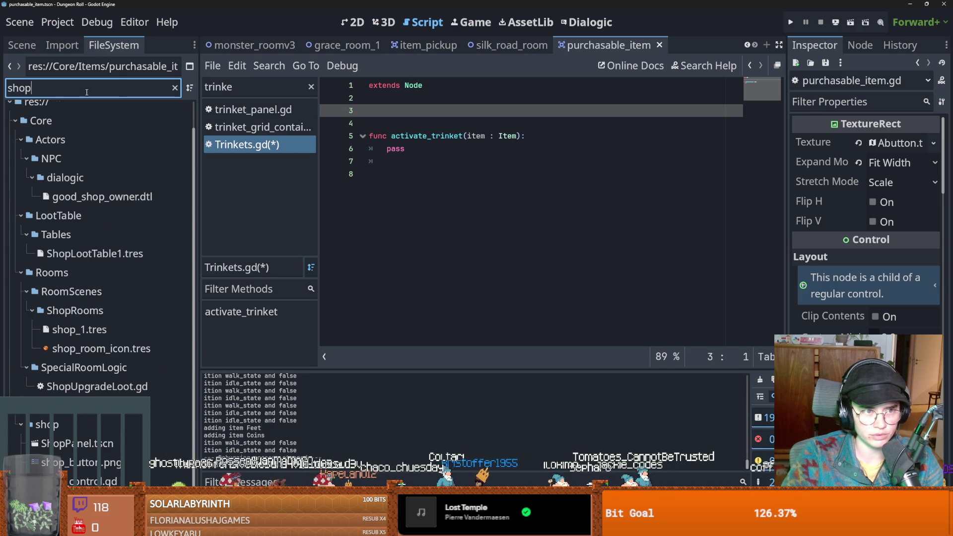
{"action": "mouse_move", "coordinate": [95, 254]}
{"action": "left_mouse_down", "text": "ctrl"}
{"action": "mouse_move", "coordinate": [489, 140]}
{"action": "mouse_move", "coordinate": [364, 118]}
{"action": "mouse_move", "coordinate": [371, 110]}
{"action": "left_mouse_up", "text": "ctrl"}
{"action": "key", "text": "BackSpace"}
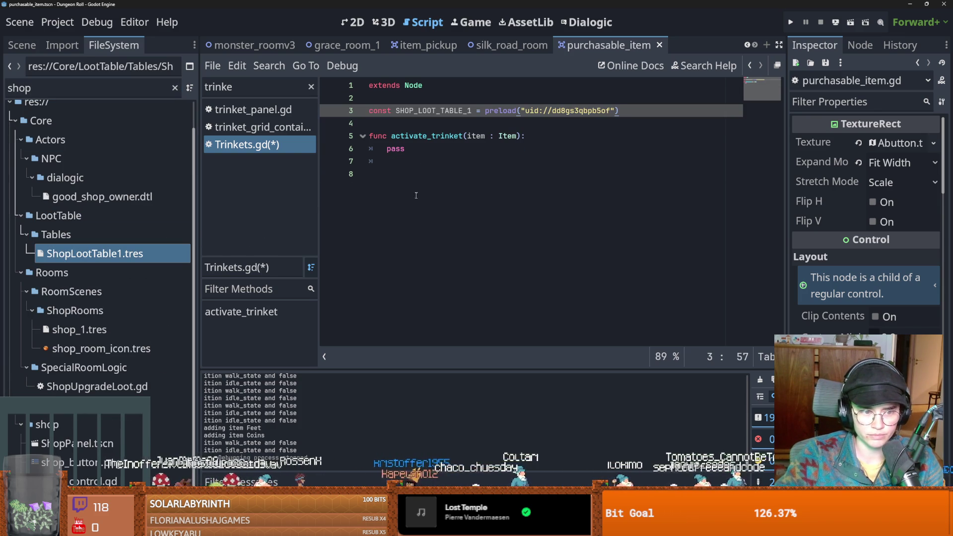
Replace activate_trinket's placeholder pass with 'match(item):' and start an indented line
{"action": "double_click", "coordinate": [400, 149]}
{"action": "type", "text": "if item"}
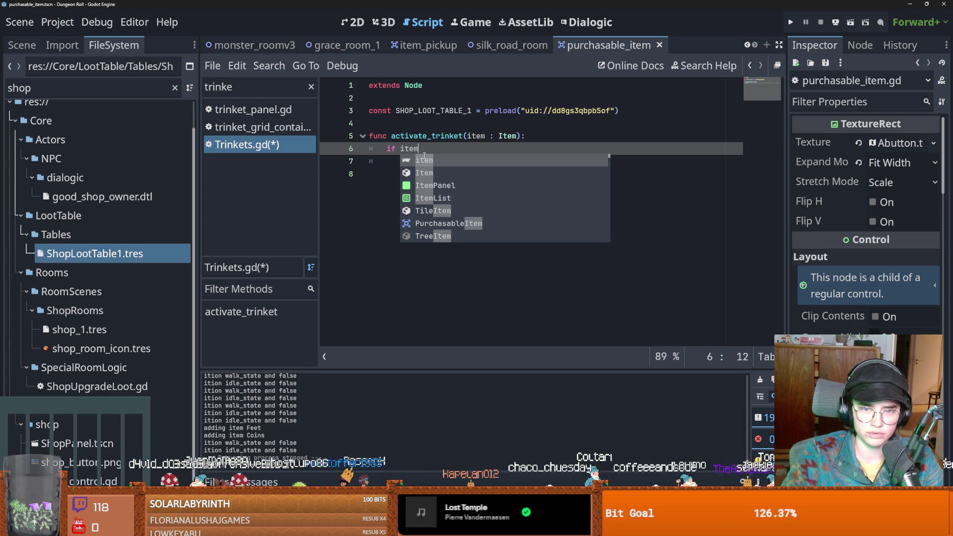
{"action": "key", "text": "BackSpace"}
{"action": "key", "text": "BackSpace"}
{"action": "key", "text": "BackSpace"}
{"action": "type", "text": "match(item):"}
{"action": "key", "text": "Return"}
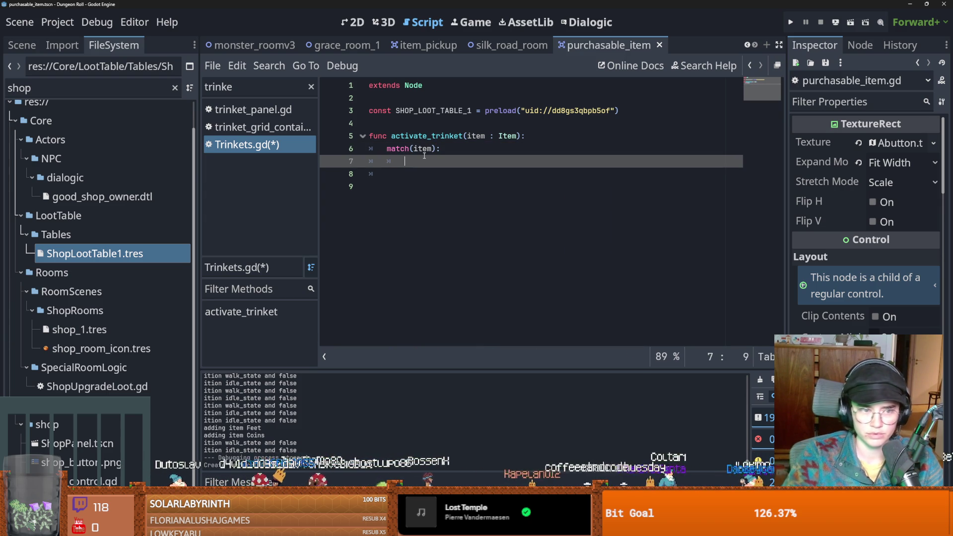
Filter the FileSystem panel for 'trink' to show the trinket files
{"action": "double_click", "coordinate": [55, 91]}
{"action": "type", "text": "s"}
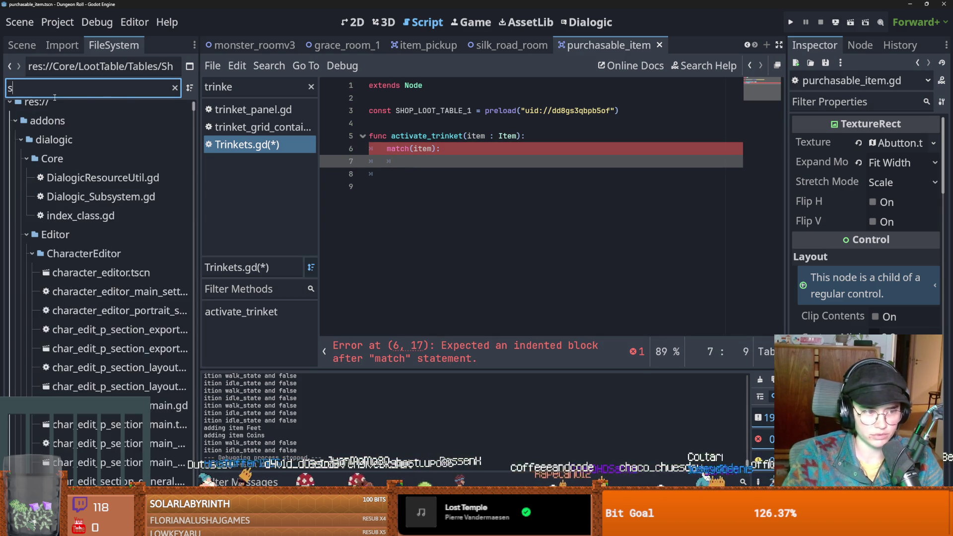
{"action": "key", "text": "BackSpace"}
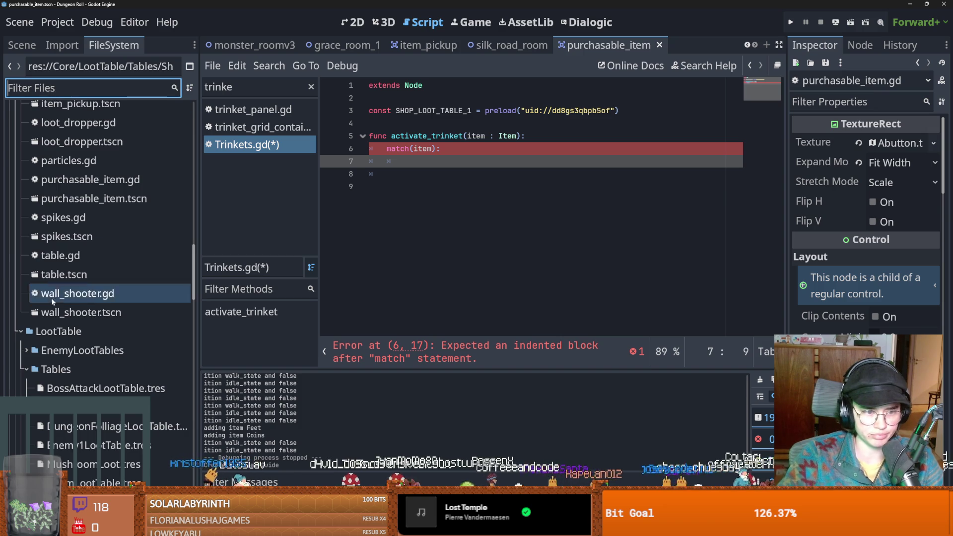
{"action": "scroll", "coordinate": [50, 308], "scroll_direction": "up", "scroll_amount": 10}
{"action": "type", "text": "tro"}
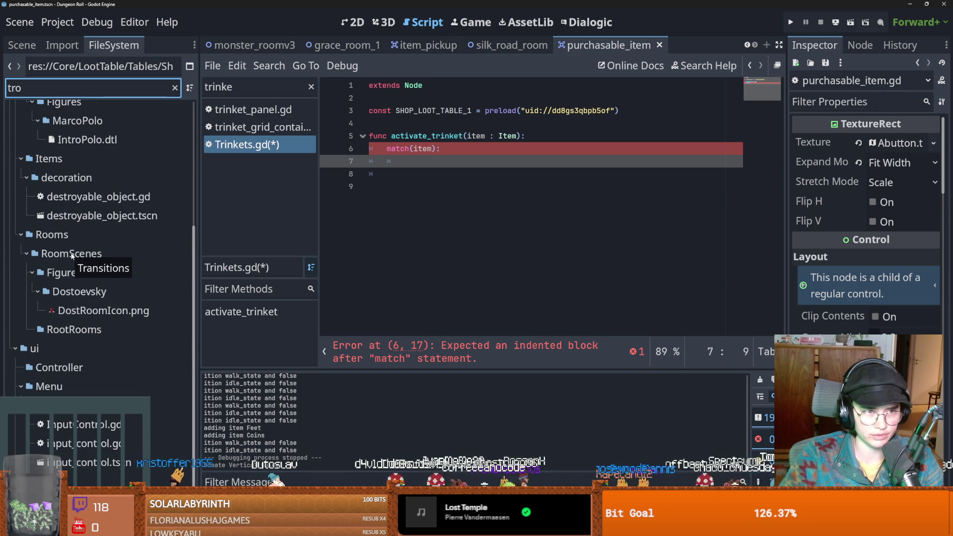
{"action": "key", "text": "BackSpace"}
{"action": "type", "text": "ink"}
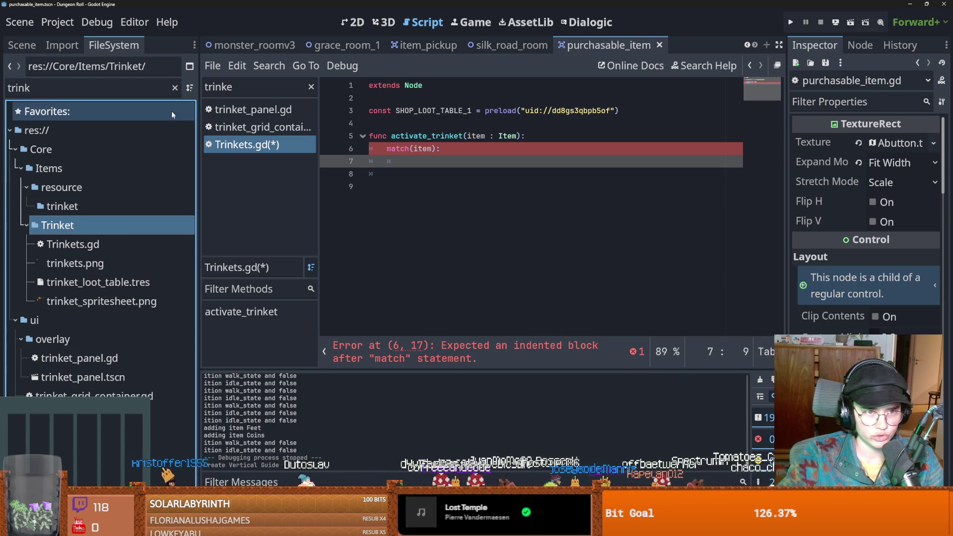
{"action": "left_click", "coordinate": [174, 88]}
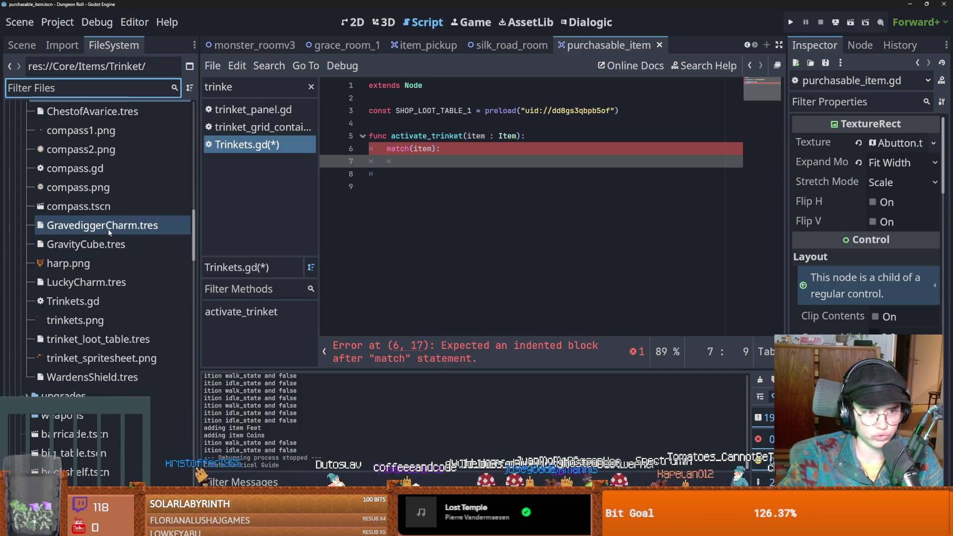
Preload LuckyCharm.tres into Trinkets.gd, add a LUCKY_CHARM match case, and save
{"action": "left_click", "coordinate": [107, 285]}
{"action": "mouse_move", "coordinate": [94, 285]}
{"action": "left_mouse_down"}
{"action": "mouse_move", "coordinate": [402, 120]}
{"action": "mouse_move", "coordinate": [496, 116]}
{"action": "mouse_move", "coordinate": [107, 272]}
{"action": "mouse_move", "coordinate": [427, 124]}
{"action": "left_mouse_up"}
{"action": "type", "text": "LUCKY_CHARM:"}
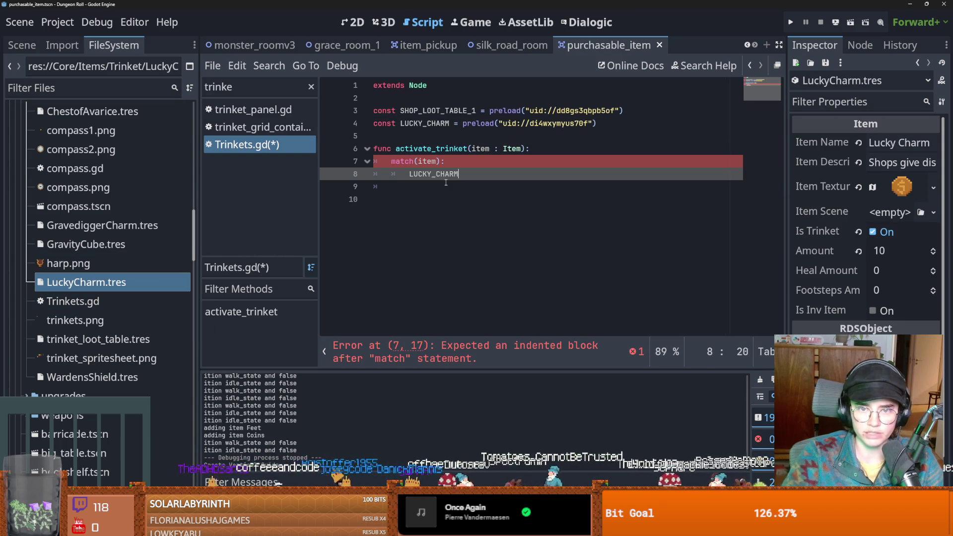
{"action": "key", "text": "Return"}
{"action": "type", "text": "ss"}
{"action": "key", "text": "ctrl+s"}
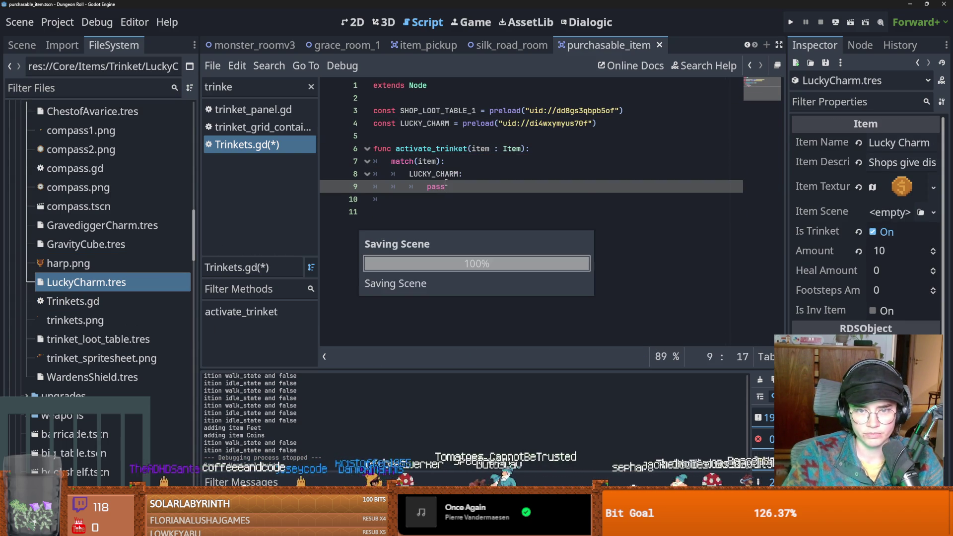
Replace the case's pass with 'for item in SHOP_LOOT_TABLE_1.rds_contents:' and a pass body
{"action": "double_click", "coordinate": [434, 187]}
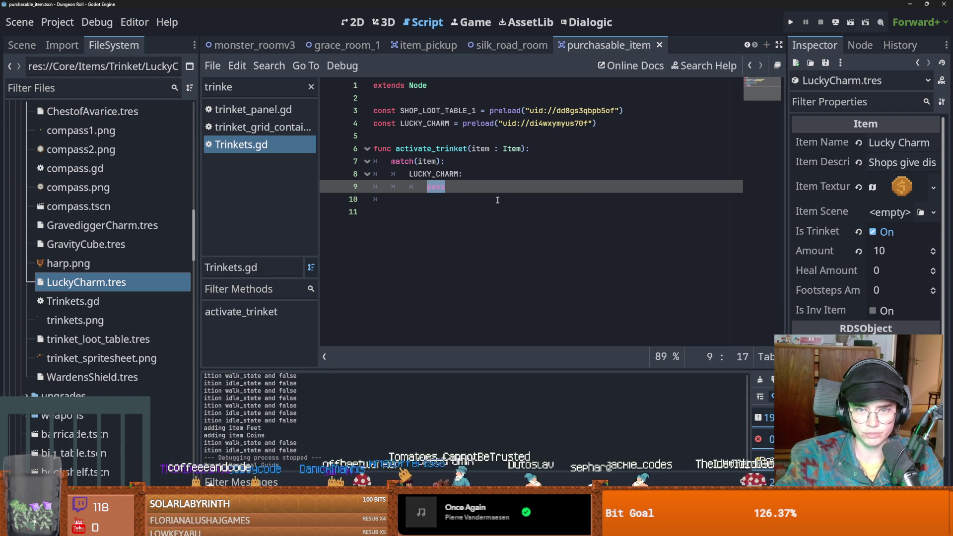
{"action": "type", "text": "for item in "}
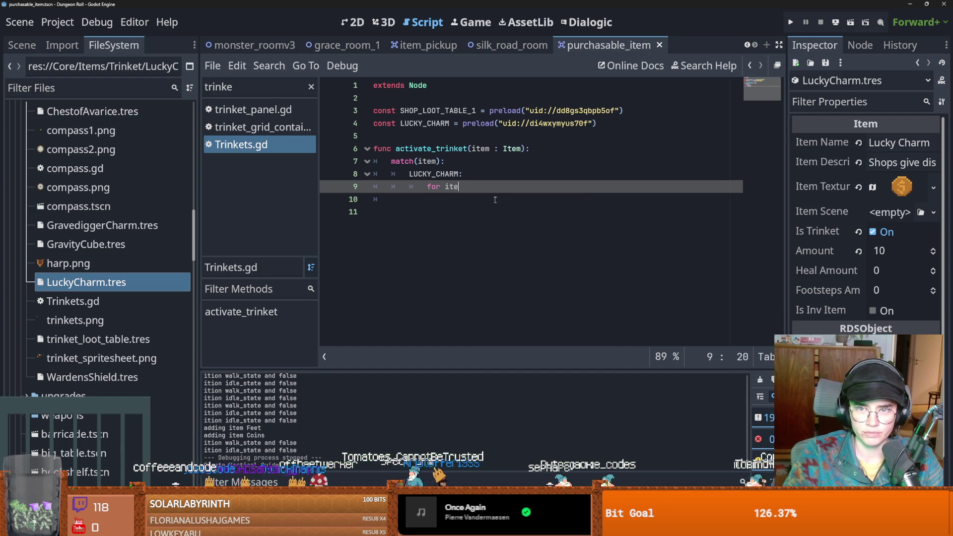
{"action": "type", "text": "sho"}
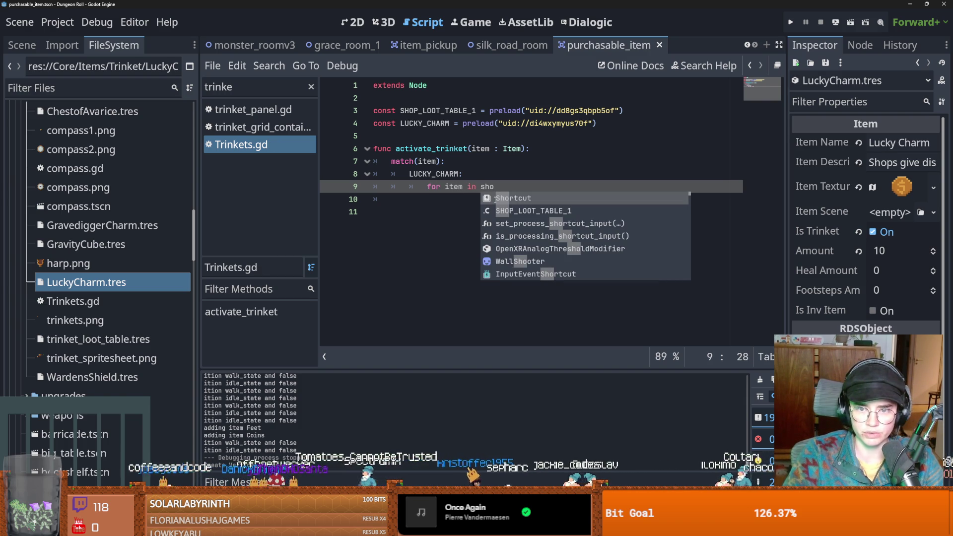
{"action": "key", "text": "Down"}
{"action": "key", "text": "Return"}
{"action": "type", "text": ".get_"}
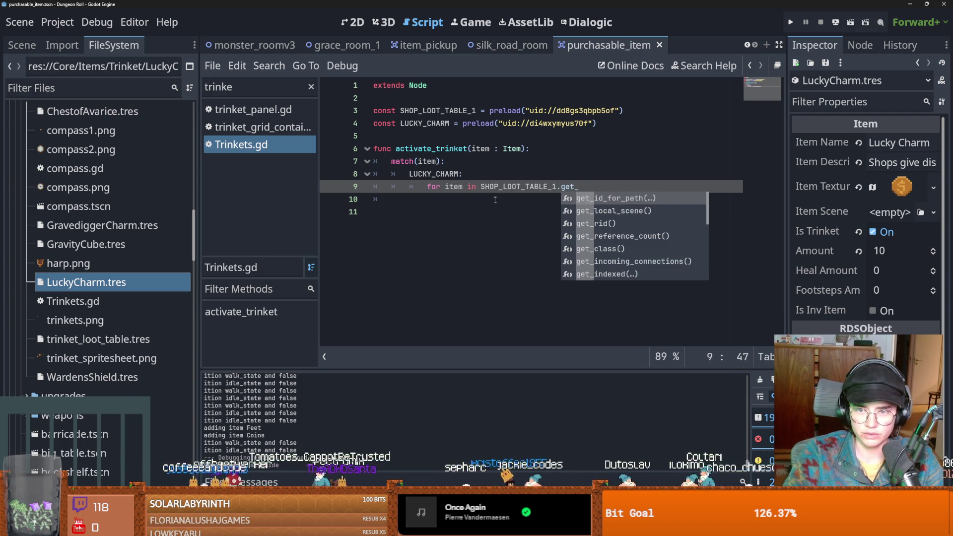
{"action": "key", "text": "BackSpace"}
{"action": "key", "text": "BackSpace"}
{"action": "key", "text": "BackSpace"}
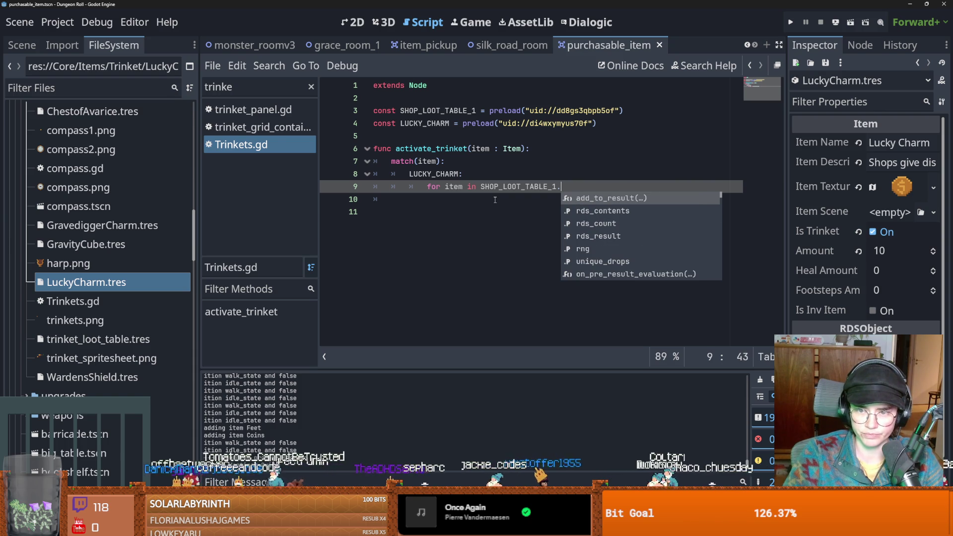
{"action": "key", "text": "Down"}
{"action": "key", "text": "Return"}
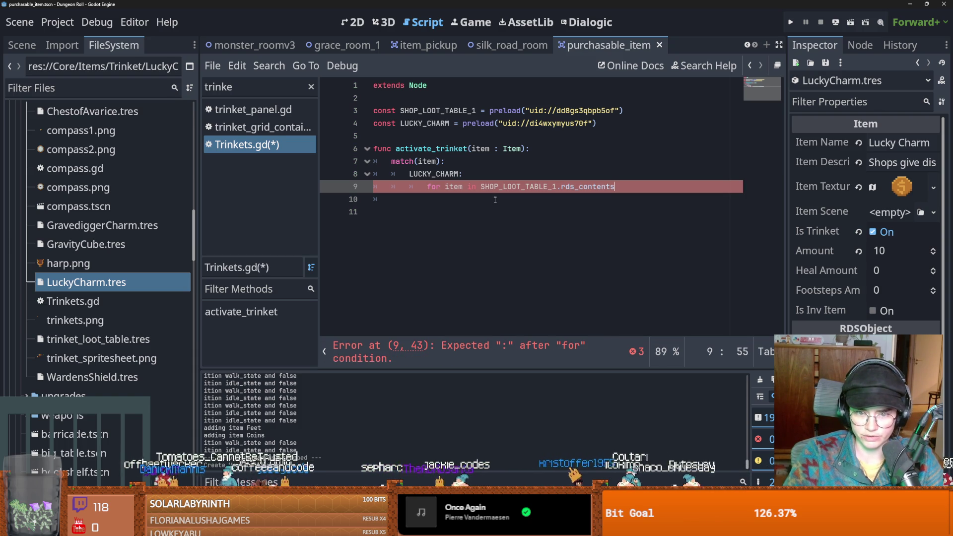
{"action": "key", "text": "Delete"}
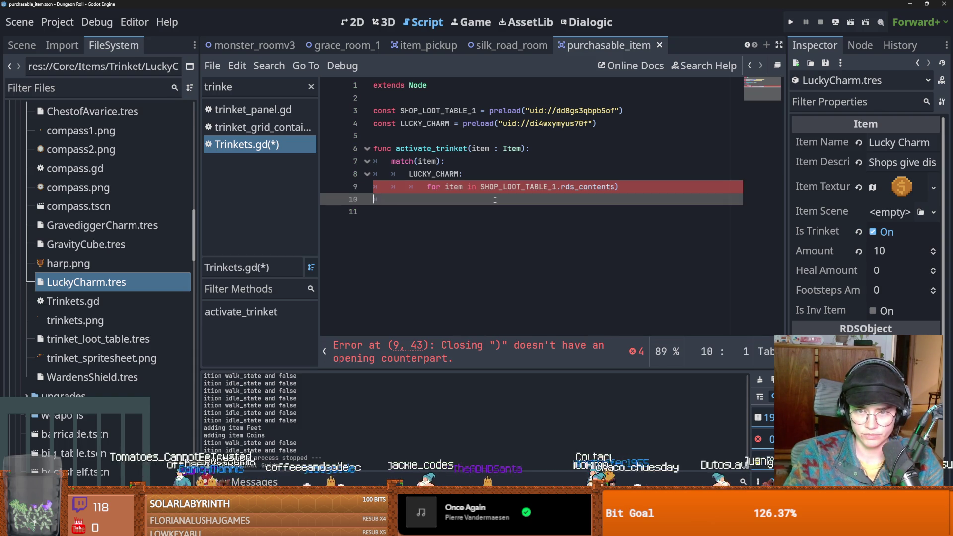
{"action": "type", "text": ":"}
{"action": "key", "text": "Return"}
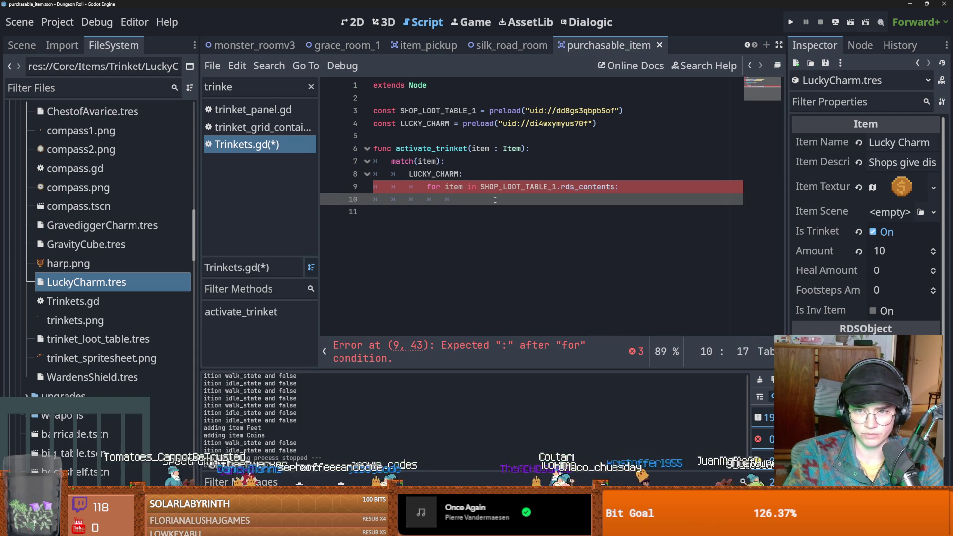
{"action": "type", "text": "pass"}
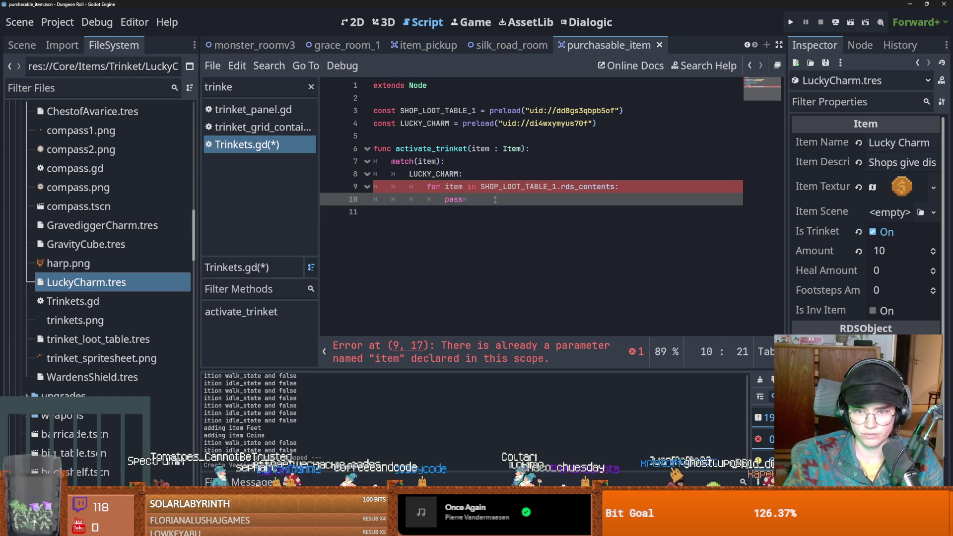
Rename the loop variable to 'trinket : Item' and start the body with trinket.amount
{"action": "double_click", "coordinate": [453, 187]}
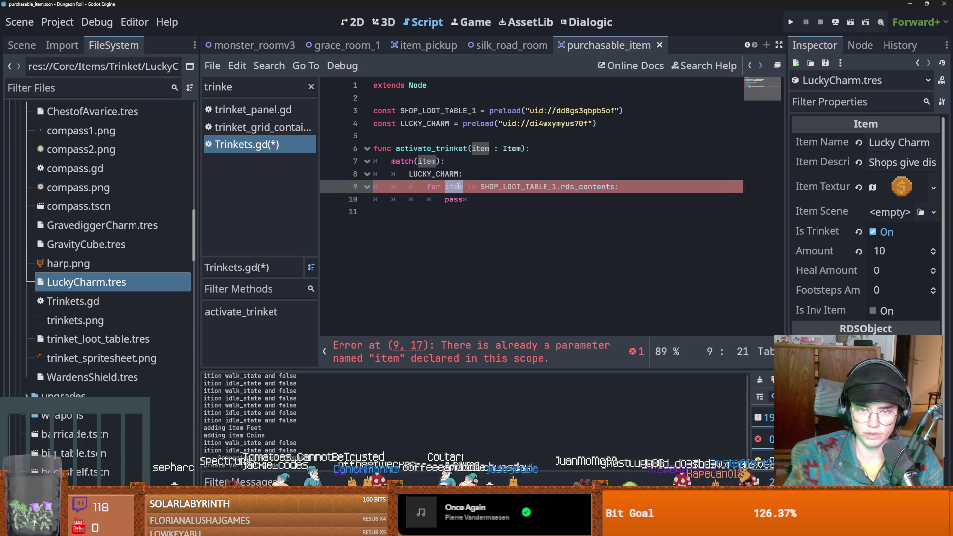
{"action": "type", "text": "trinket"}
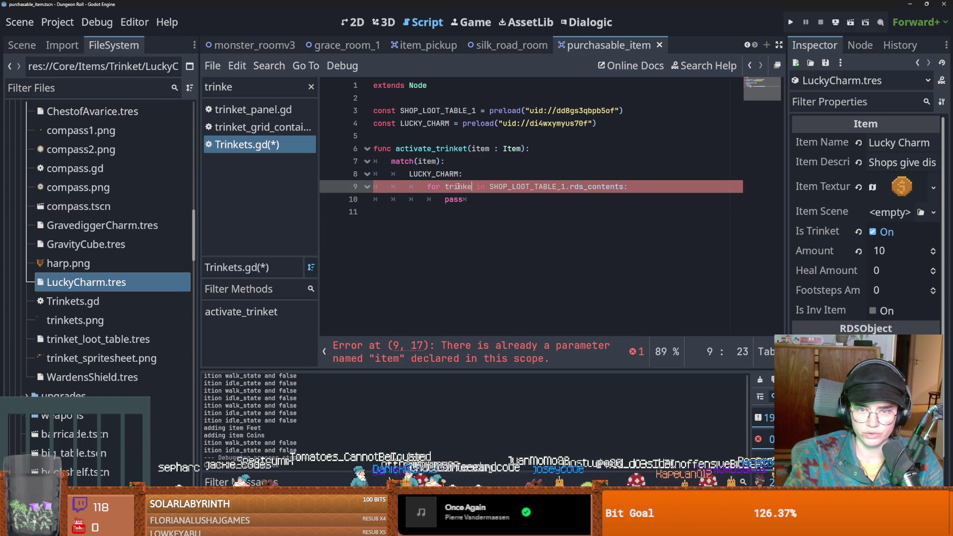
{"action": "double_click", "coordinate": [453, 199]}
{"action": "type", "text": "t"}
{"action": "key", "text": "BackSpace"}
{"action": "left_click", "coordinate": [481, 188]}
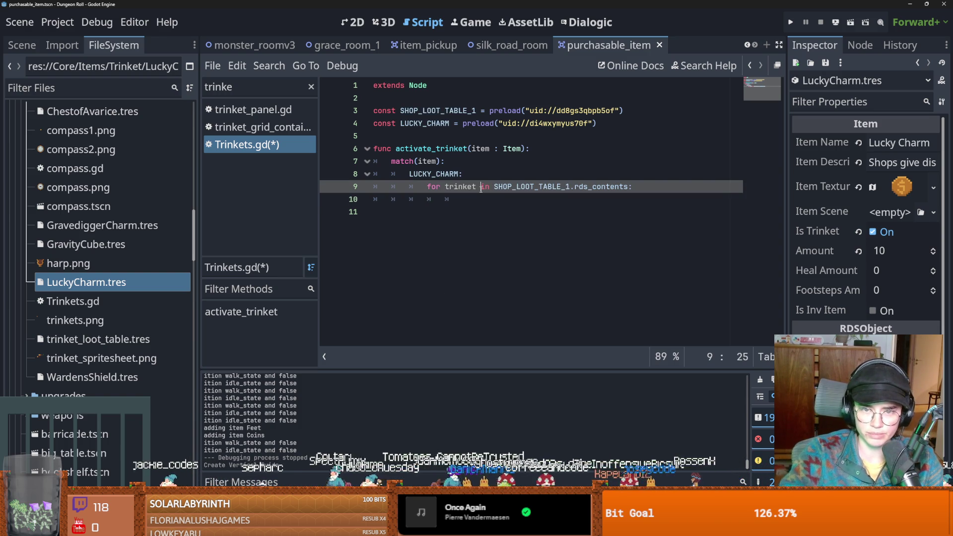
{"action": "type", "text": ": Item"}
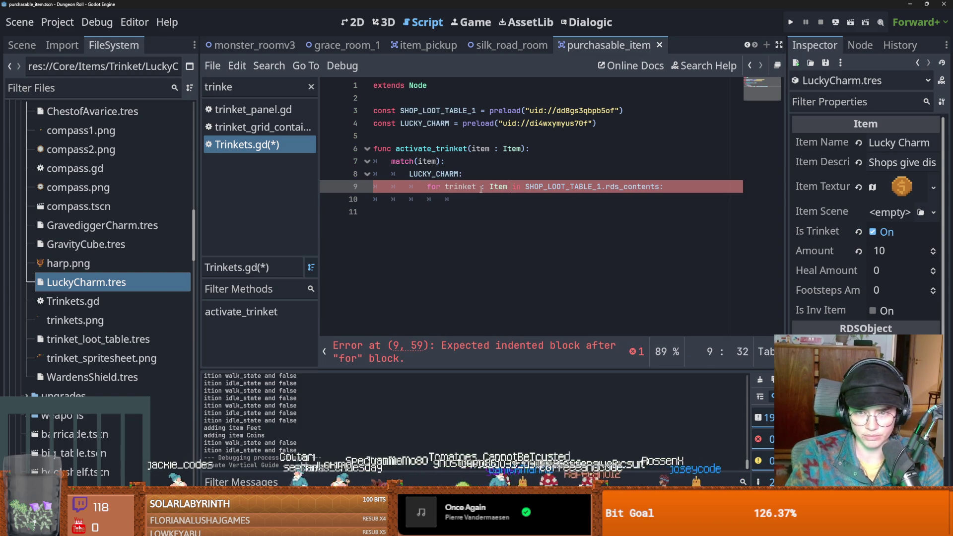
{"action": "left_click", "coordinate": [472, 200]}
{"action": "key", "text": "BackSpace"}
{"action": "type", "text": "tr"}
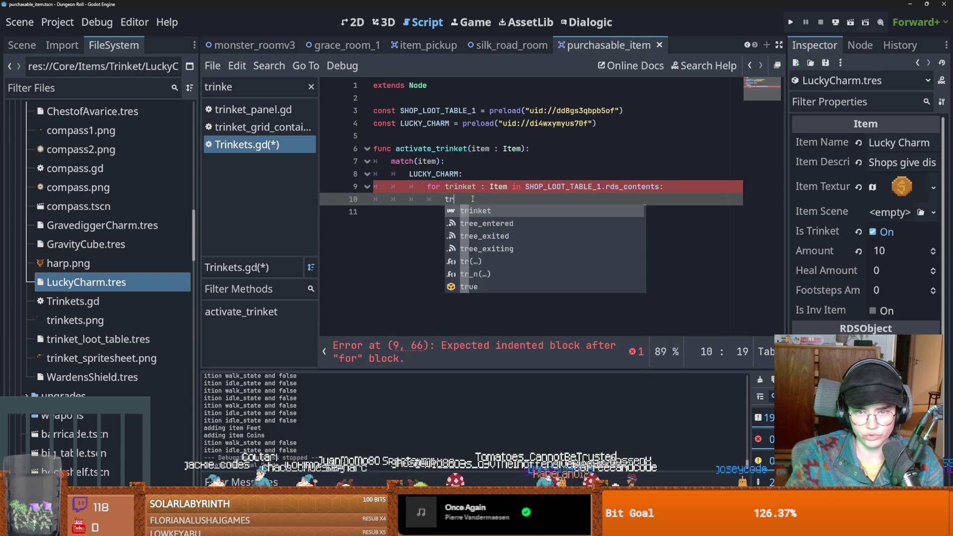
{"action": "type", "text": "inket.amount ="}
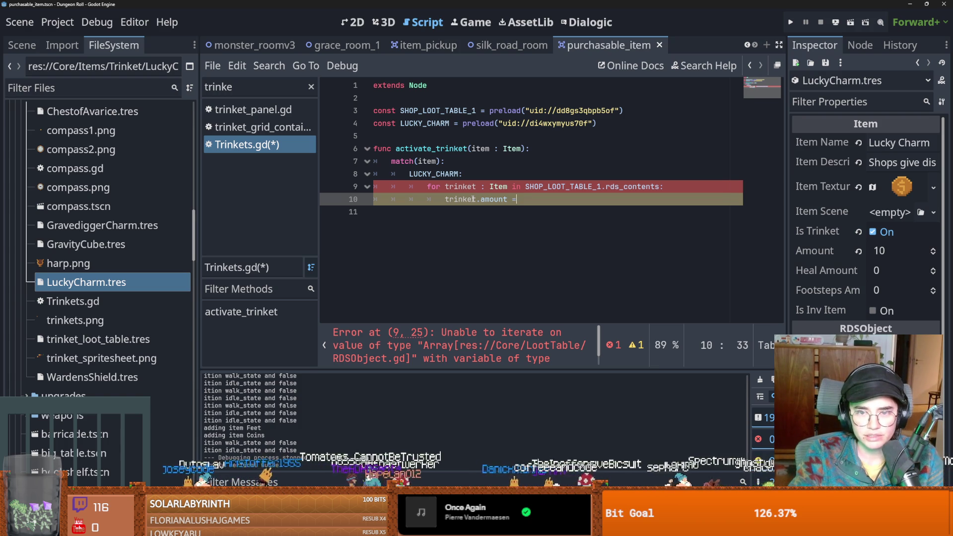
Make line 10 read 'trinket.amount = int(trinket.amount/2)' and save Trinkets.gd
{"action": "left_click_drag", "start_coordinate": [508, 200], "coordinate": [443, 201]}
{"action": "key", "text": "ctrl+c"}
{"action": "left_click", "coordinate": [581, 200]}
{"action": "key", "text": "ctrl+v"}
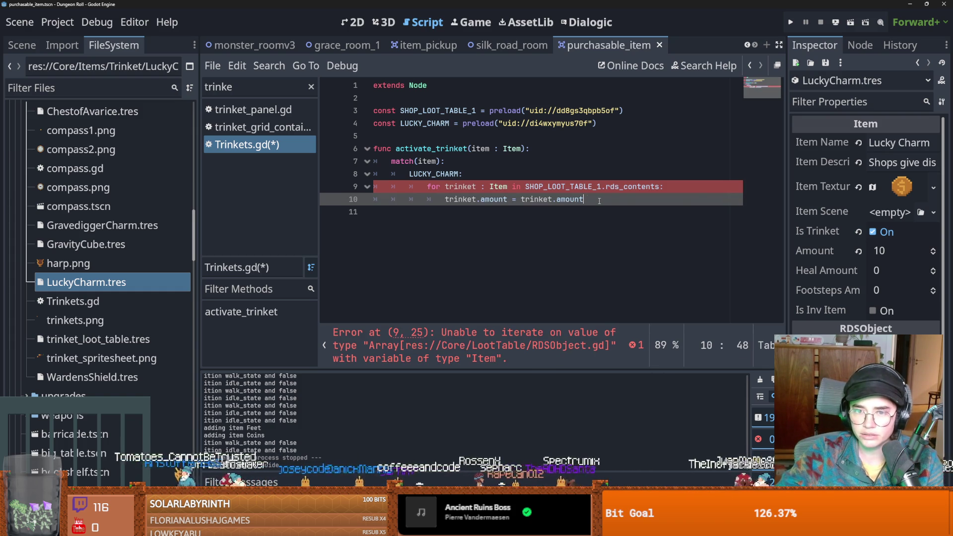
{"action": "type", "text": "/3"}
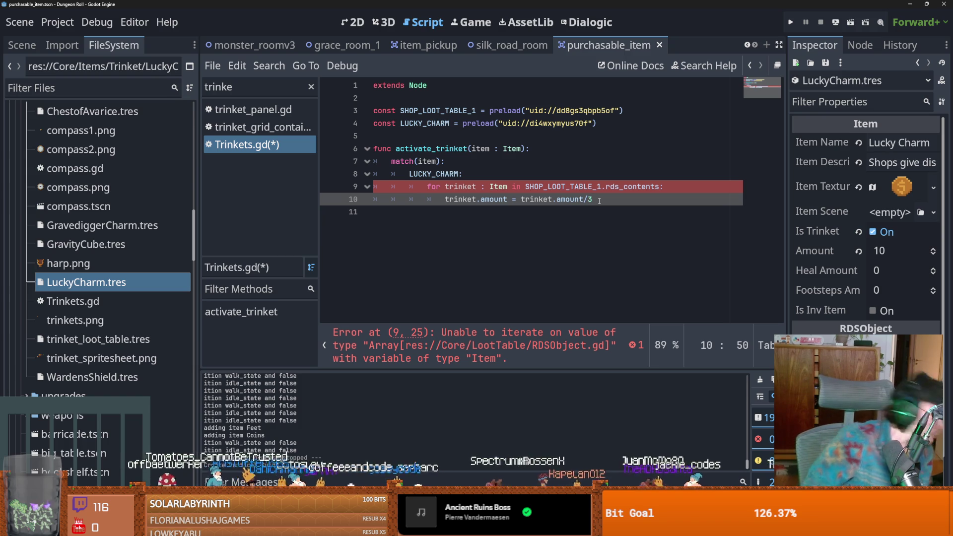
{"action": "key", "text": "BackSpace"}
{"action": "type", "text": "5"}
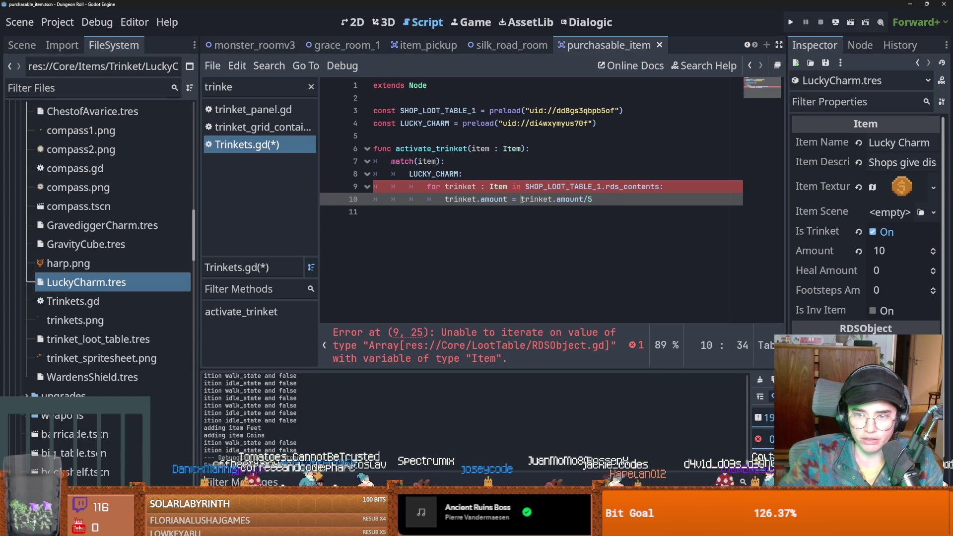
{"action": "type", "text": "int("}
{"action": "left_click", "coordinate": [632, 201]}
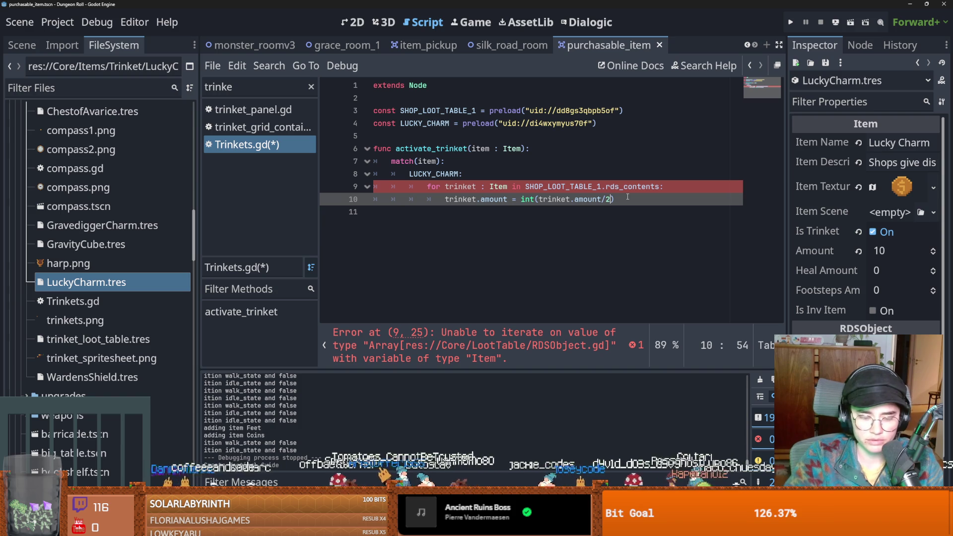
{"action": "type", "text": ")"}
{"action": "key", "text": "ctrl+s"}
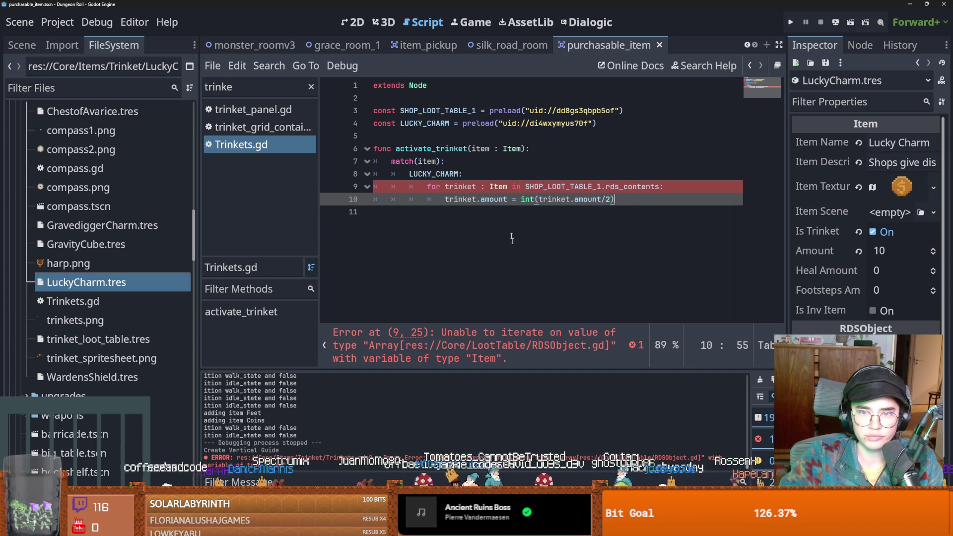
Inspect the trinket variable and the loot table's rds_contents property
{"action": "double_click", "coordinate": [459, 188]}
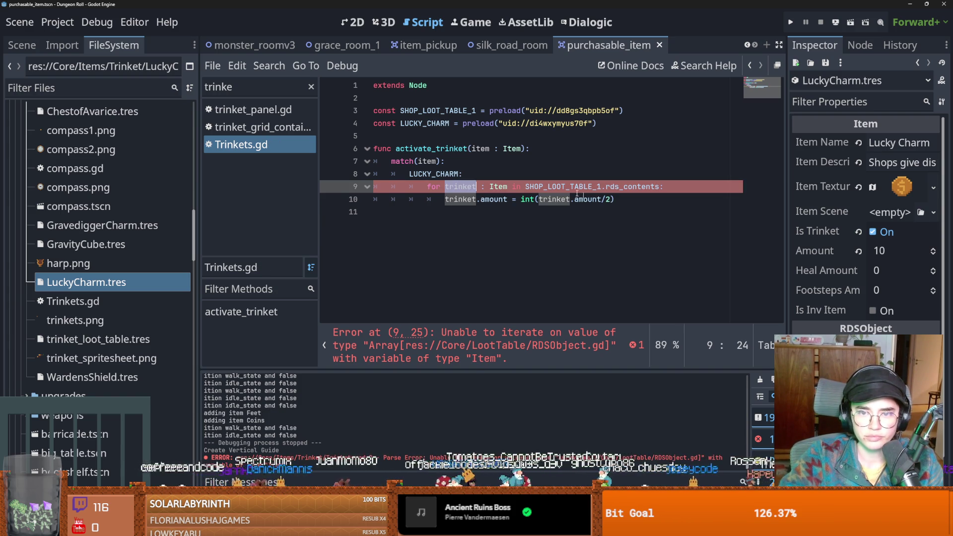
{"action": "double_click", "coordinate": [624, 186]}
{"action": "scroll", "coordinate": [474, 230], "scroll_direction": "up", "scroll_amount": 2}
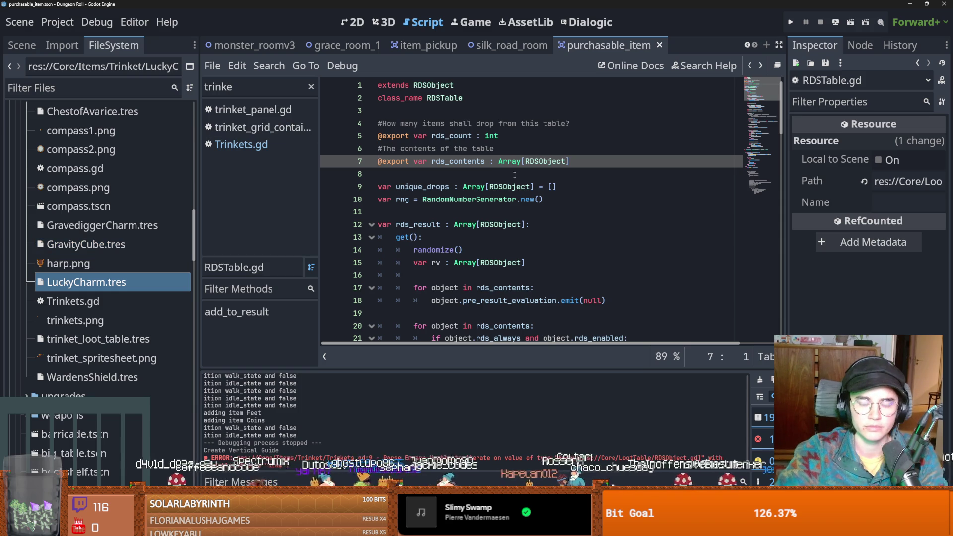
{"action": "left_click", "coordinate": [749, 65]}
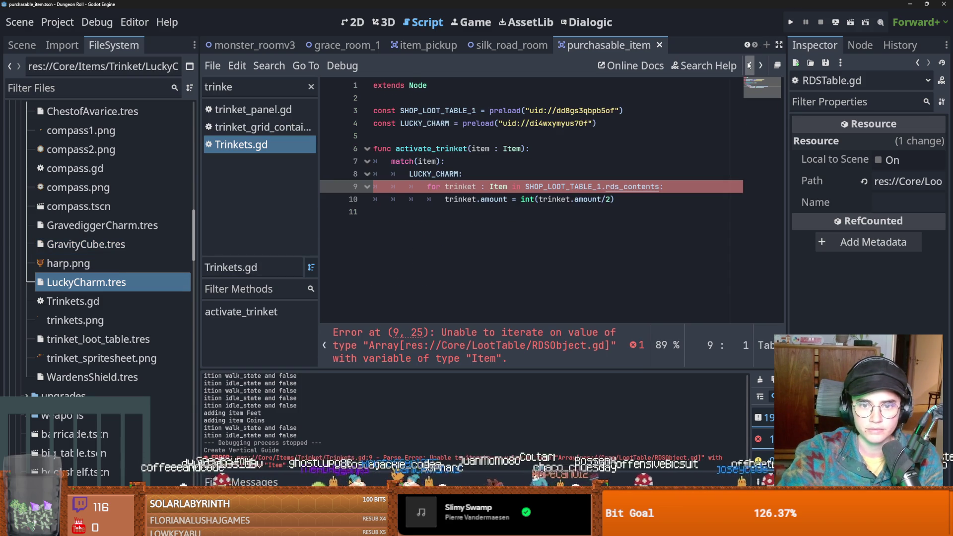
Remove the ': Item' type annotation from the trinket loop variable
{"action": "left_click", "coordinate": [496, 200]}
{"action": "key", "text": "ctrl+s"}
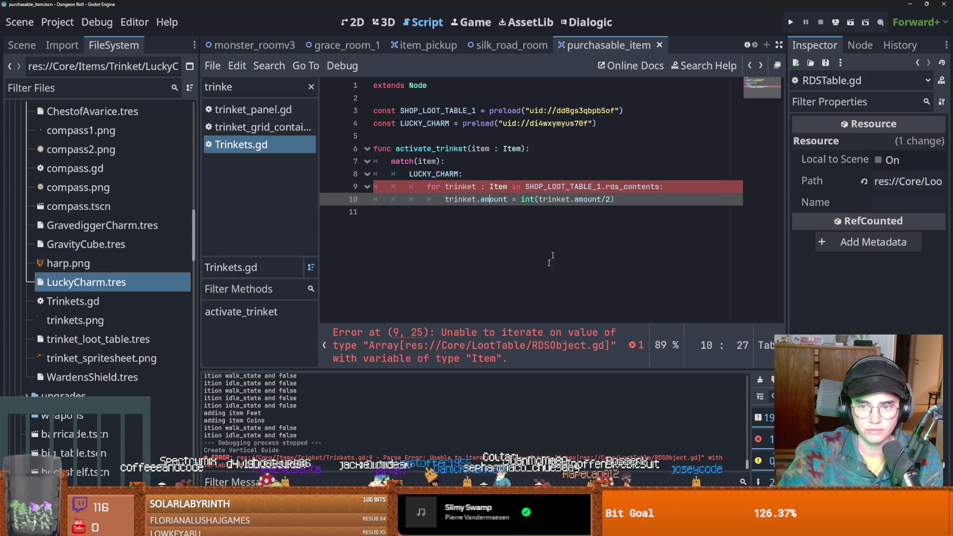
{"action": "double_click", "coordinate": [470, 187]}
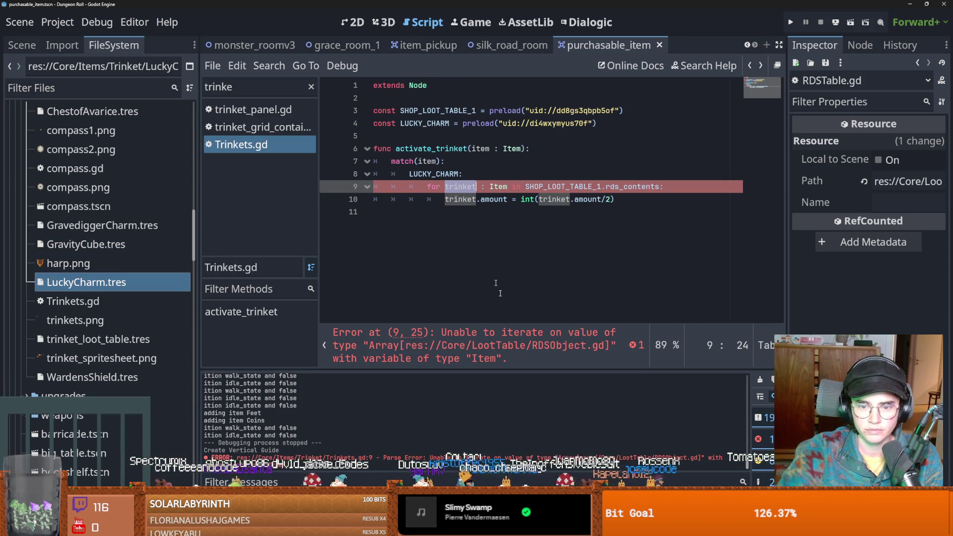
{"action": "left_click", "coordinate": [480, 187]}
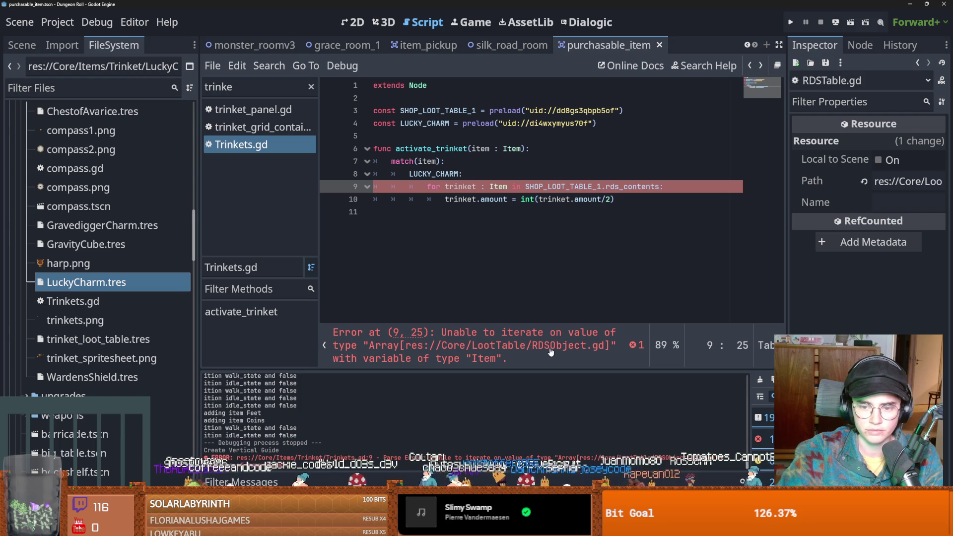
{"action": "double_click", "coordinate": [499, 187]}
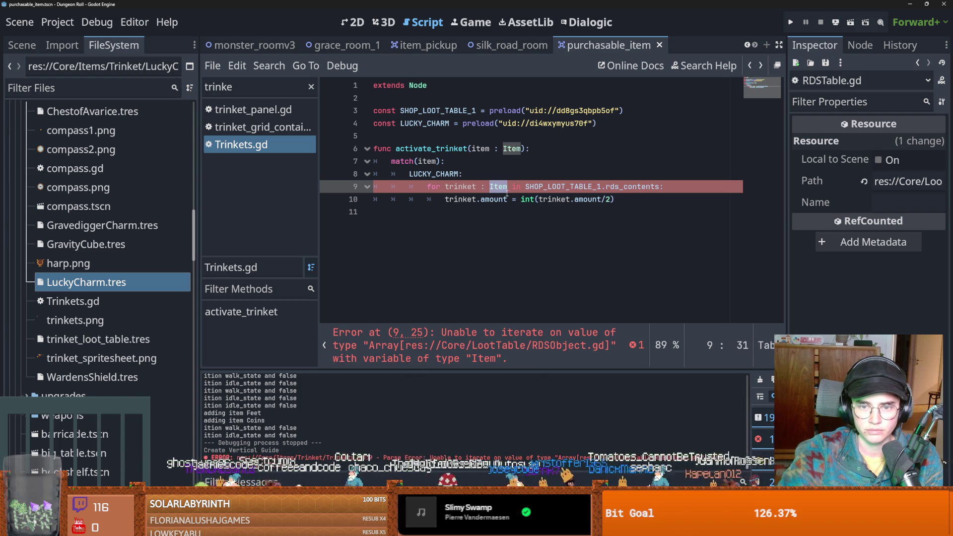
{"action": "key", "text": "BackSpace"}
{"action": "key", "text": "BackSpace"}
{"action": "key", "text": "BackSpace"}
Wrap the halving line in an 'if trinket is Item' check, tidy spacing, and save
{"action": "left_click", "coordinate": [650, 188]}
{"action": "key", "text": "Return"}
{"action": "type", "text": "if trinket"}
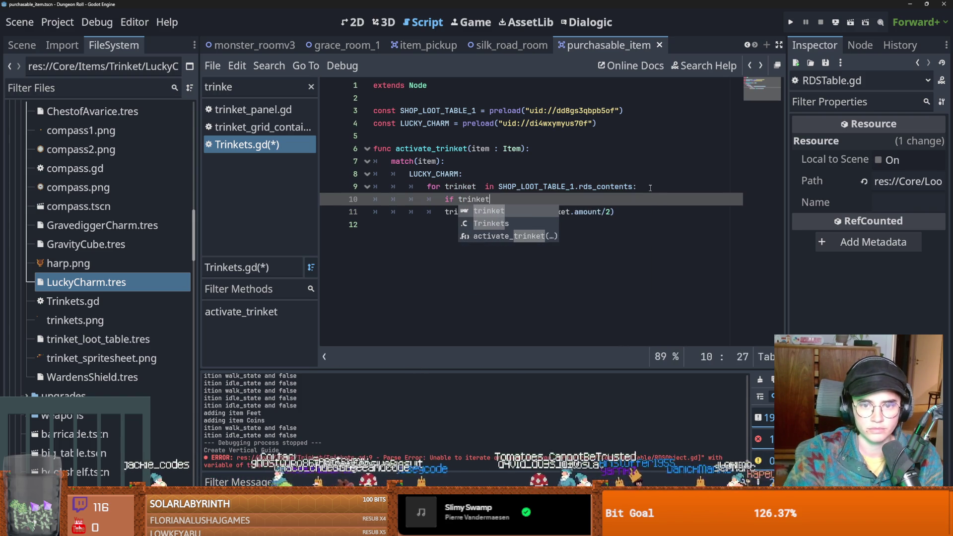
{"action": "type", "text": " is Item"}
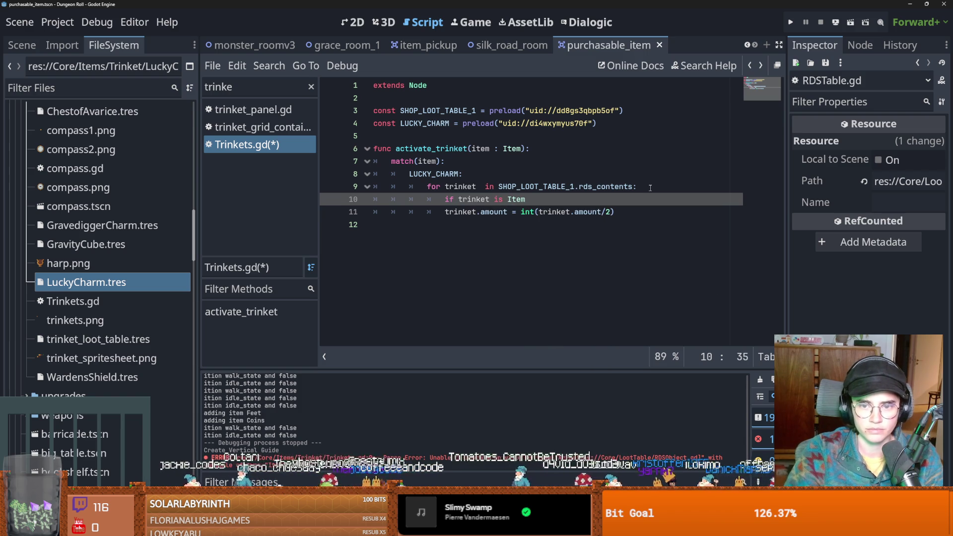
{"action": "left_click", "coordinate": [446, 213]}
{"action": "key", "text": "Tab"}
{"action": "key", "text": "ctrl+s"}
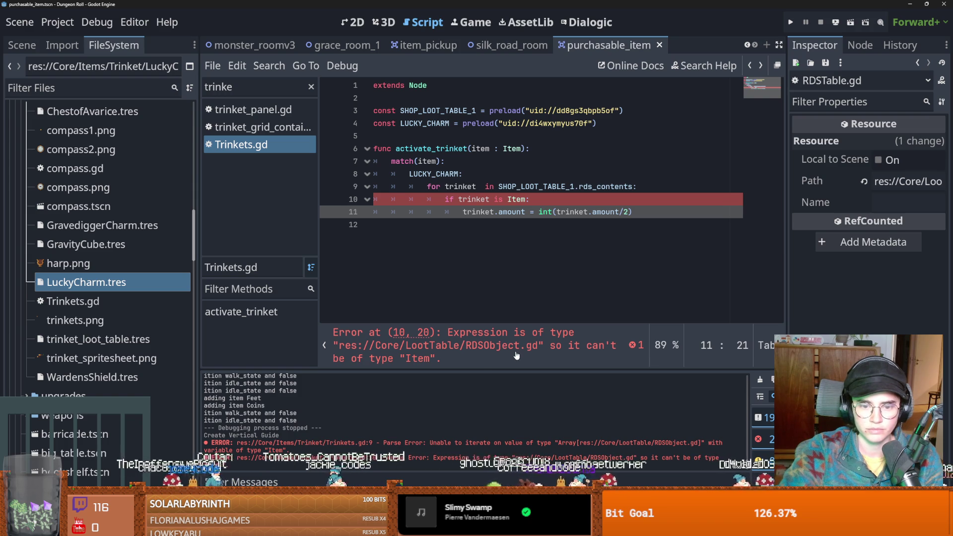
{"action": "left_click", "coordinate": [485, 187]}
{"action": "key", "text": "BackSpace"}
{"action": "key", "text": "ctrl+s"}
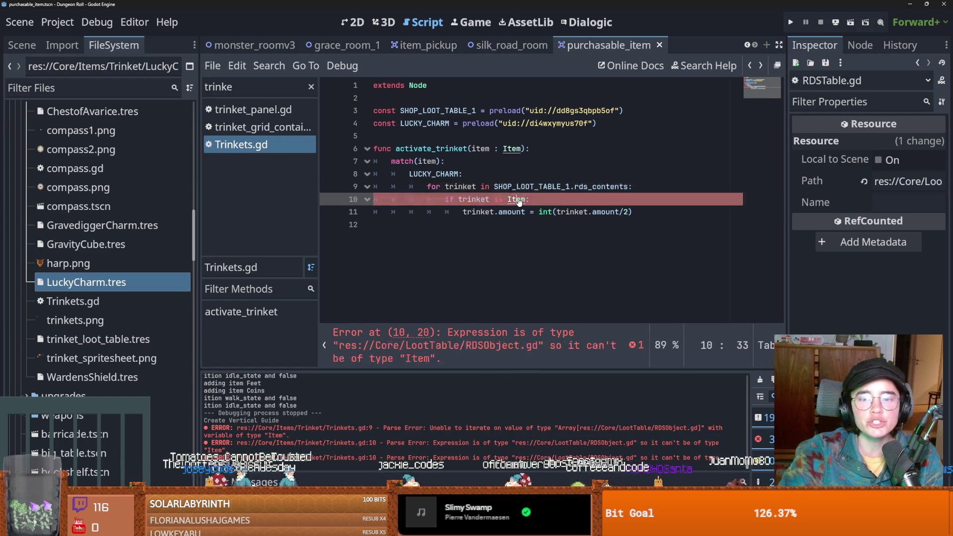
Inspect the Item class and its RDSObject base, then return to Trinkets.gd
{"action": "left_click", "coordinate": [516, 199], "text": "ctrl"}
{"action": "scroll", "coordinate": [452, 161], "scroll_direction": "up", "scroll_amount": 3}
{"action": "double_click", "coordinate": [442, 88]}
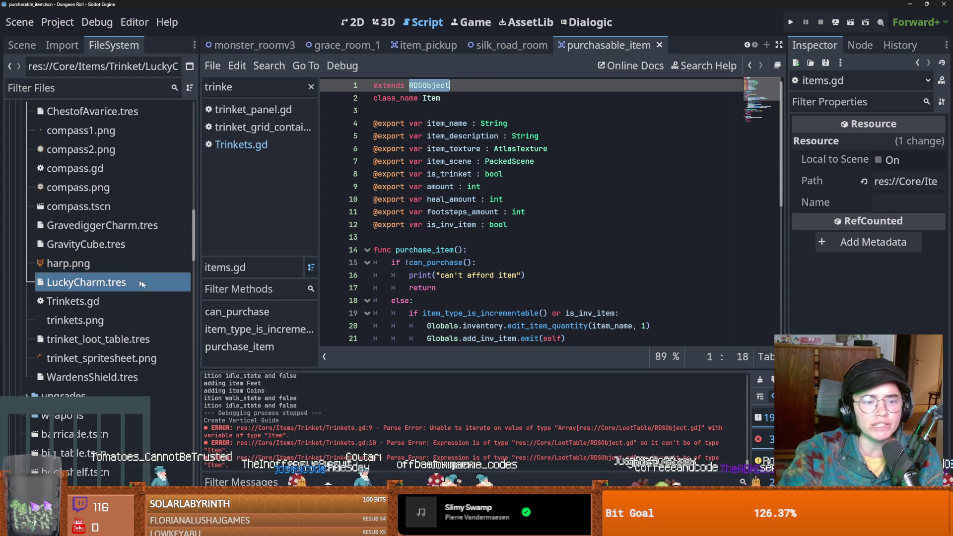
{"action": "left_click", "coordinate": [749, 65]}
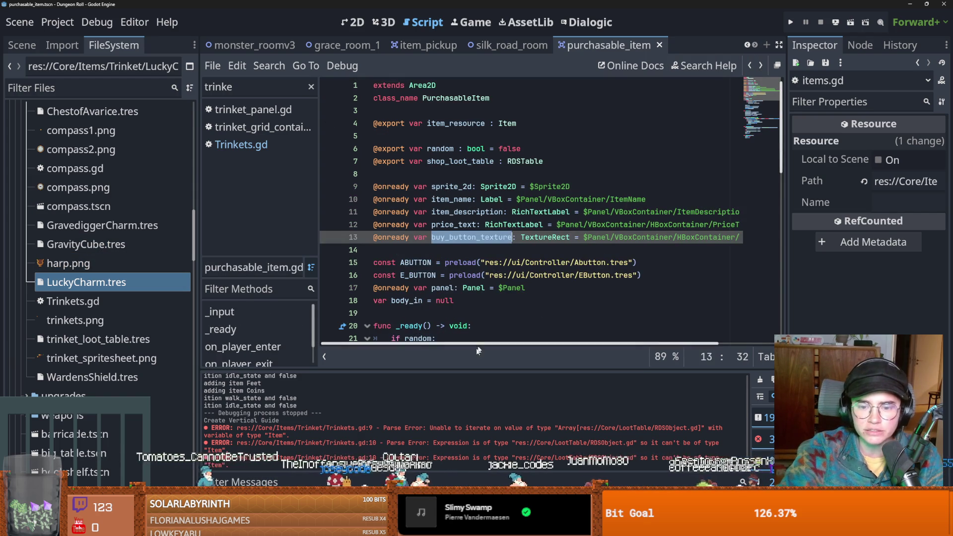
{"action": "double_click", "coordinate": [514, 225]}
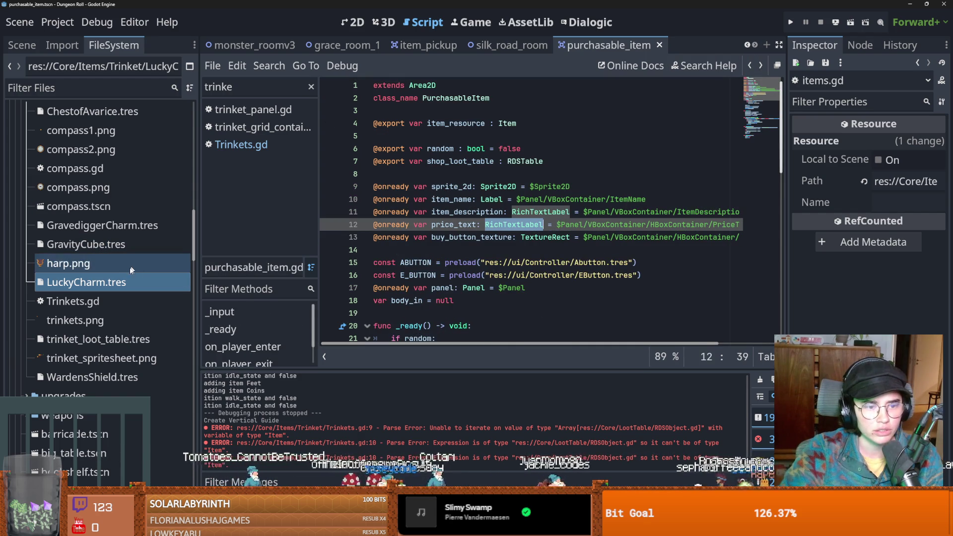
{"action": "left_click", "coordinate": [298, 145]}
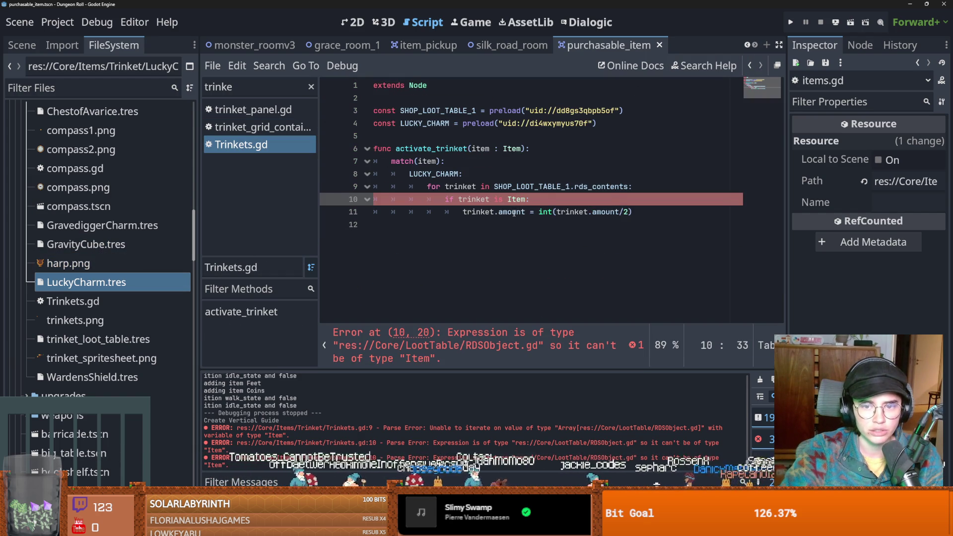
{"action": "left_click", "coordinate": [512, 213]}
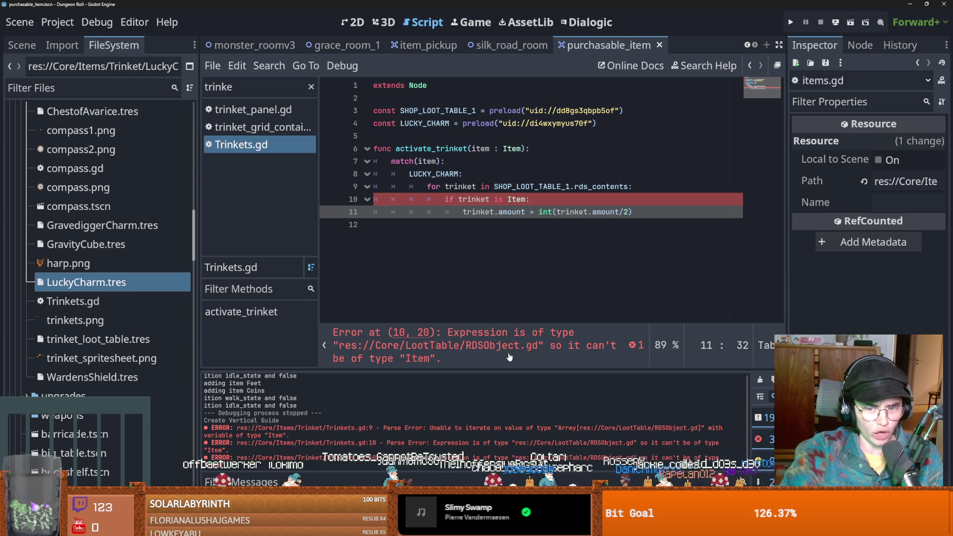
{"action": "left_click", "coordinate": [516, 199], "text": "ctrl"}
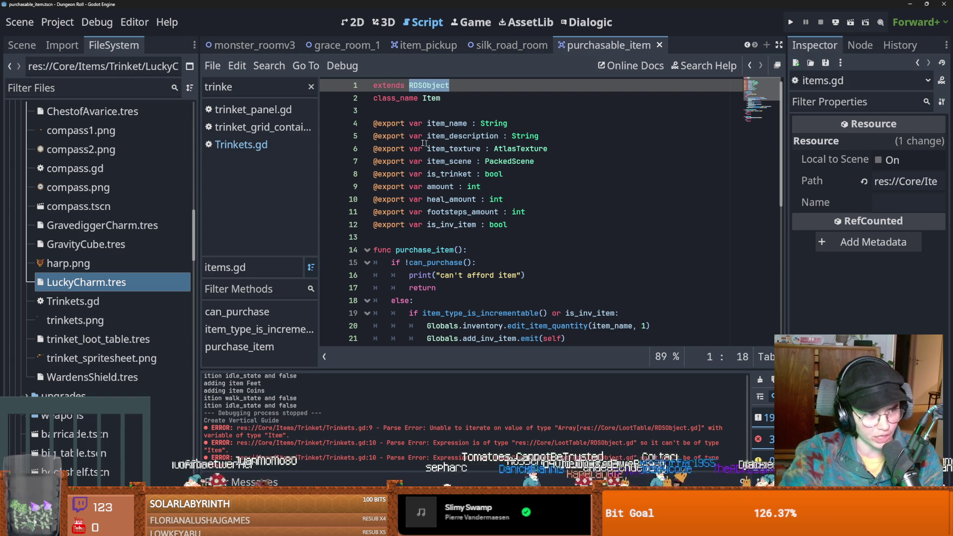
{"action": "left_click", "coordinate": [273, 144]}
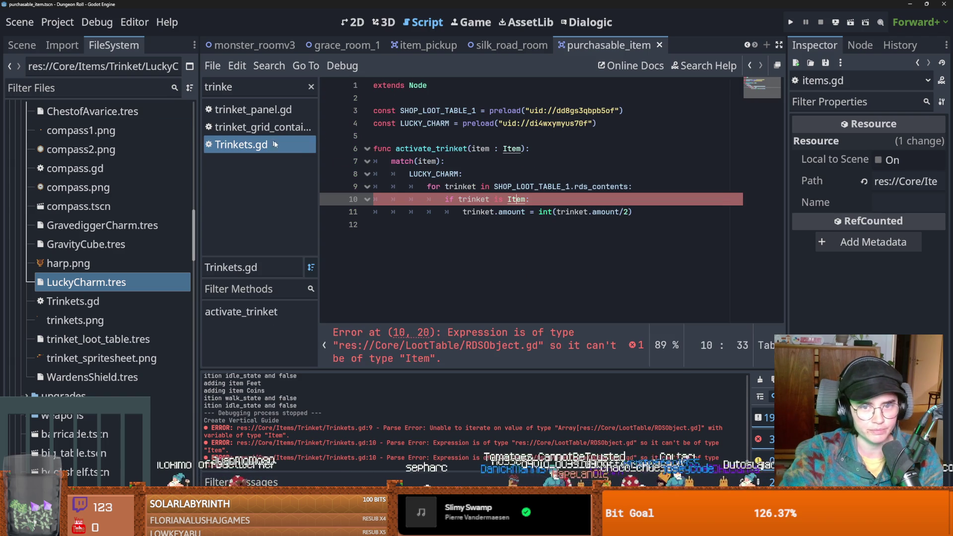
Delete the 'if trinket is Item' check, dedent the halving line, and save
{"action": "double_click", "coordinate": [507, 199]}
{"action": "key", "text": "BackSpace"}
{"action": "key", "text": "BackSpace"}
{"action": "key", "text": "BackSpace"}
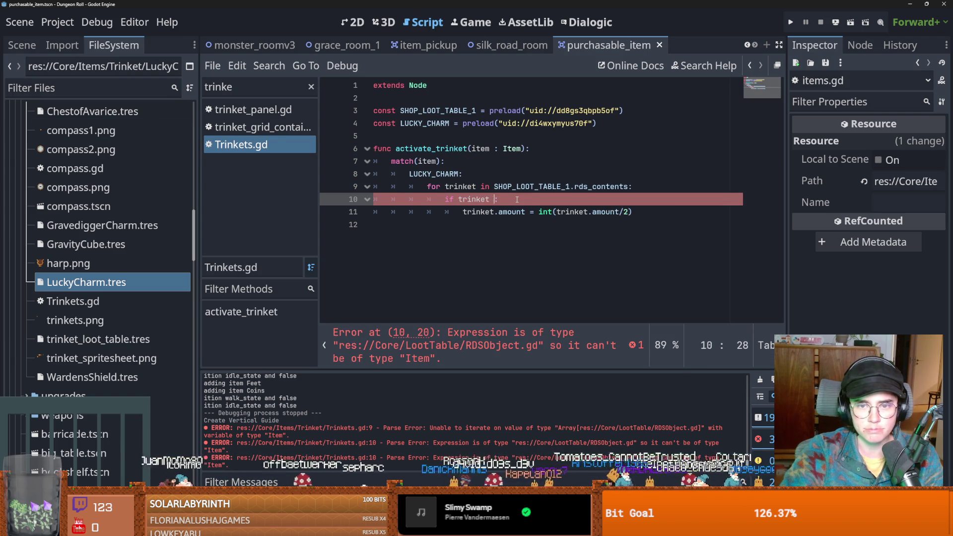
{"action": "key", "text": "Delete"}
{"action": "key", "text": "BackSpace"}
{"action": "key", "text": "BackSpace"}
{"action": "key", "text": "BackSpace"}
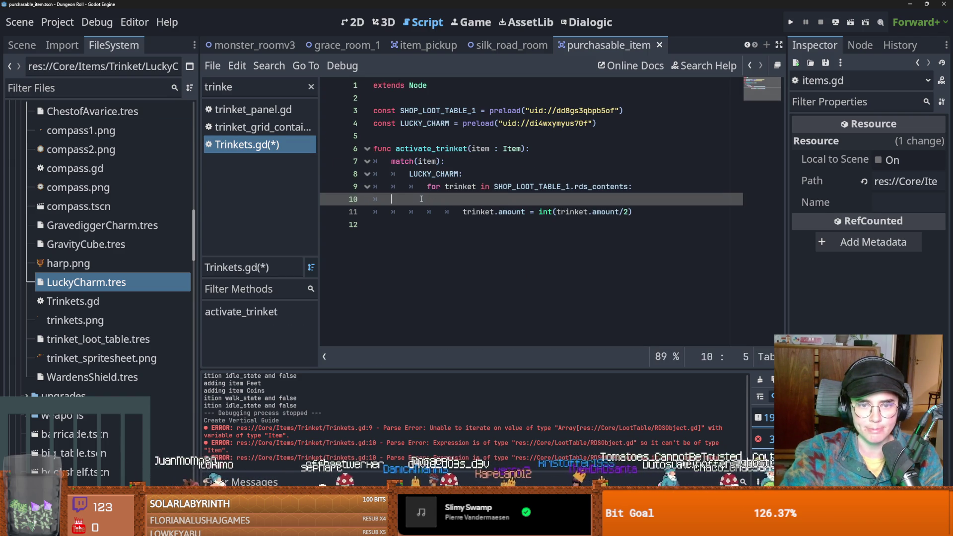
{"action": "left_click", "coordinate": [456, 203]}
{"action": "key", "text": "BackSpace"}
{"action": "key", "text": "ctrl+s"}
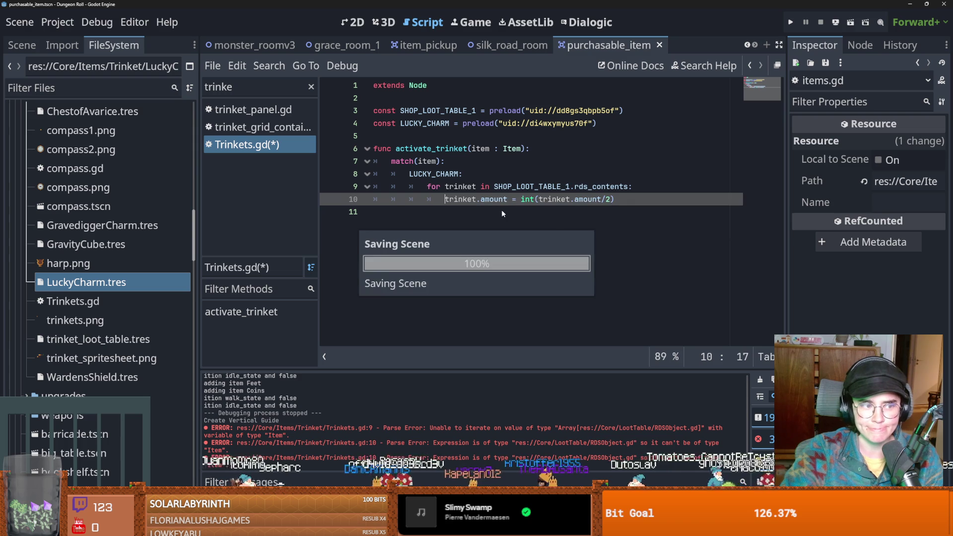
{"action": "left_click", "coordinate": [558, 220]}
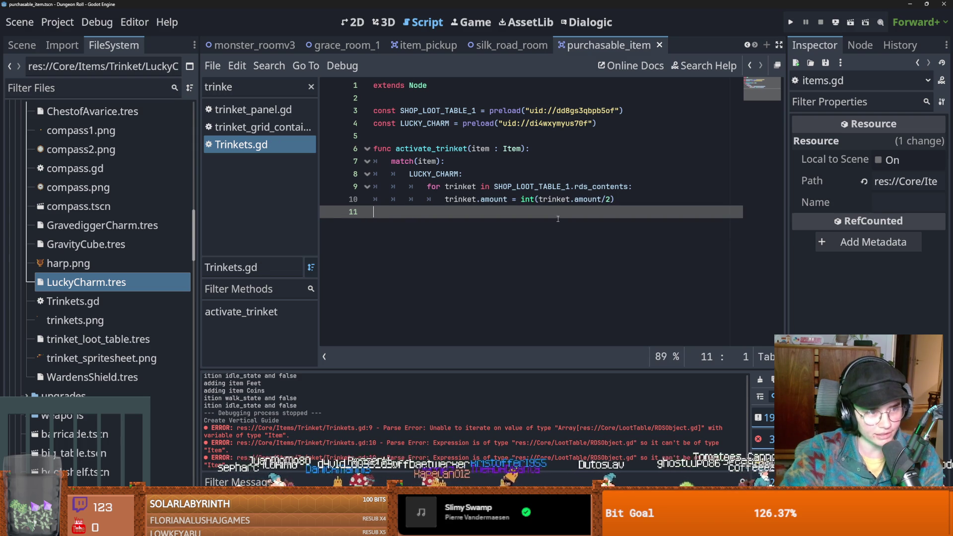
Review the amount property and the activate_trinket signature, saving the script
{"action": "key", "text": "ctrl+s"}
{"action": "double_click", "coordinate": [488, 199]}
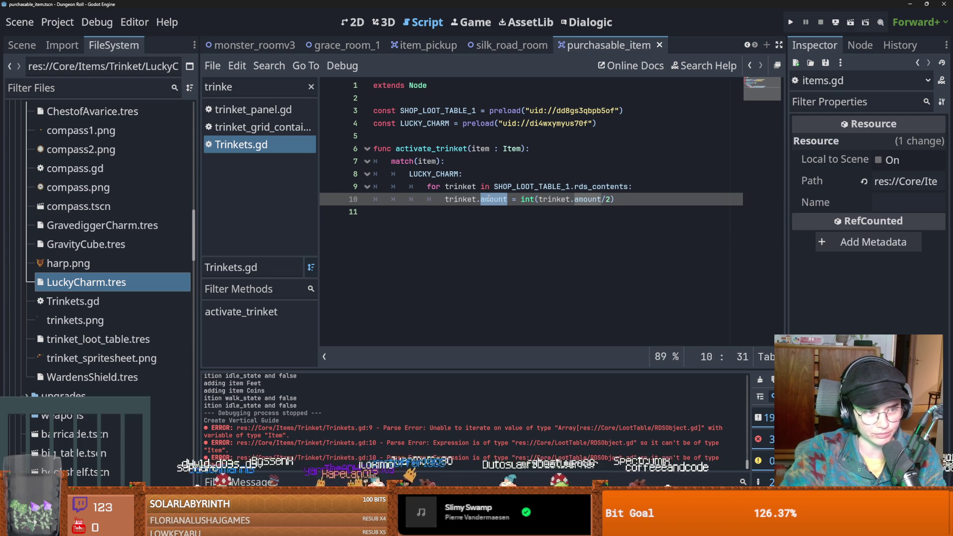
{"action": "left_click", "coordinate": [489, 199]}
{"action": "key", "text": "ctrl+s"}
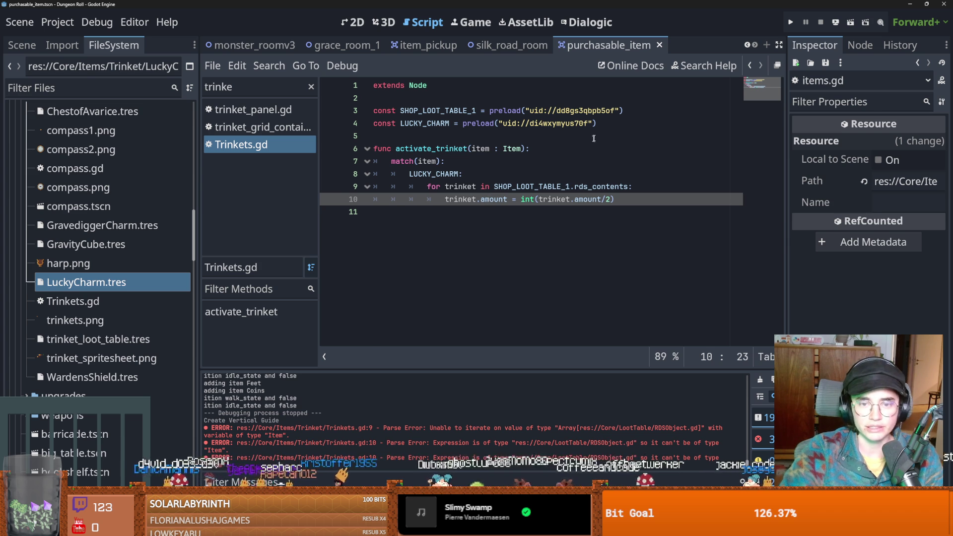
{"action": "left_click_drag", "start_coordinate": [525, 149], "coordinate": [396, 148]}
{"action": "key", "text": "ctrl+s"}
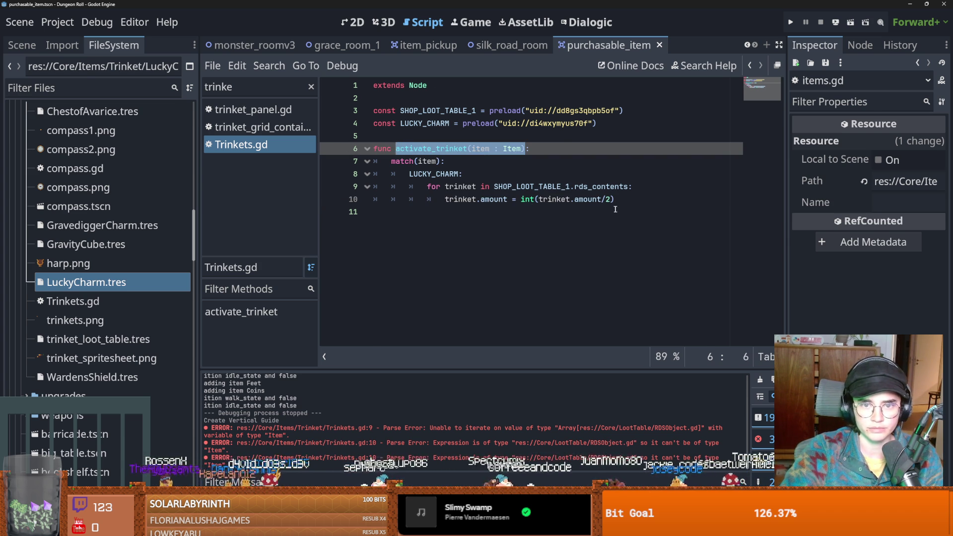
Add a default '_:' match case with print("6 7") after the loop and save
{"action": "left_click", "coordinate": [613, 201]}
{"action": "key", "text": "Return"}
{"action": "key", "text": "BackSpace"}
{"action": "key", "text": "BackSpace"}
{"action": "key", "text": "BackSpace"}
{"action": "type", "text": "_"}
{"action": "key", "text": "Return"}
{"action": "type", "text": "prin"}
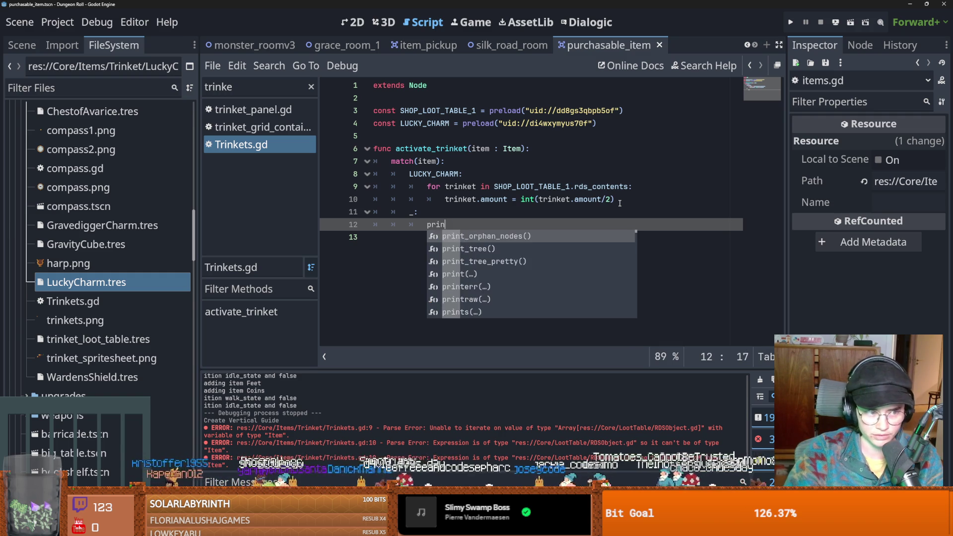
{"action": "type", "text": "t("}
{"action": "type", "text": "\"6 8"}
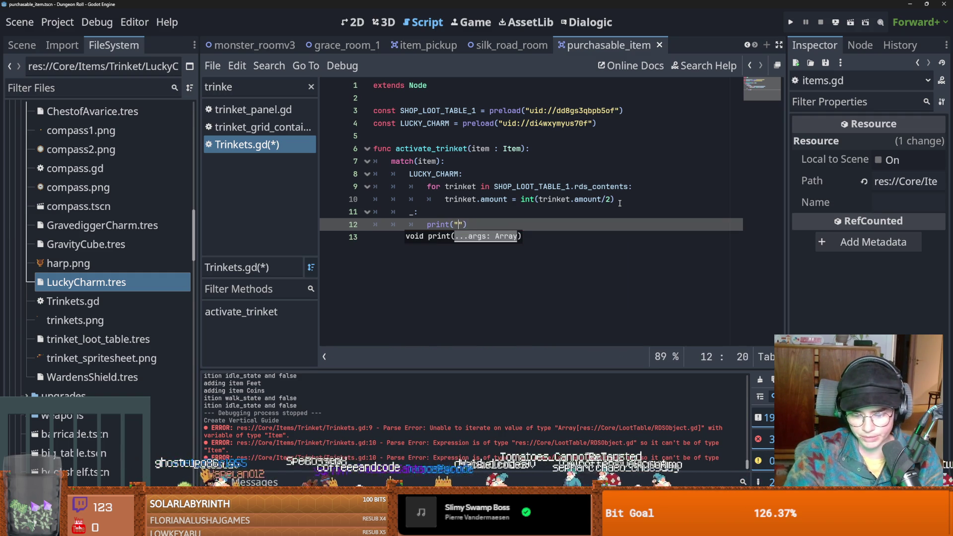
{"action": "key", "text": "BackSpace"}
{"action": "type", "text": "7"}
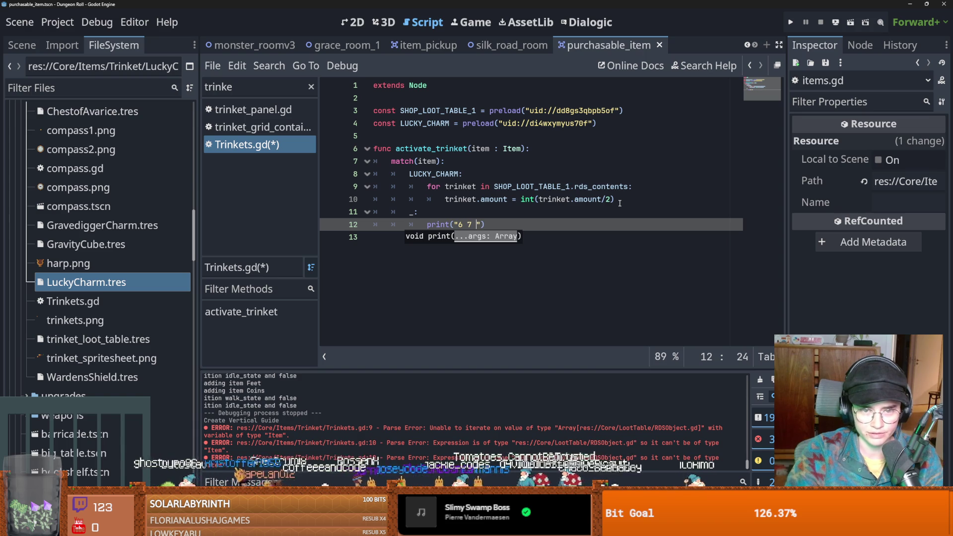
{"action": "key", "text": "ctrl+s"}
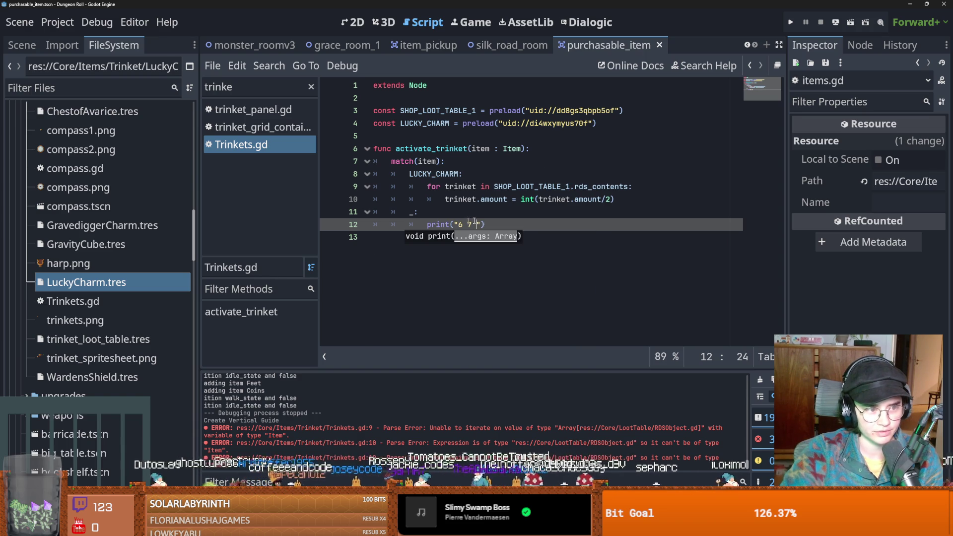
Remove the trailing space after 6 7 and resave Trinkets.gd
{"action": "key", "text": "Up"}
{"action": "key", "text": "Up"}
{"action": "key", "text": "Down"}
{"action": "key", "text": "Down"}
{"action": "key", "text": "BackSpace"}
{"action": "key", "text": "ctrl+s"}
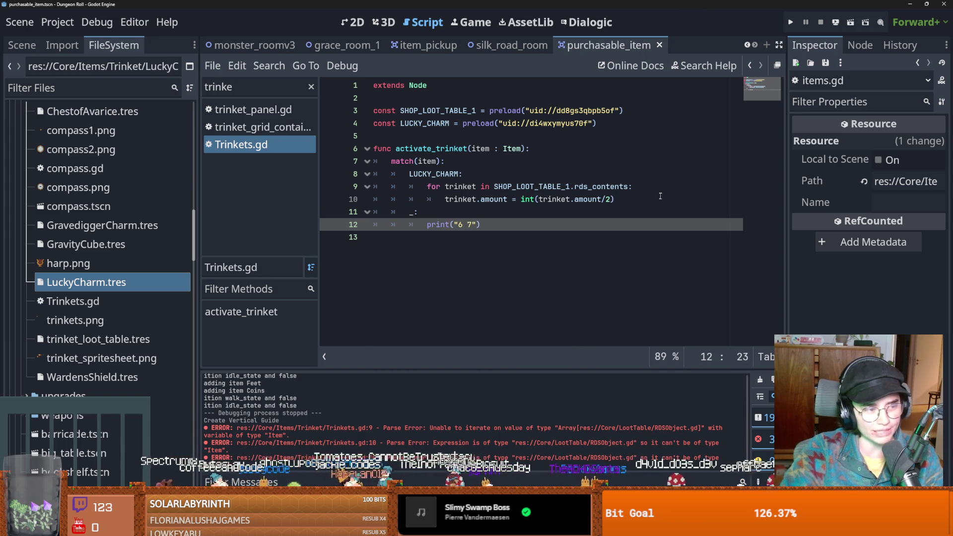
{"action": "left_click", "coordinate": [538, 187]}
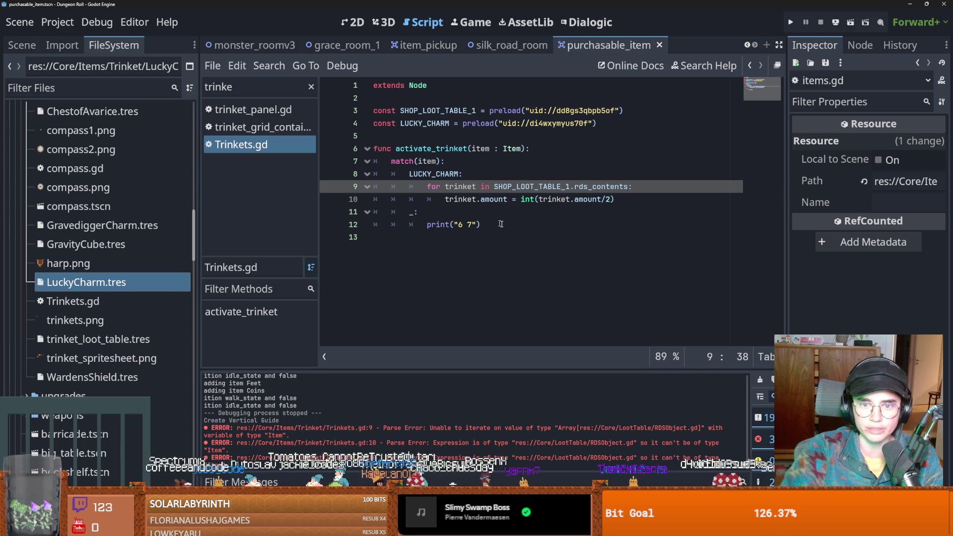
{"action": "left_click_drag", "start_coordinate": [524, 149], "coordinate": [396, 149]}
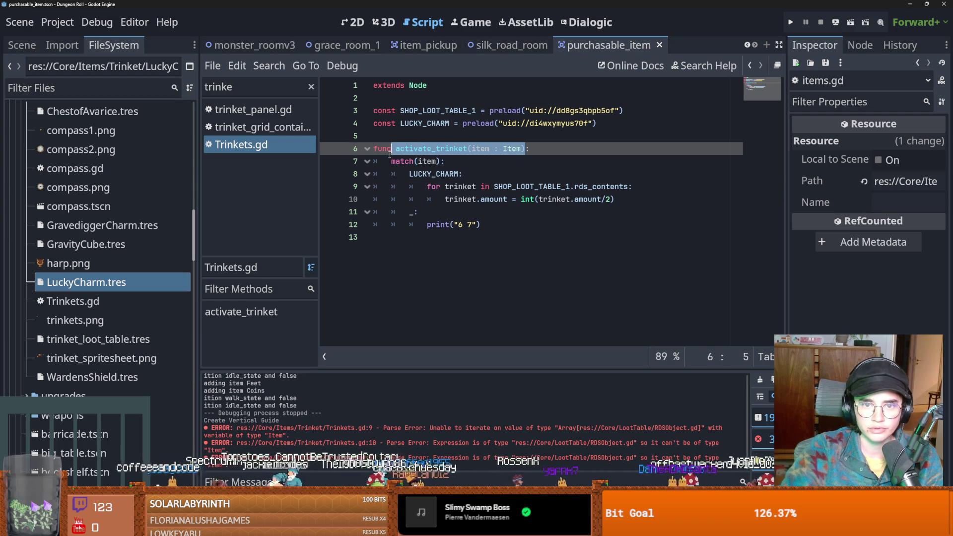
{"action": "key", "text": "ctrl+s"}
Filter the script list for 'invent' and open Inventory.gd
{"action": "left_click", "coordinate": [246, 92]}
{"action": "double_click", "coordinate": [247, 92]}
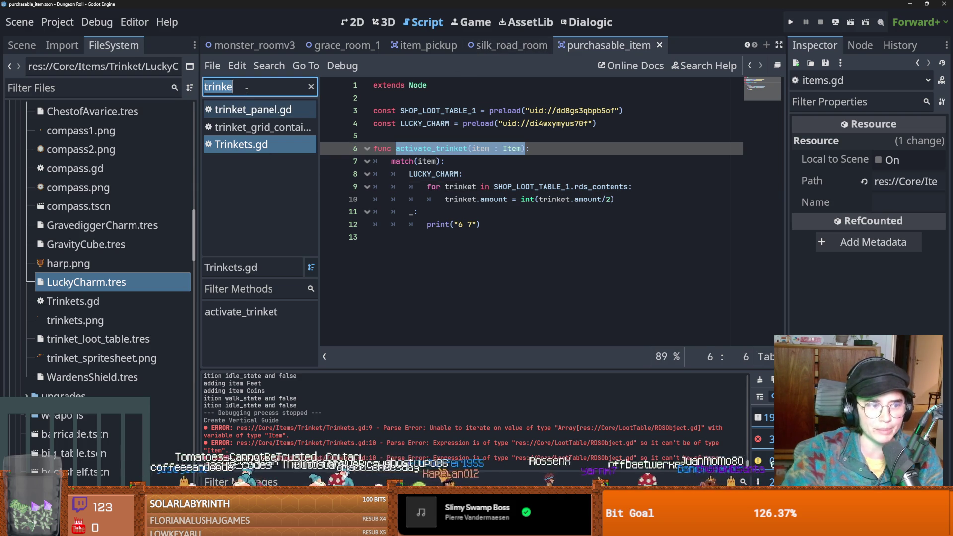
{"action": "type", "text": "invent"}
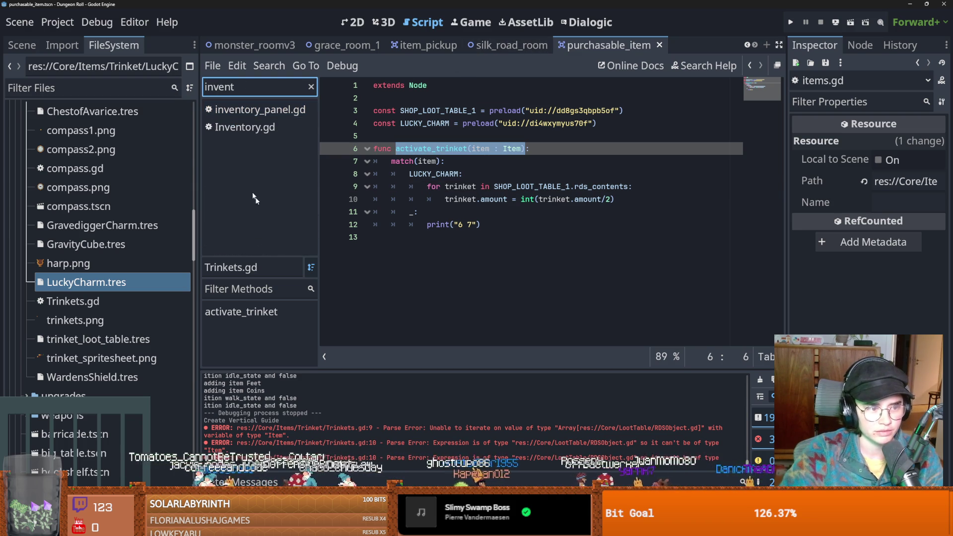
{"action": "left_click", "coordinate": [245, 127]}
Add Trinkets.activate_trinket(item) under the is_trinket check in add_trinket and save
{"action": "left_click", "coordinate": [424, 212]}
{"action": "left_click", "coordinate": [511, 224]}
{"action": "key", "text": "Return"}
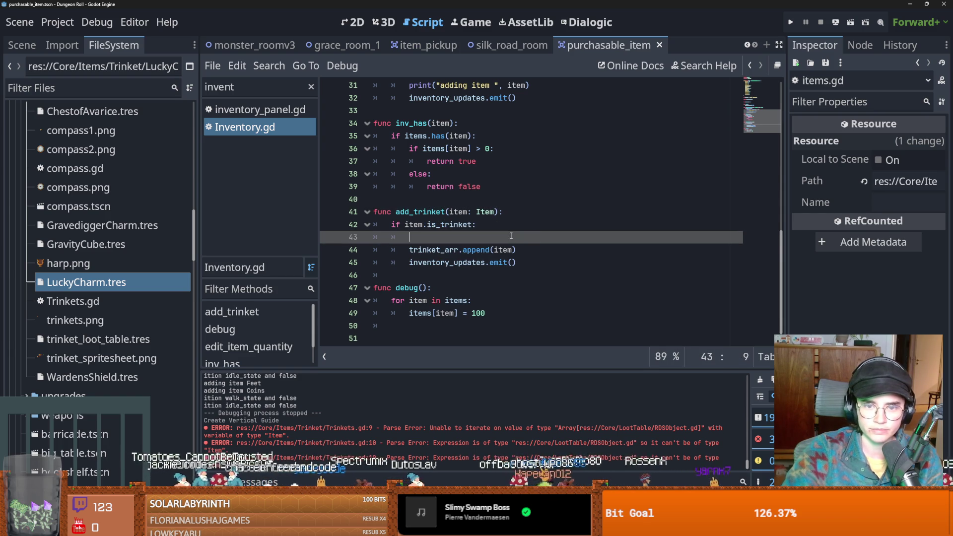
{"action": "type", "text": "Tri"}
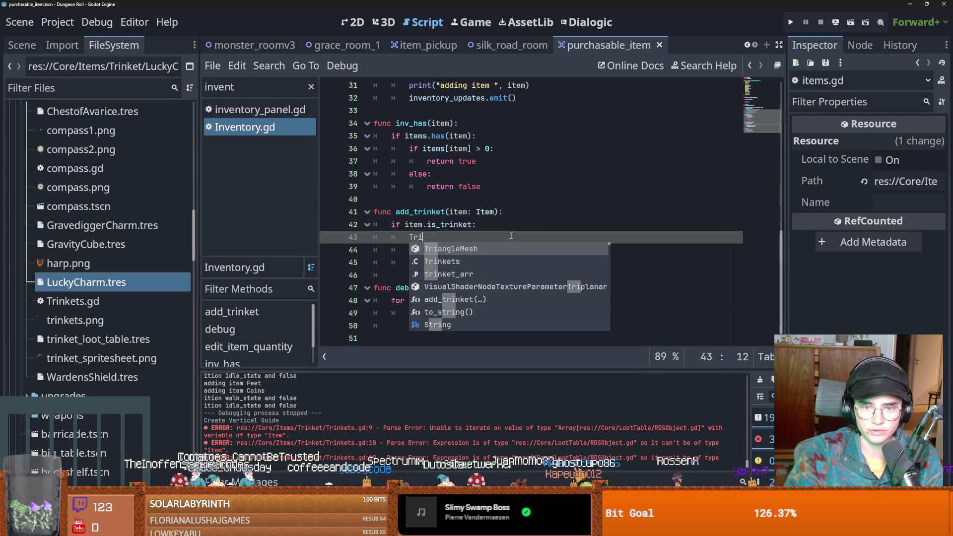
{"action": "type", "text": "nkets."}
{"action": "key", "text": "Return"}
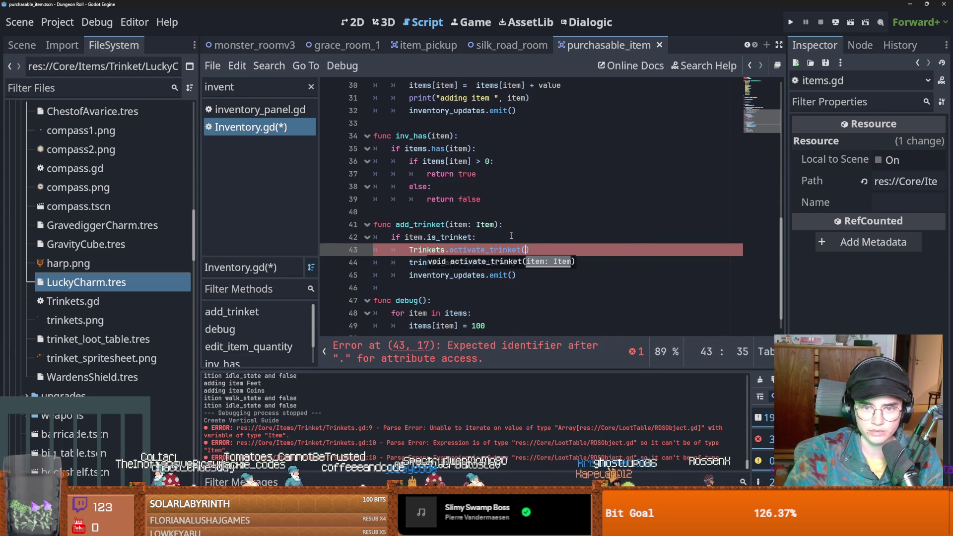
{"action": "type", "text": "item"}
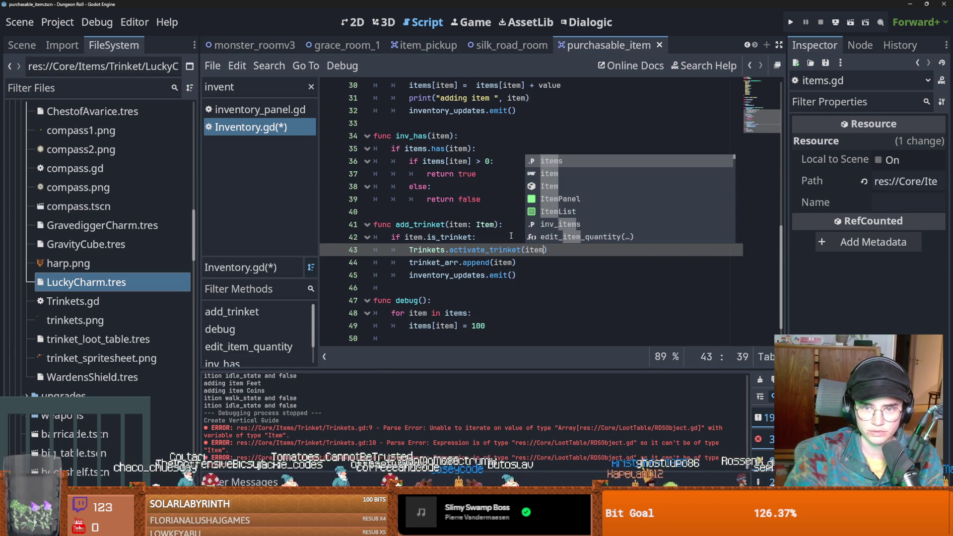
{"action": "key", "text": "ctrl+s"}
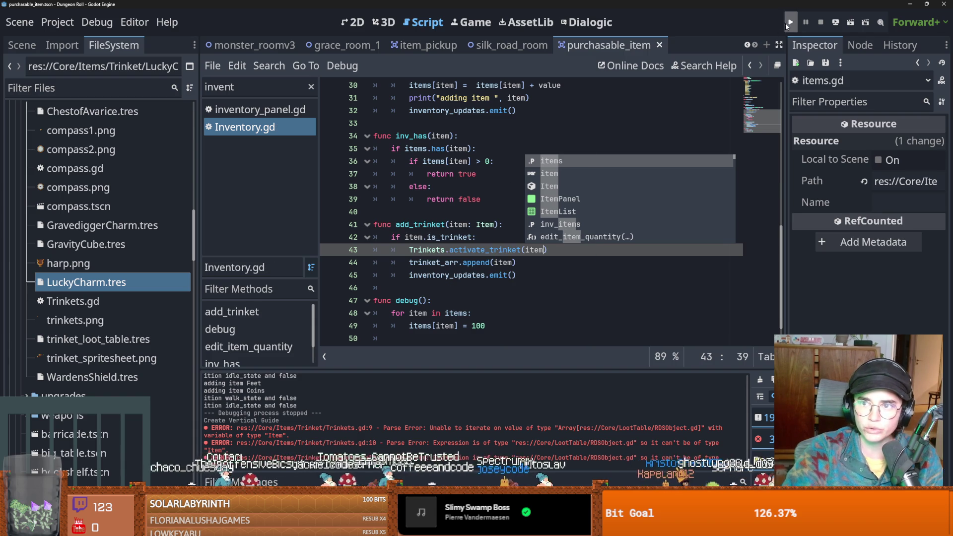
{"action": "left_click", "coordinate": [790, 23]}
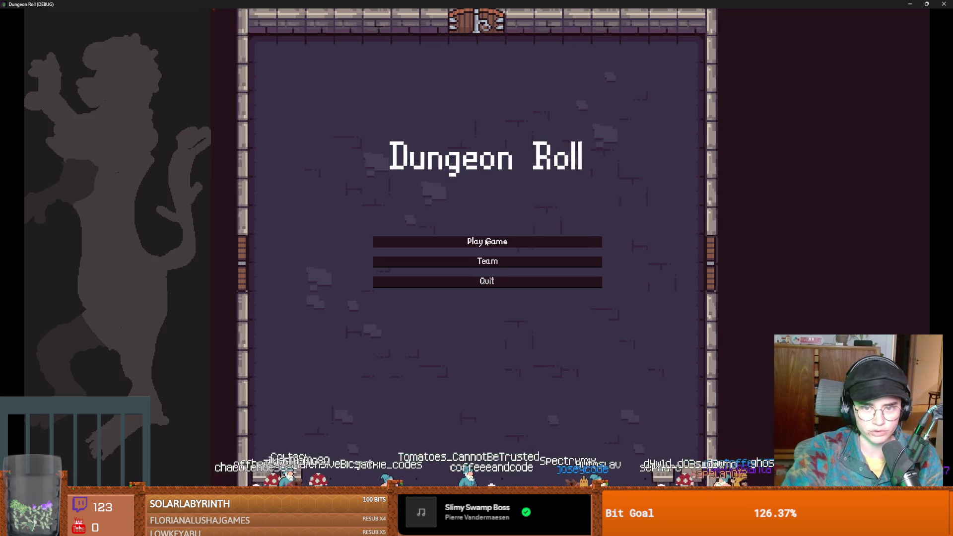
Start a new game as the Crusader, reroll rooms, and enter the Silk Road room
{"action": "left_click", "coordinate": [487, 241]}
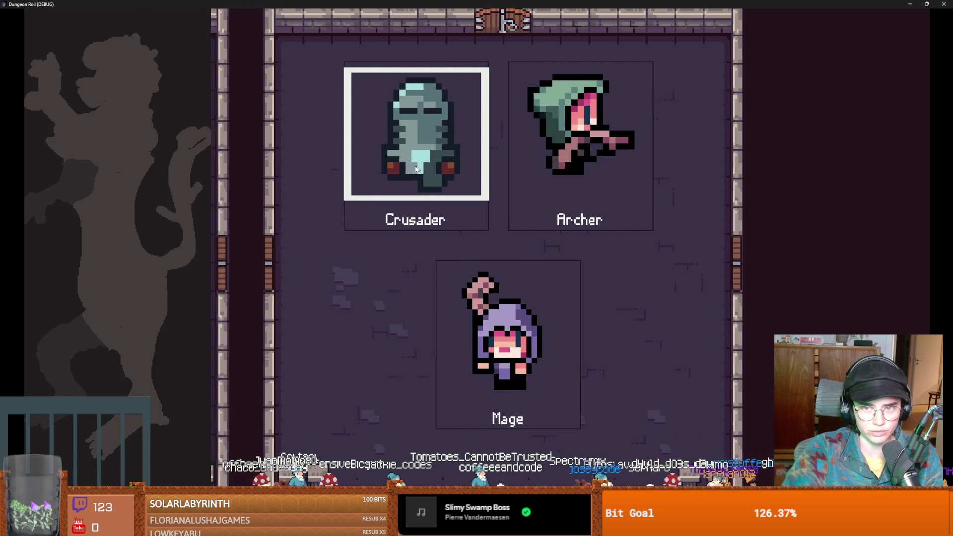
{"action": "left_click", "coordinate": [406, 212]}
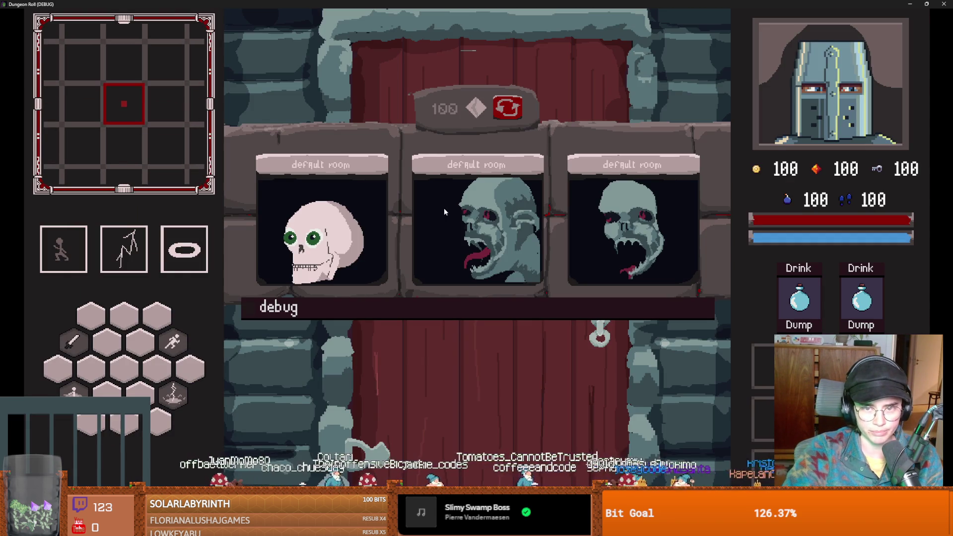
{"action": "left_click", "coordinate": [509, 112]}
{"action": "left_click", "coordinate": [480, 237]}
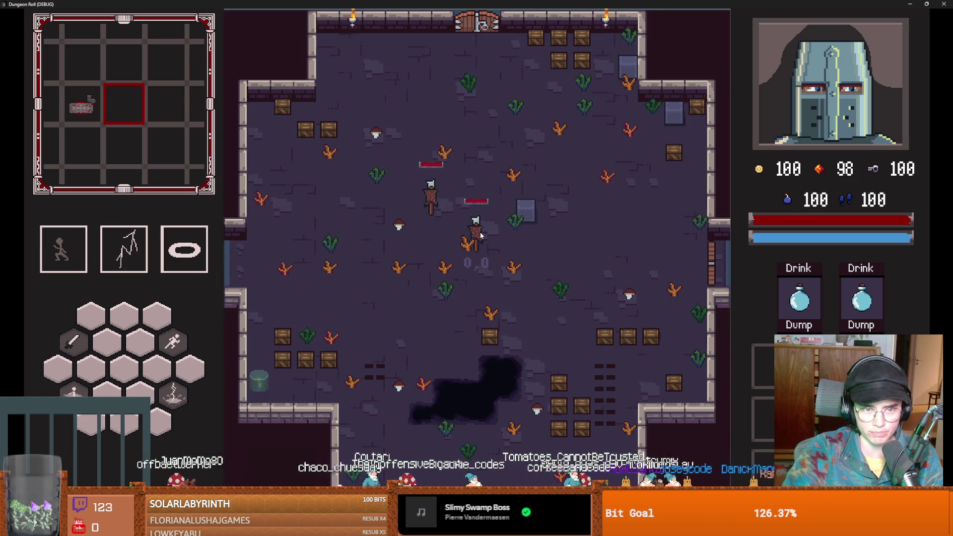
Walk the knight around the desert shop past the Compass and exit through the top door
{"action": "key", "text": "s"}
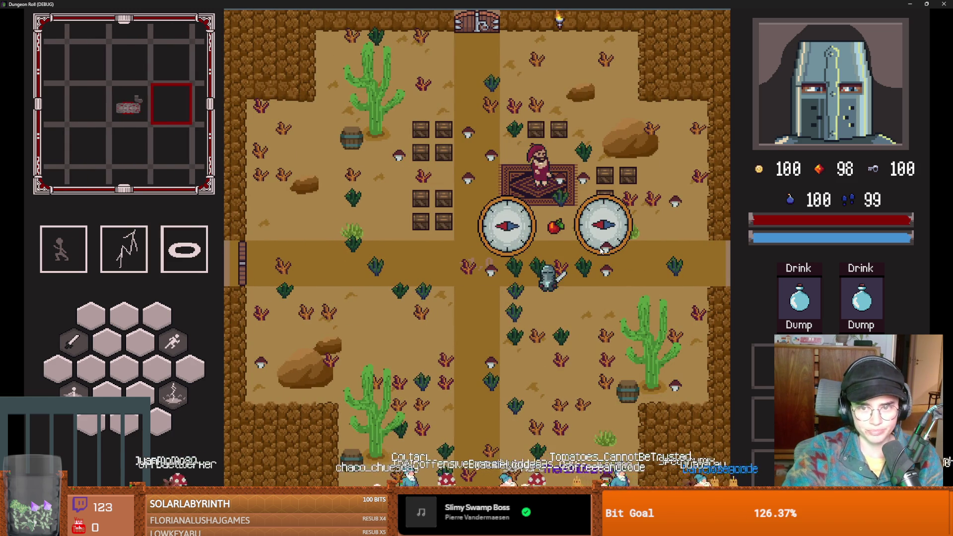
{"action": "key", "text": "a"}
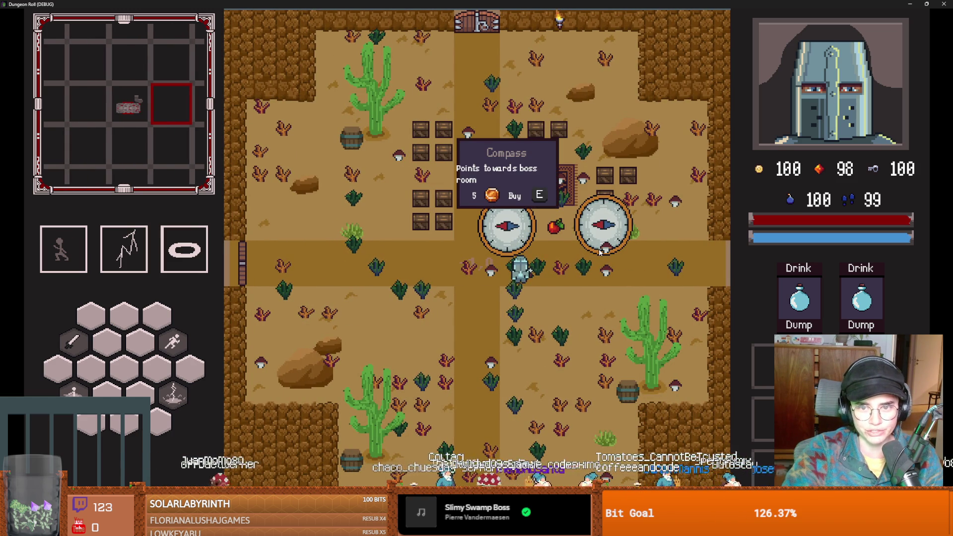
{"action": "key", "text": "d"}
{"action": "key", "text": "d"}
{"action": "key", "text": "a"}
{"action": "key", "text": "w"}
{"action": "key", "text": "space"}
{"action": "key", "text": "w"}
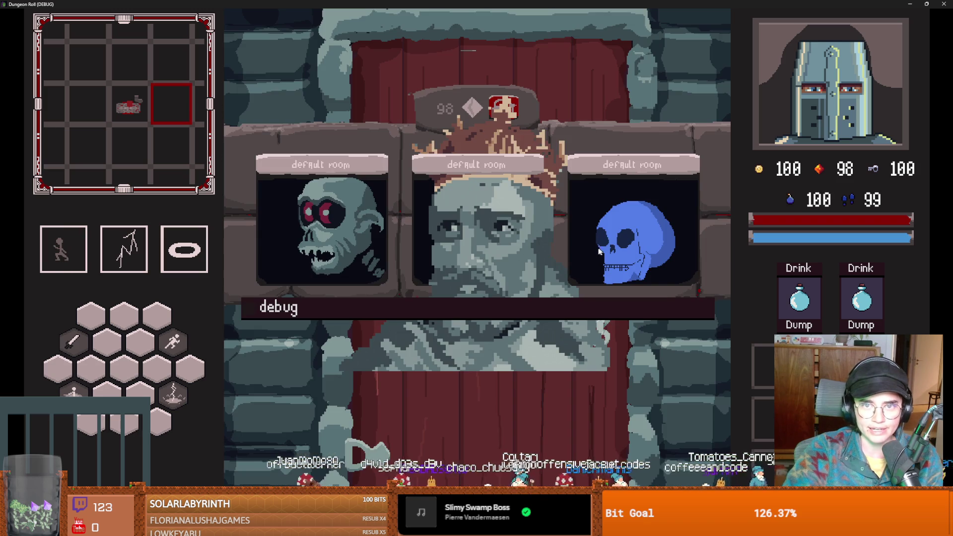
Reroll the offered rooms four times, then stop the game with F8
{"action": "left_click", "coordinate": [510, 115]}
{"action": "left_click", "coordinate": [510, 116]}
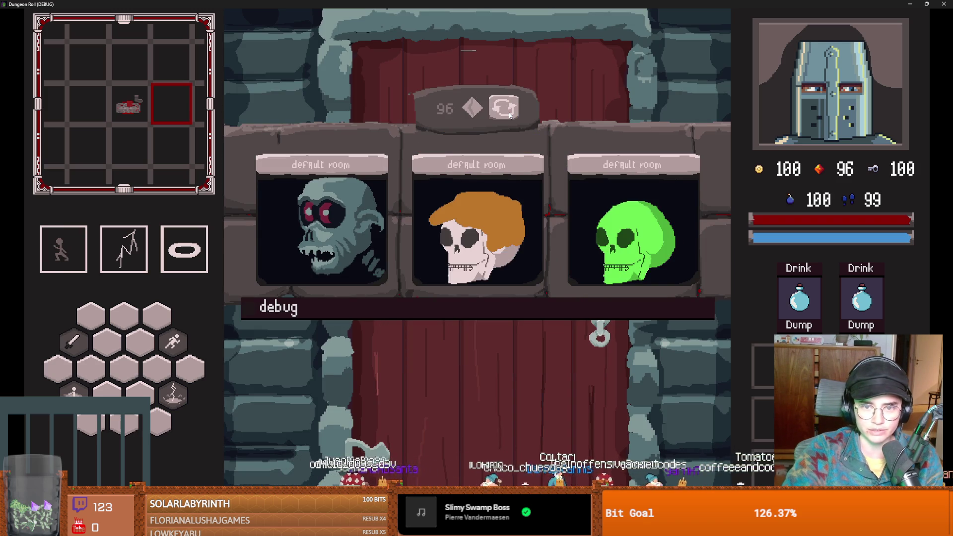
{"action": "left_click", "coordinate": [509, 115]}
{"action": "left_click", "coordinate": [507, 116]}
{"action": "key", "text": "F8"}
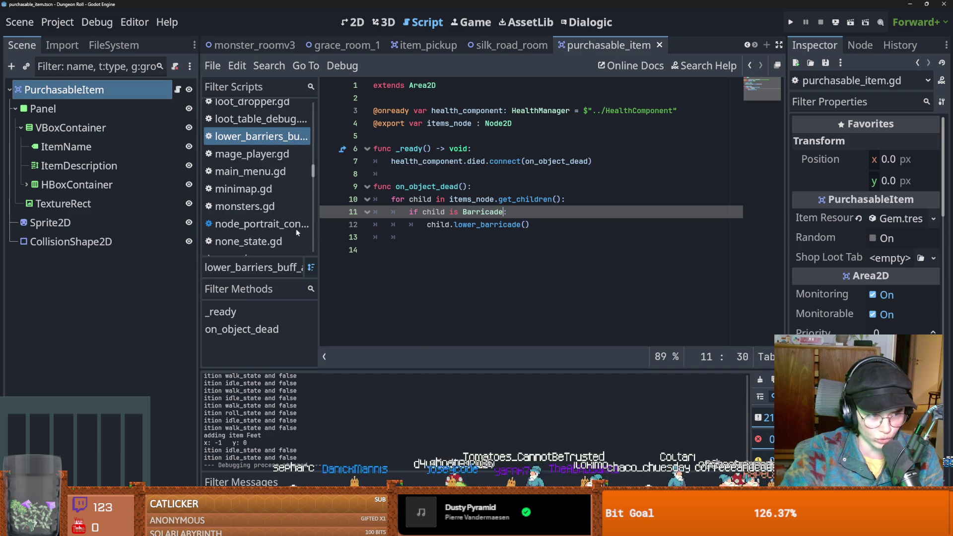
Launch the Cannon chat game from the stream launcher, let chat play, then close it
{"action": "key", "text": "super"}
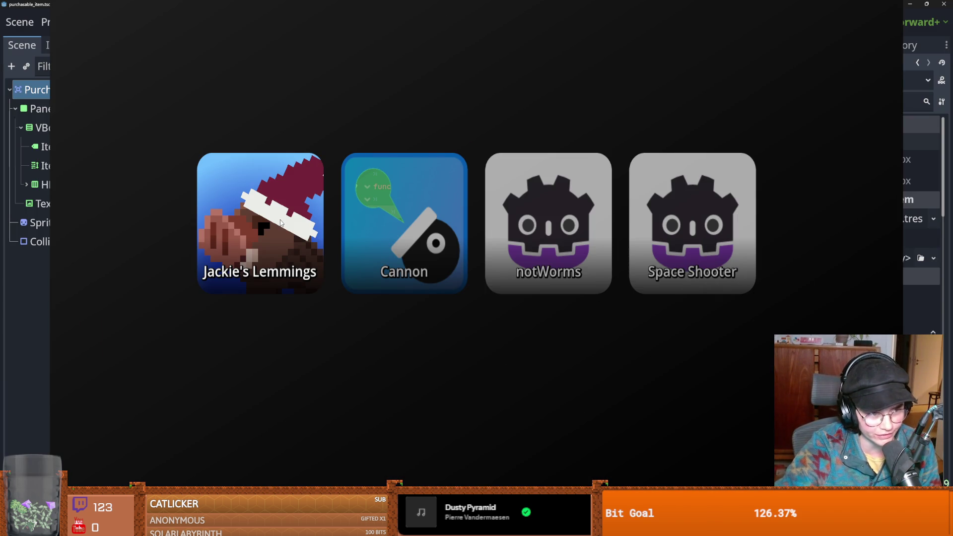
{"action": "left_click", "coordinate": [381, 220]}
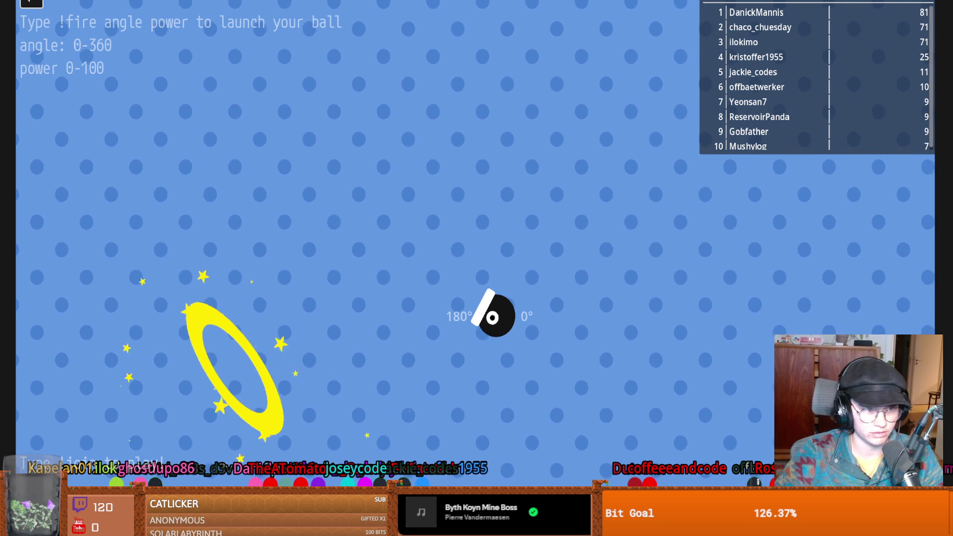
{"action": "key", "text": "Escape"}
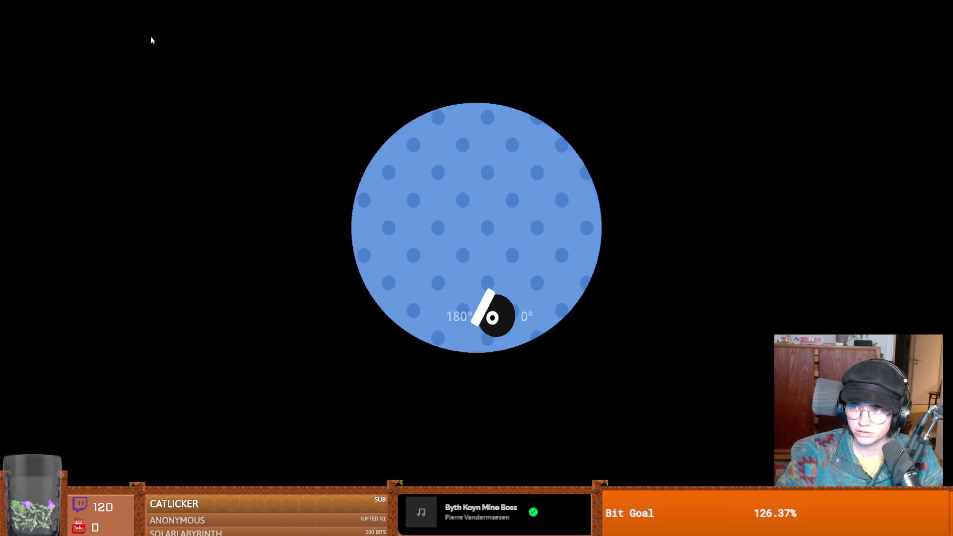
Leave the game menu and position the caret in Trinkets.gd for the update_purchasable_items signal and emit
{"action": "key", "text": "Escape"}
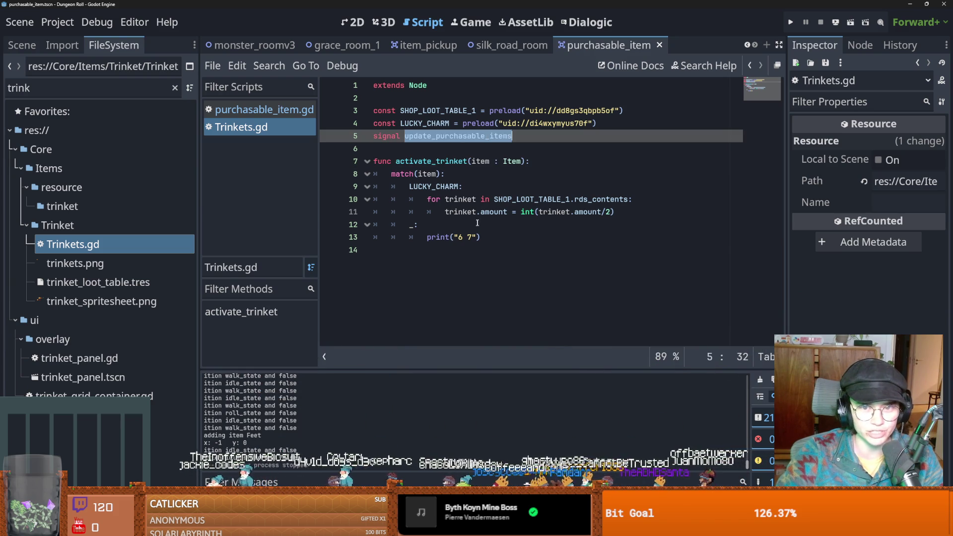
{"action": "left_click", "coordinate": [590, 226]}
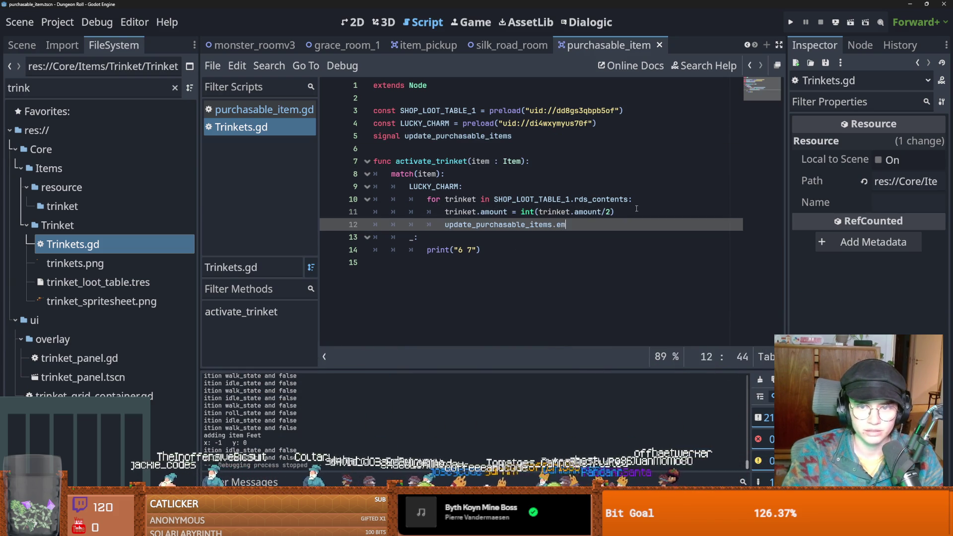
{"action": "left_click", "coordinate": [510, 226]}
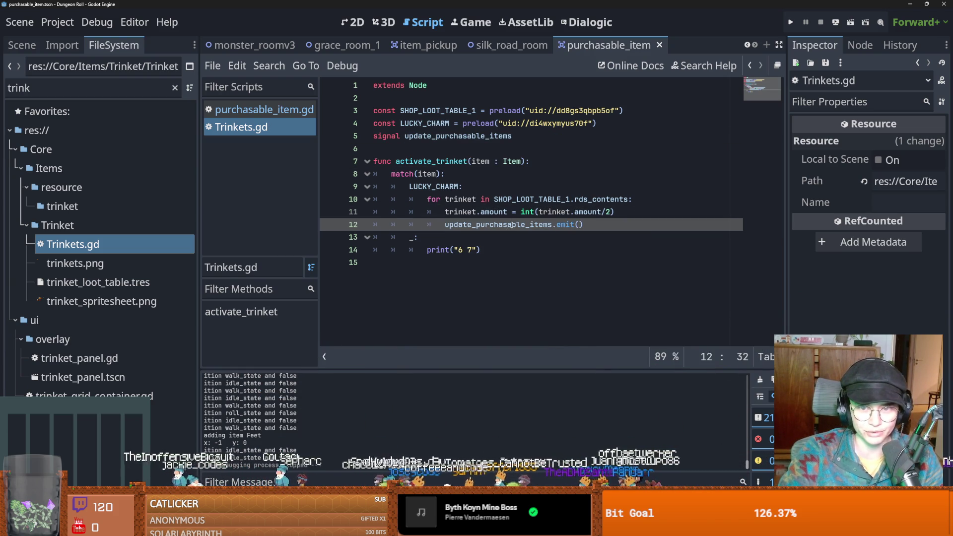
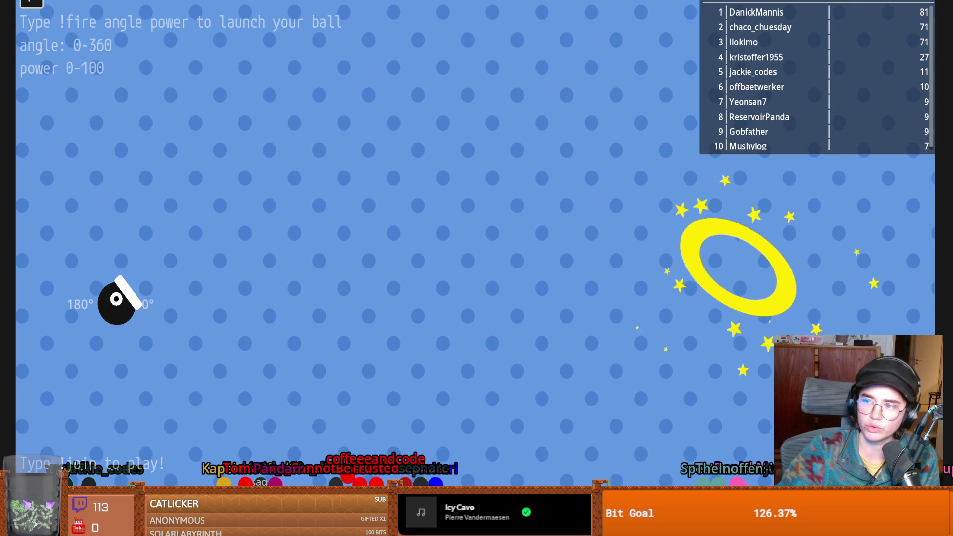
Close the cannon mini-game overlay and bring the browser with the paused video forward
{"action": "key", "text": "Escape"}
{"action": "key", "text": "Escape"}
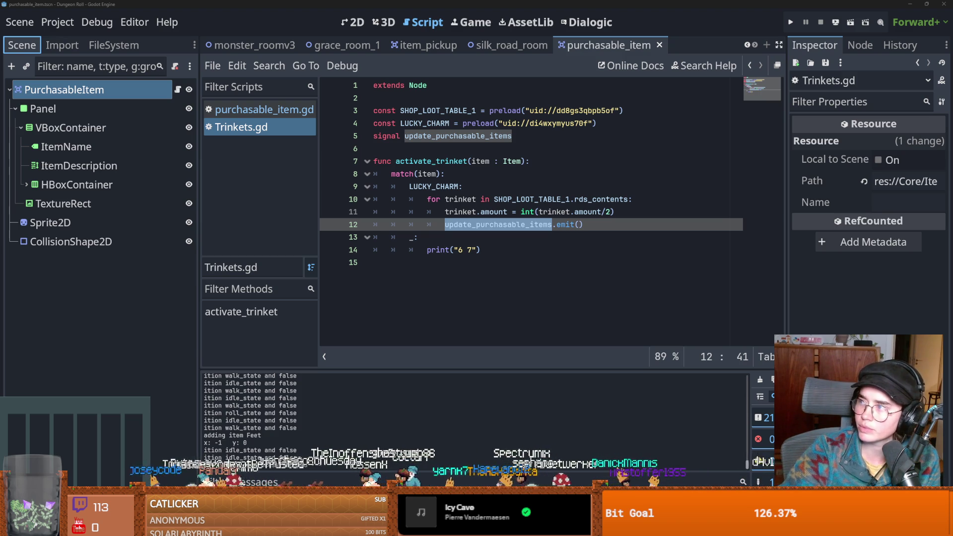
{"action": "key", "text": "alt+Tab"}
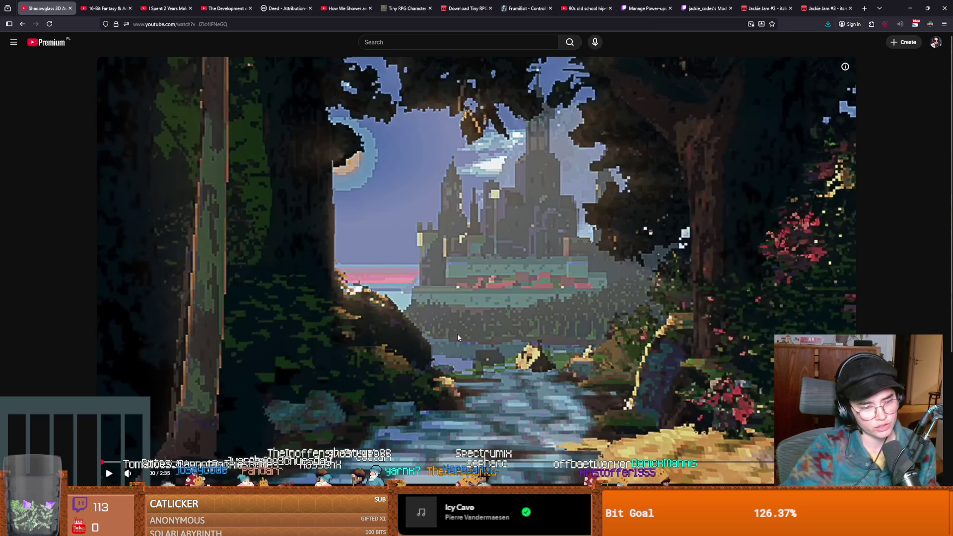
Play the Shadowglass first-look video full screen, pausing on its 'Demo Coming 2026' end card
{"action": "left_click", "coordinate": [457, 336]}
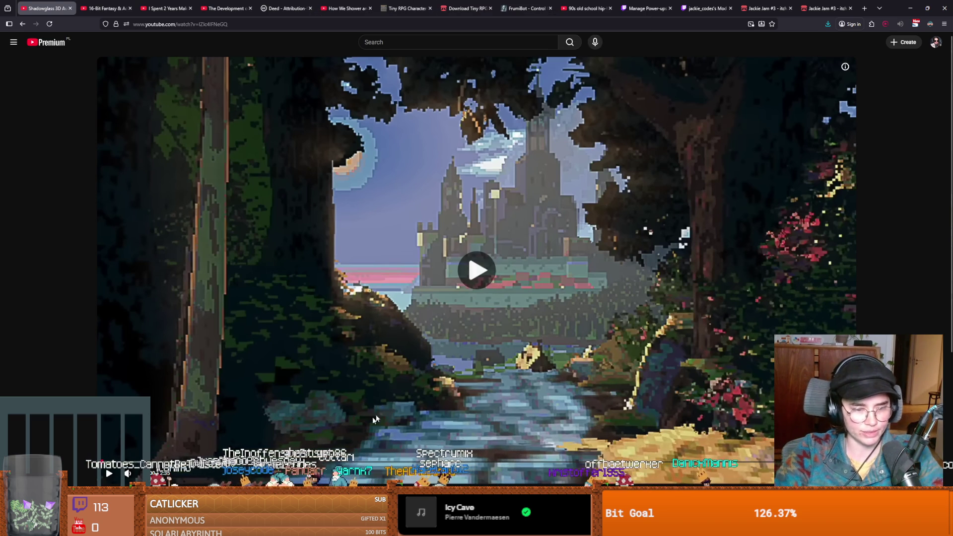
{"action": "key", "text": "f"}
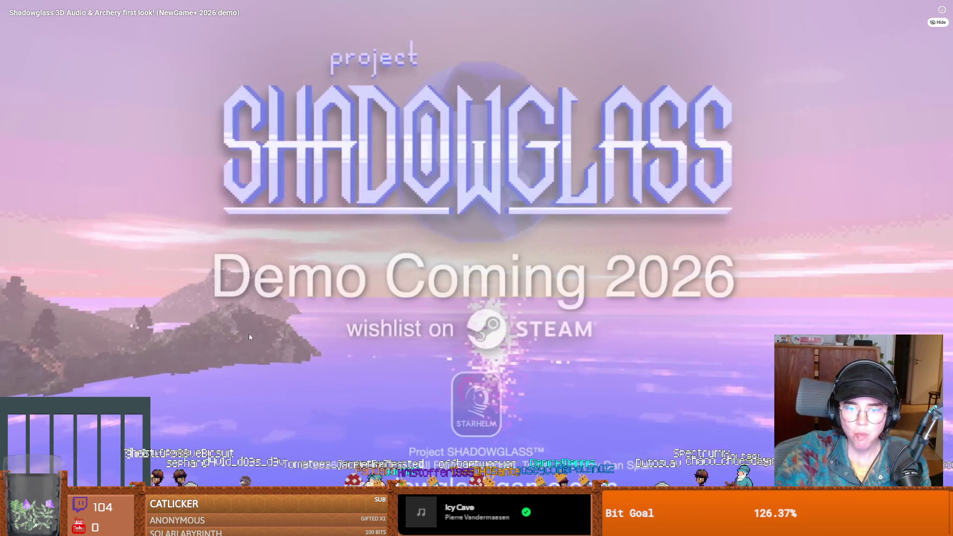
{"action": "key", "text": "space"}
Exit full screen, glance at Godot's Trinkets script, then start the '2 Years Wasted?' video
{"action": "key", "text": "Escape"}
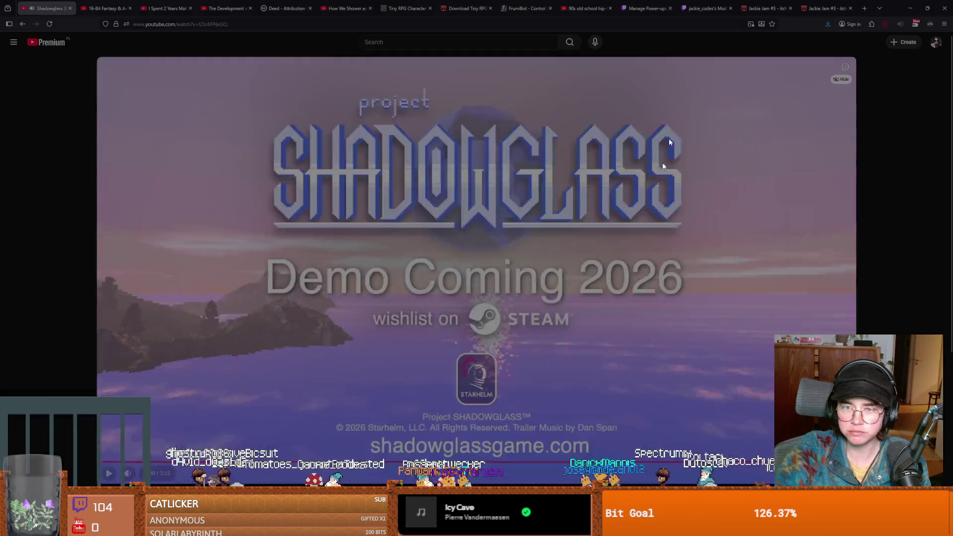
{"action": "key", "text": "alt+Tab"}
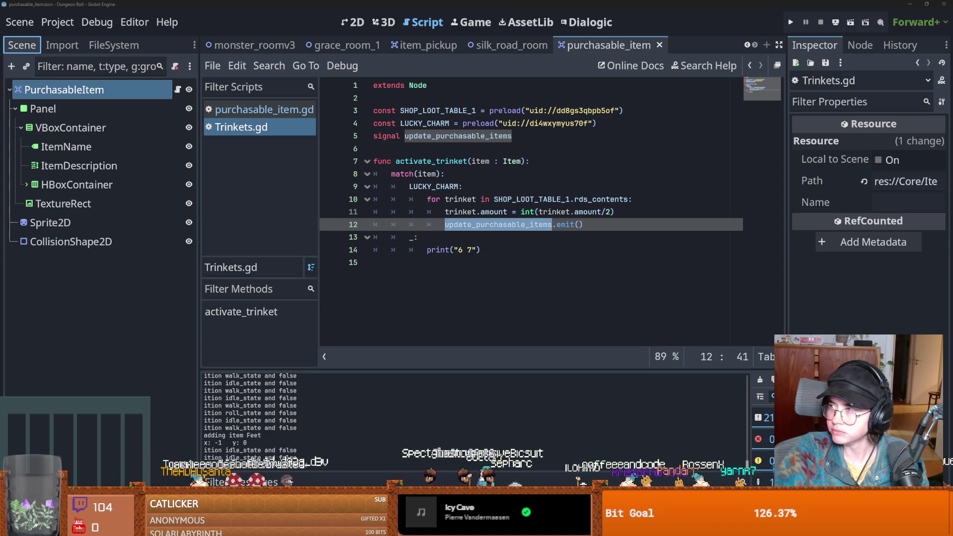
{"action": "key", "text": "alt+Tab"}
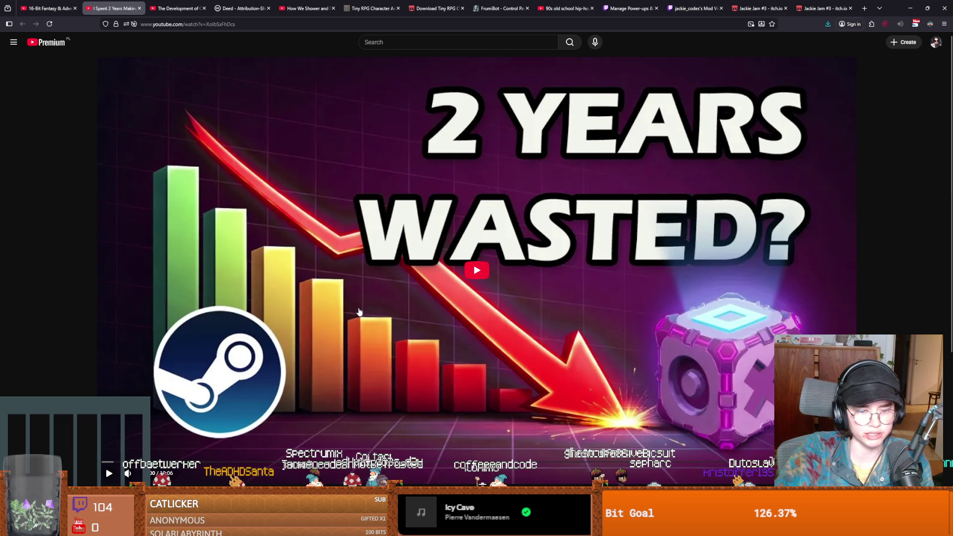
{"action": "left_click", "coordinate": [360, 312]}
Watch The Development of Ocarina of Time full screen, pausing briefly at the Zelda title card and resuming
{"action": "key", "text": "f"}
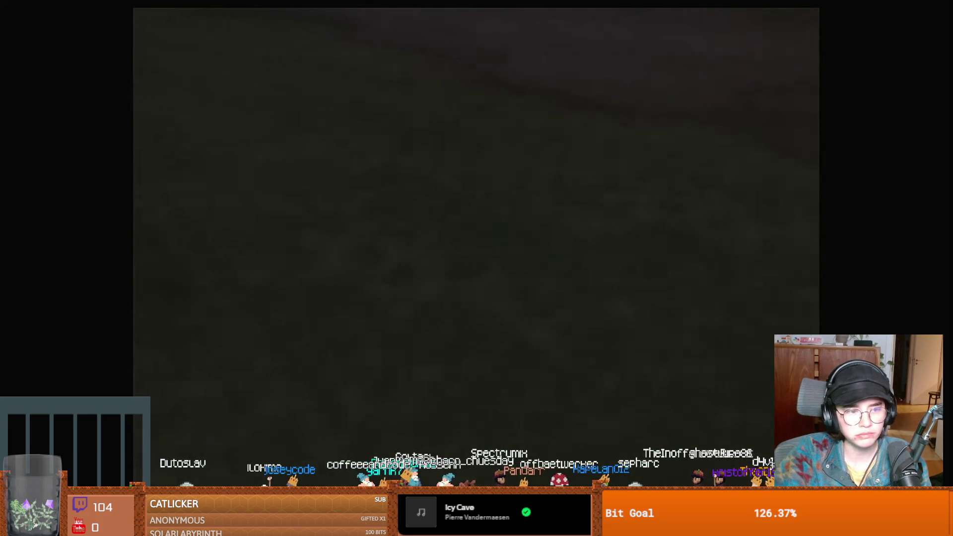
{"action": "left_click", "coordinate": [417, 296]}
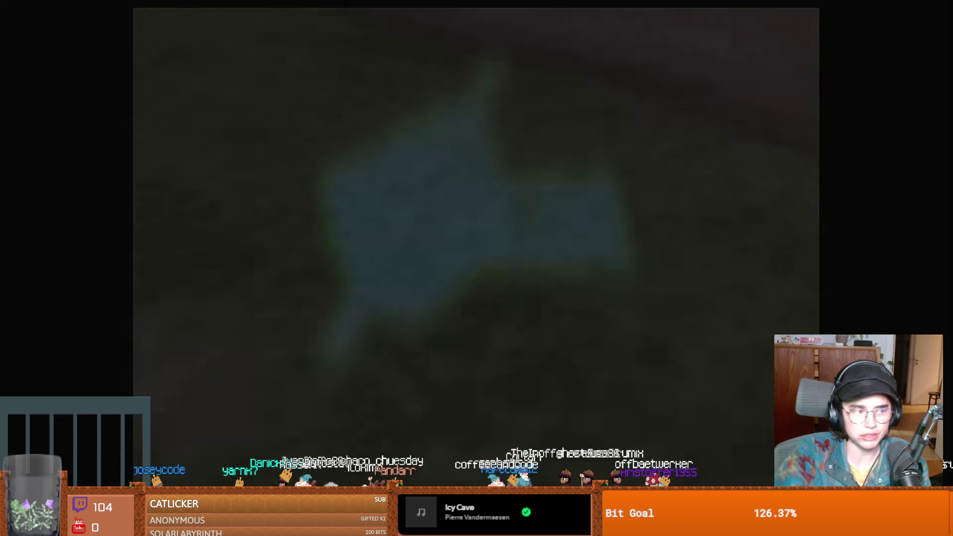
{"action": "left_click", "coordinate": [343, 304]}
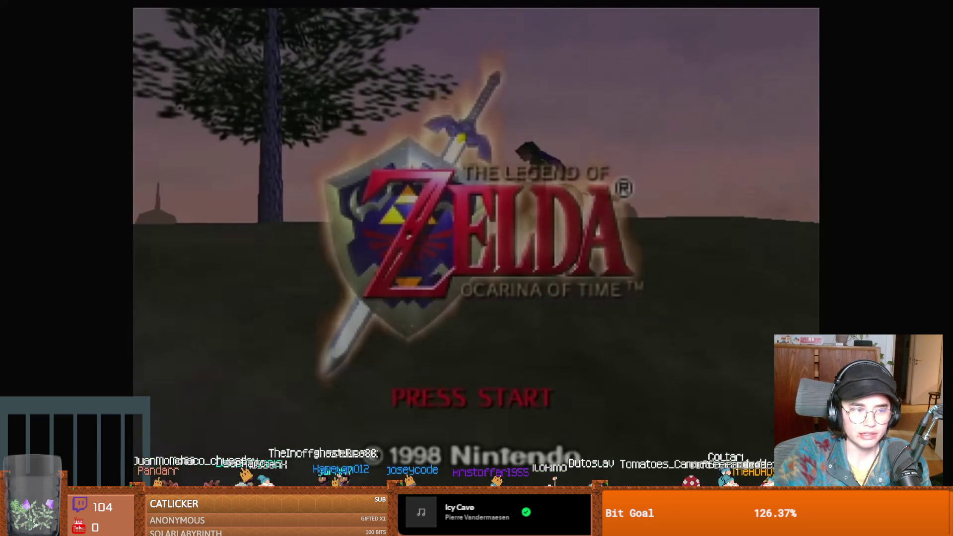
{"action": "left_click", "coordinate": [460, 349]}
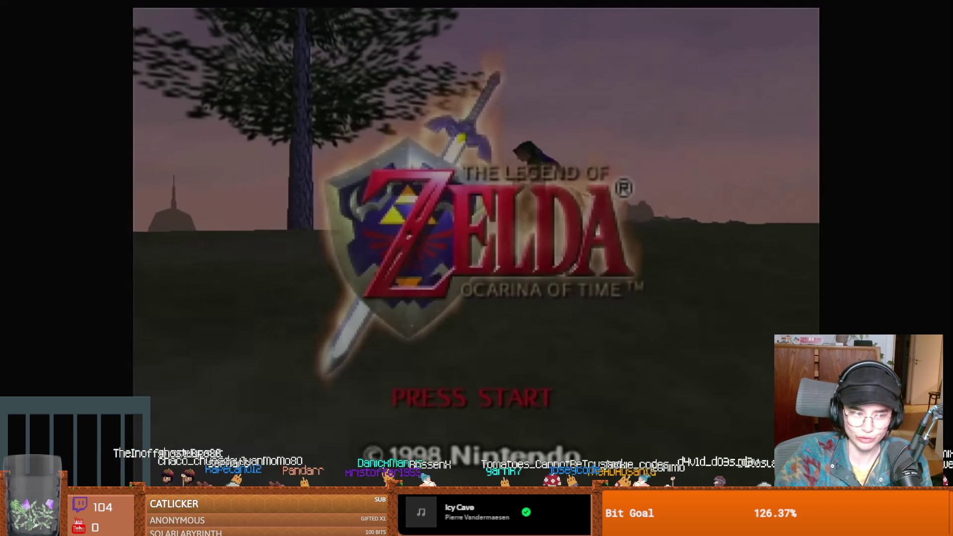
{"action": "left_click", "coordinate": [460, 349]}
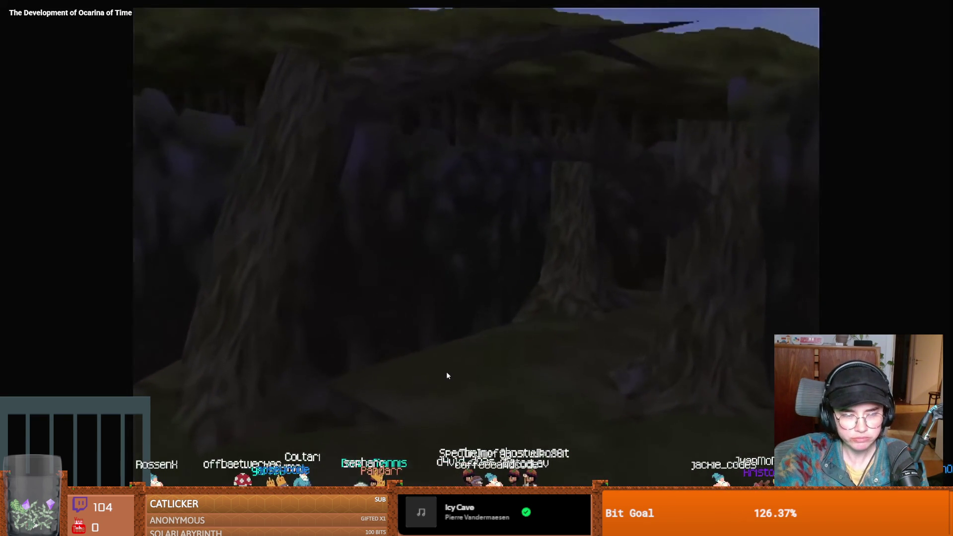
{"action": "left_click", "coordinate": [433, 368]}
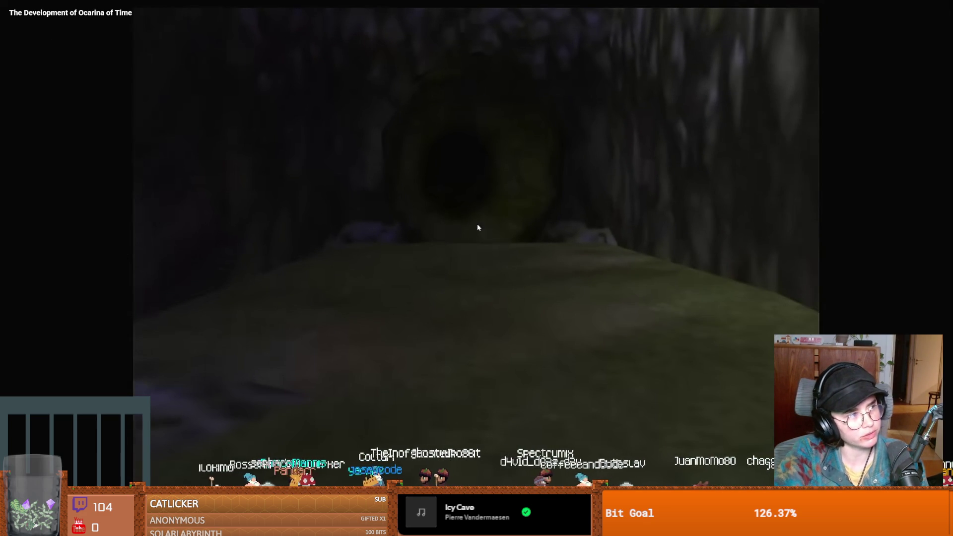
{"action": "left_click", "coordinate": [478, 269]}
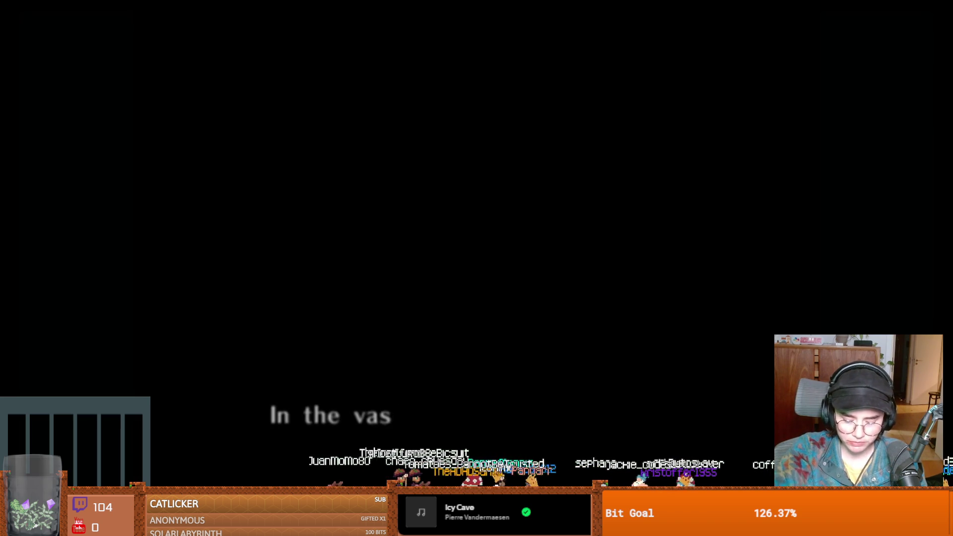
{"action": "left_click", "coordinate": [404, 366]}
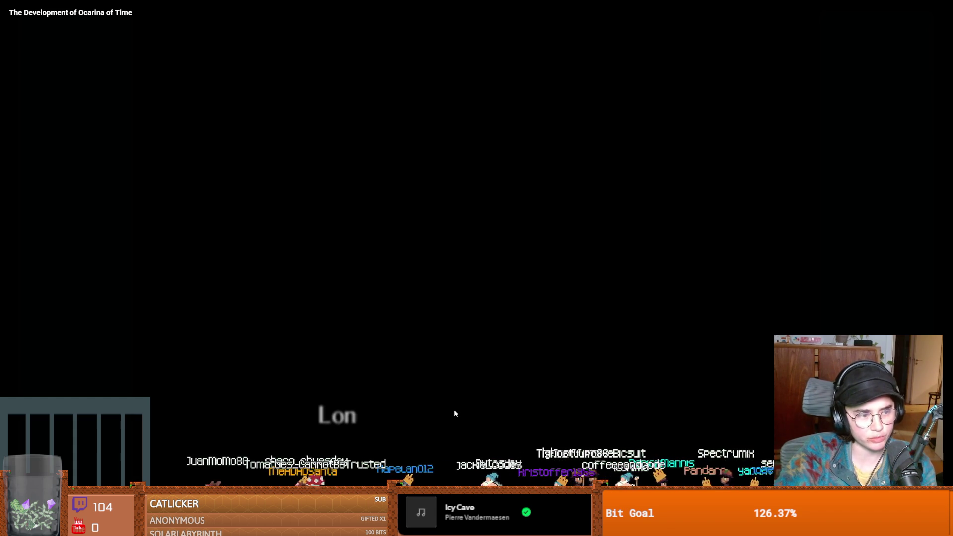
{"action": "left_click", "coordinate": [476, 419]}
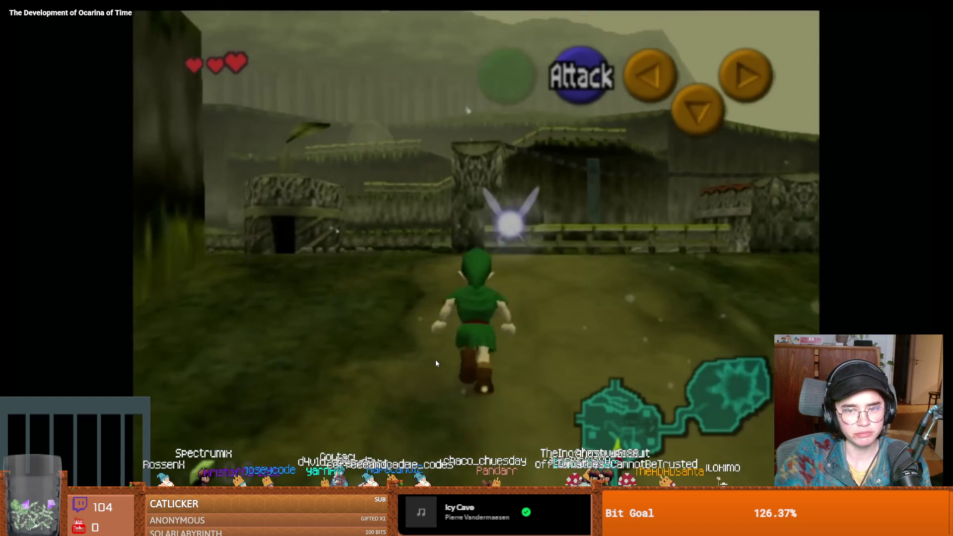
{"action": "left_click", "coordinate": [436, 360]}
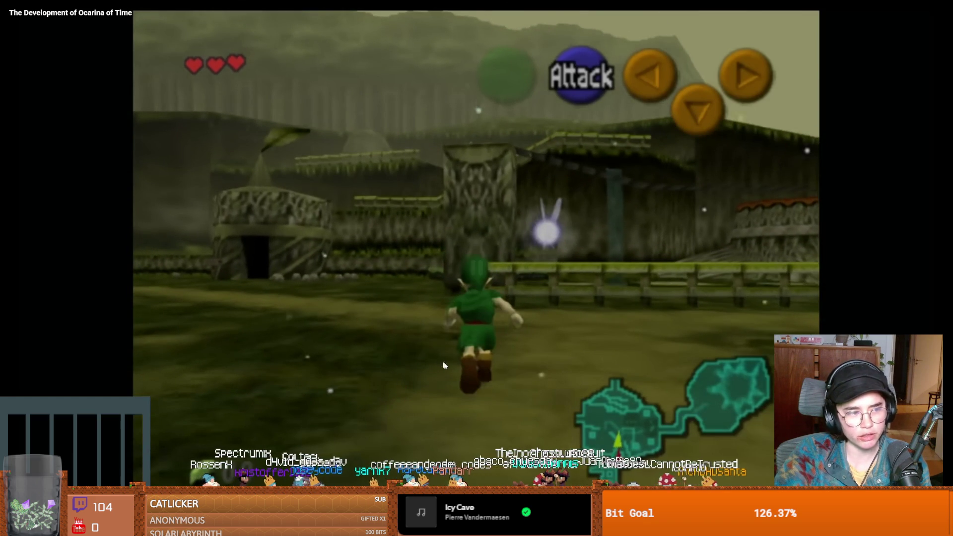
{"action": "left_click", "coordinate": [450, 364]}
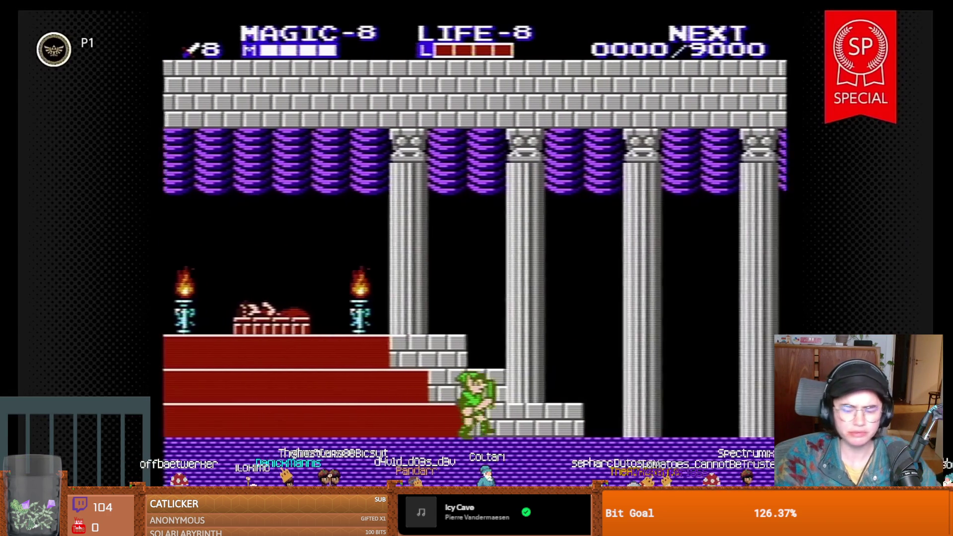
{"action": "left_click", "coordinate": [461, 364]}
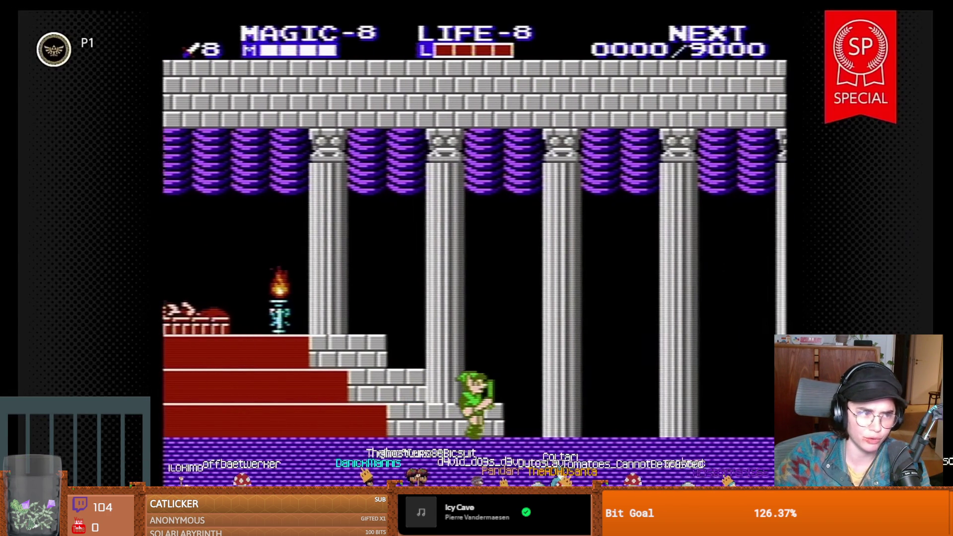
{"action": "left_click", "coordinate": [460, 362]}
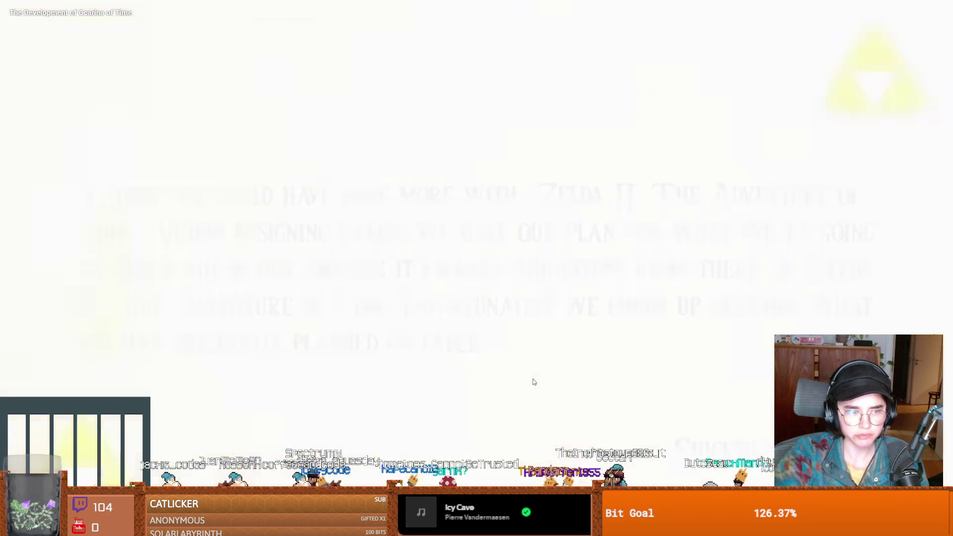
{"action": "left_click", "coordinate": [533, 382]}
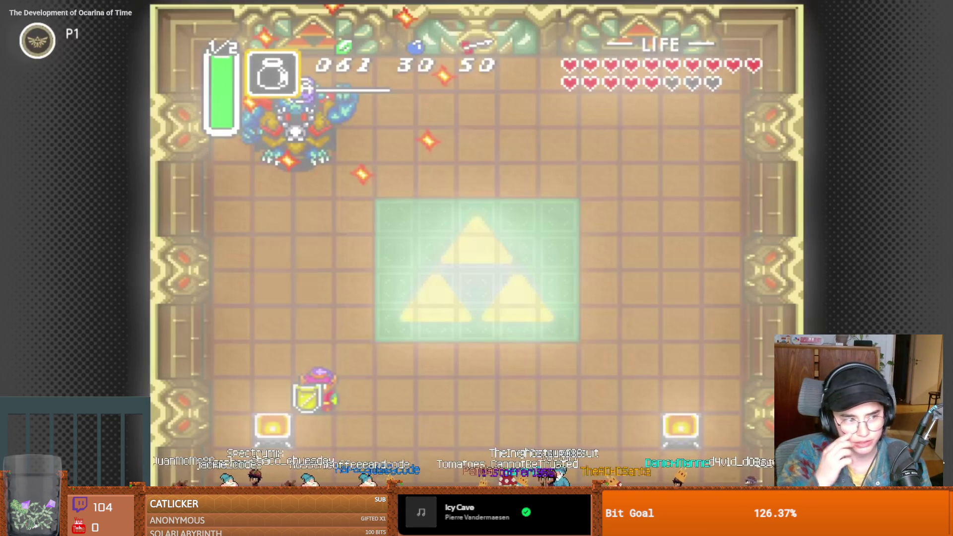
{"action": "left_click", "coordinate": [558, 375]}
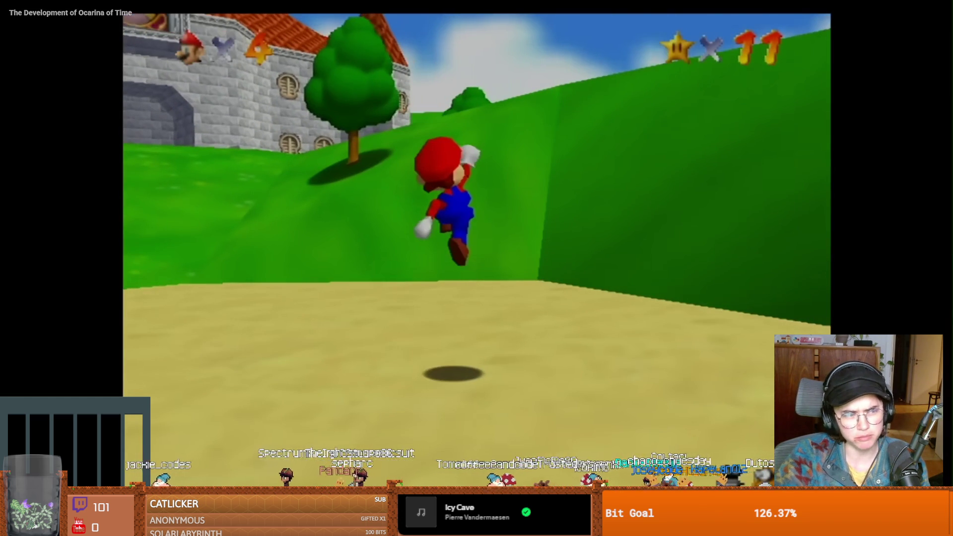
{"action": "left_click", "coordinate": [598, 387]}
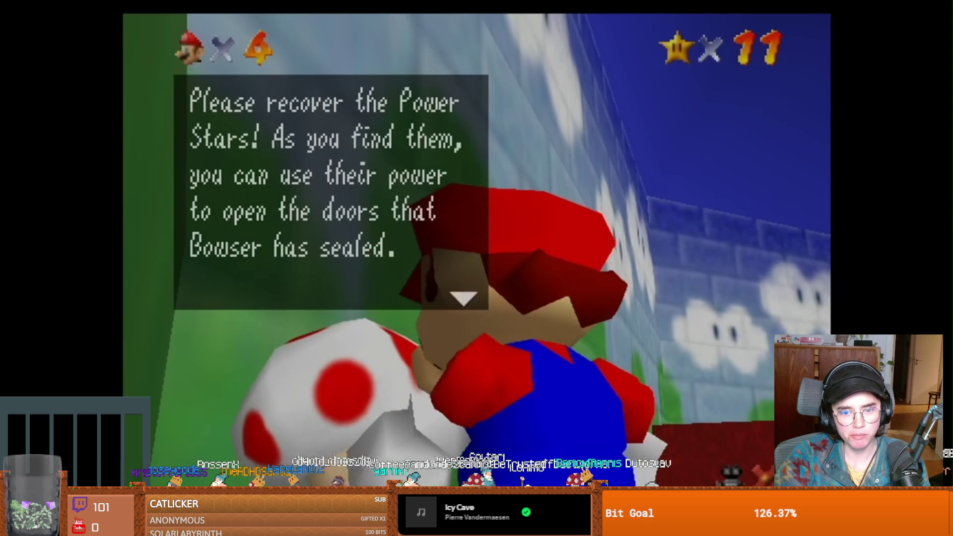
{"action": "left_click", "coordinate": [588, 404]}
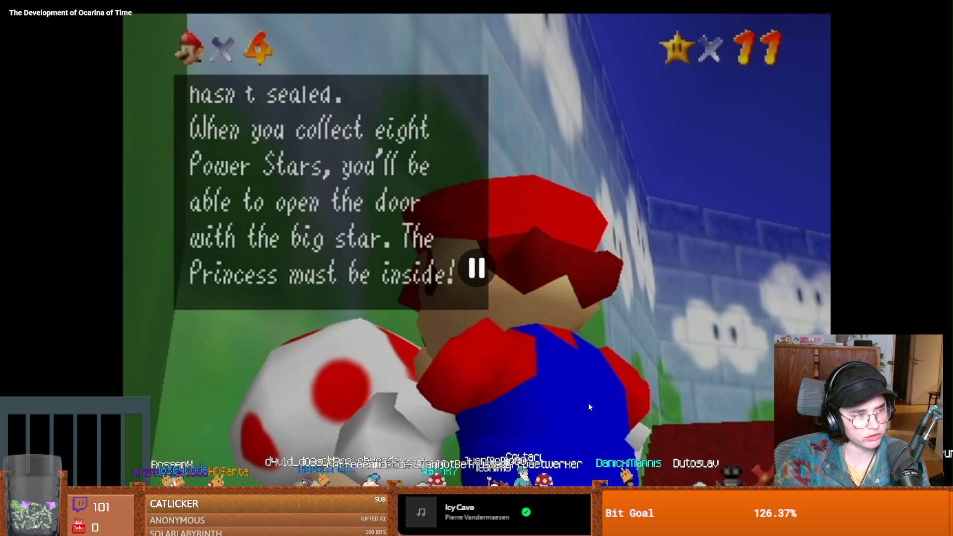
{"action": "left_click", "coordinate": [589, 406]}
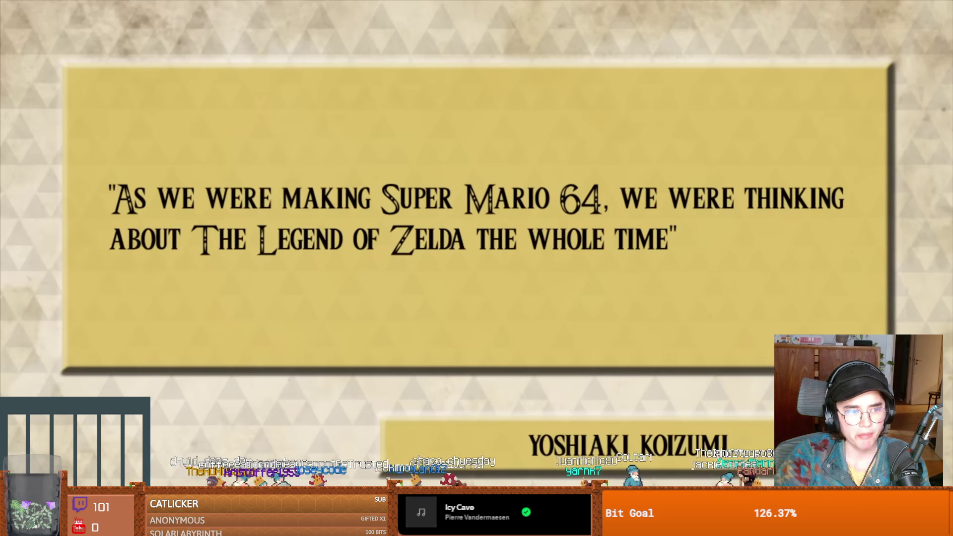
{"action": "left_click", "coordinate": [589, 406]}
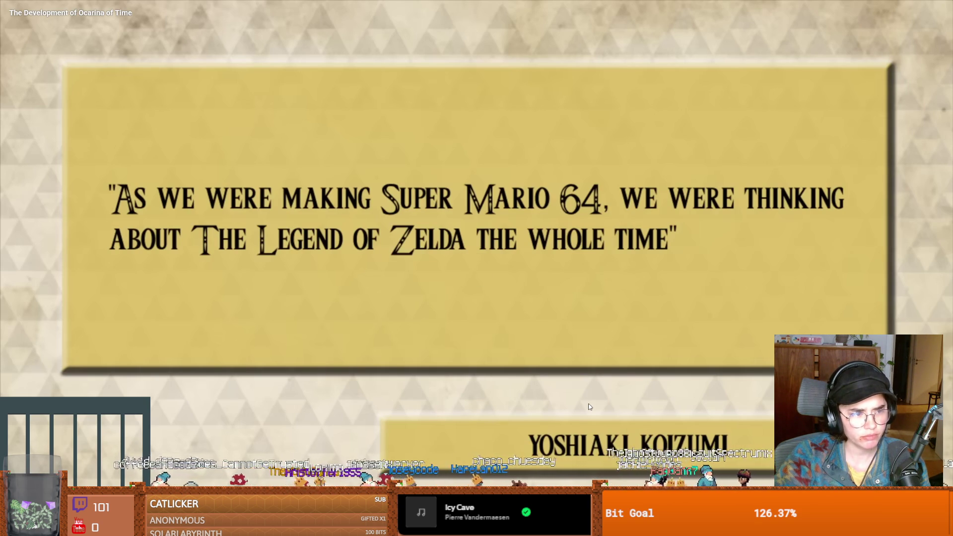
{"action": "left_click", "coordinate": [589, 406]}
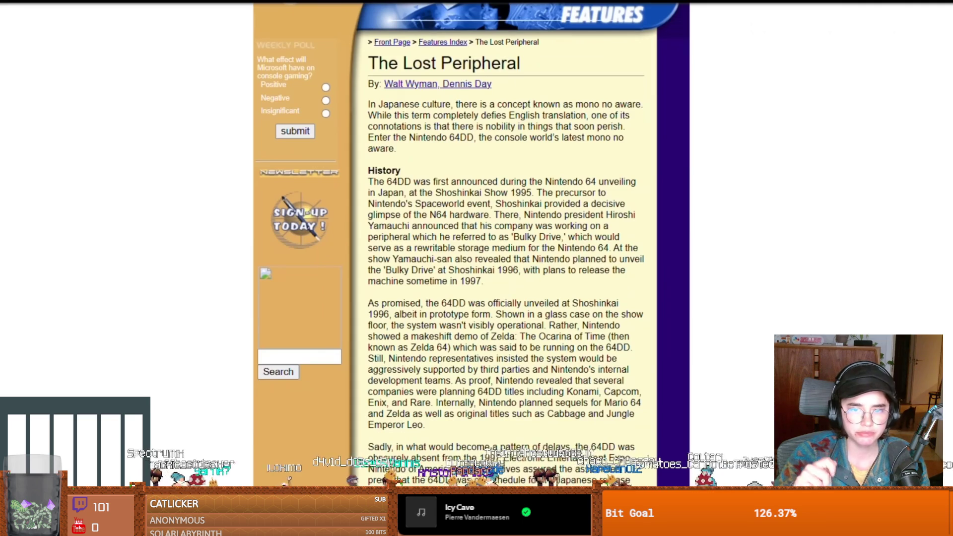
Pause briefly on the 64DD article, then stop the documentary at Link riding Epona through the canyon
{"action": "left_click", "coordinate": [589, 407]}
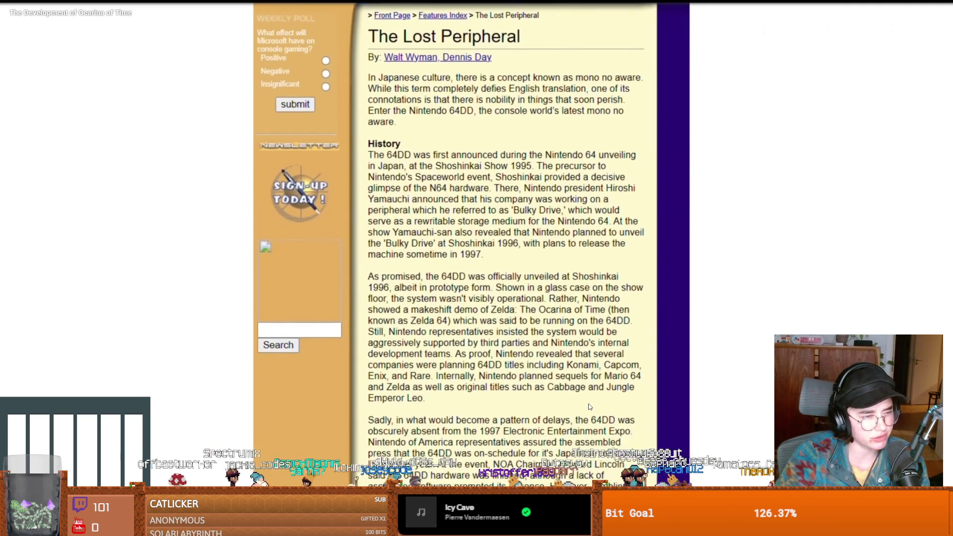
{"action": "left_click", "coordinate": [590, 407]}
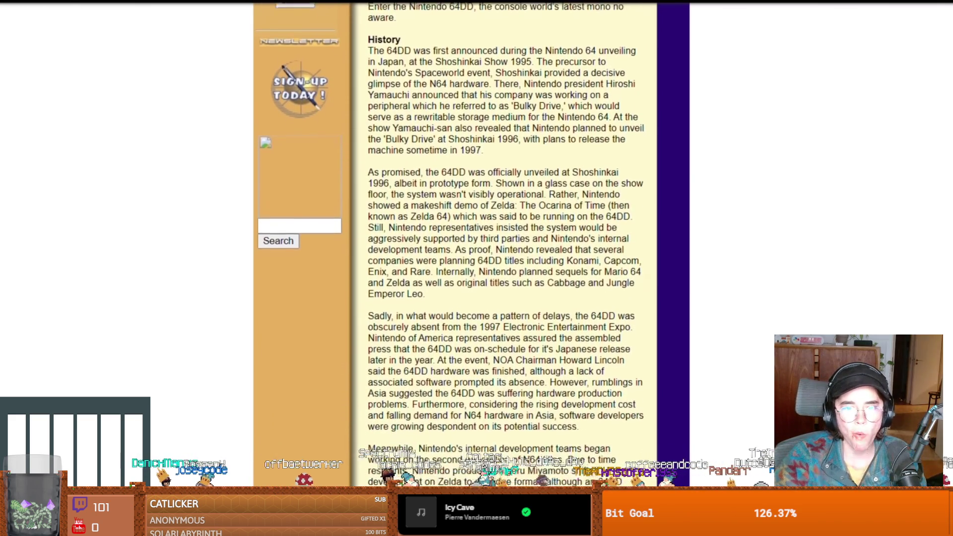
{"action": "left_click", "coordinate": [341, 224]}
{"action": "left_click", "coordinate": [528, 307]}
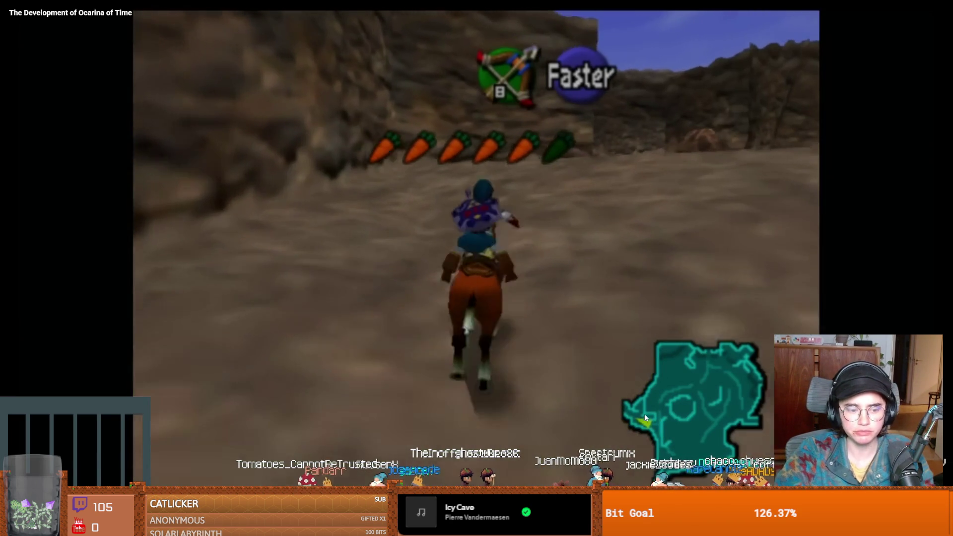
{"action": "left_click", "coordinate": [651, 387]}
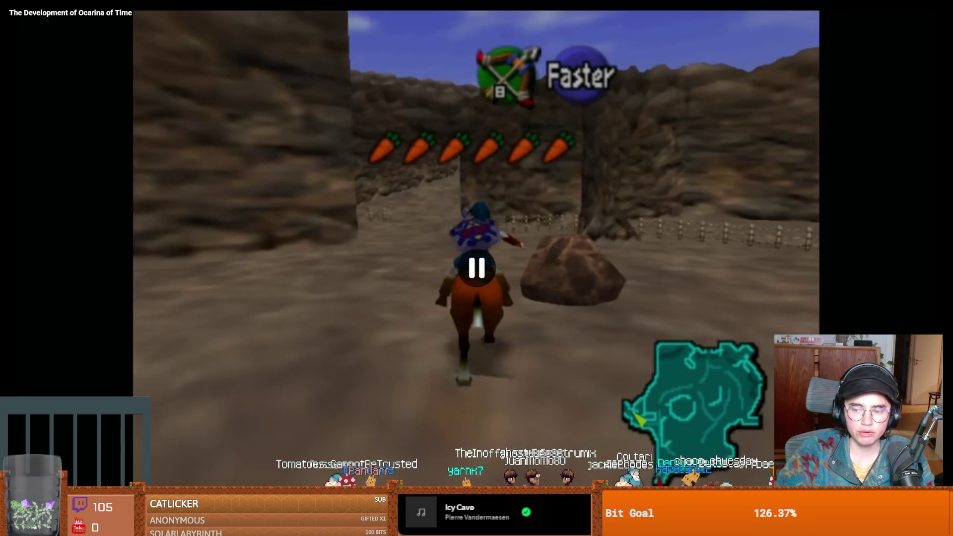
Exit full screen, scroll over the Ocarina video page, then switch to the Yakutia laundry video tab
{"action": "key", "text": "Escape"}
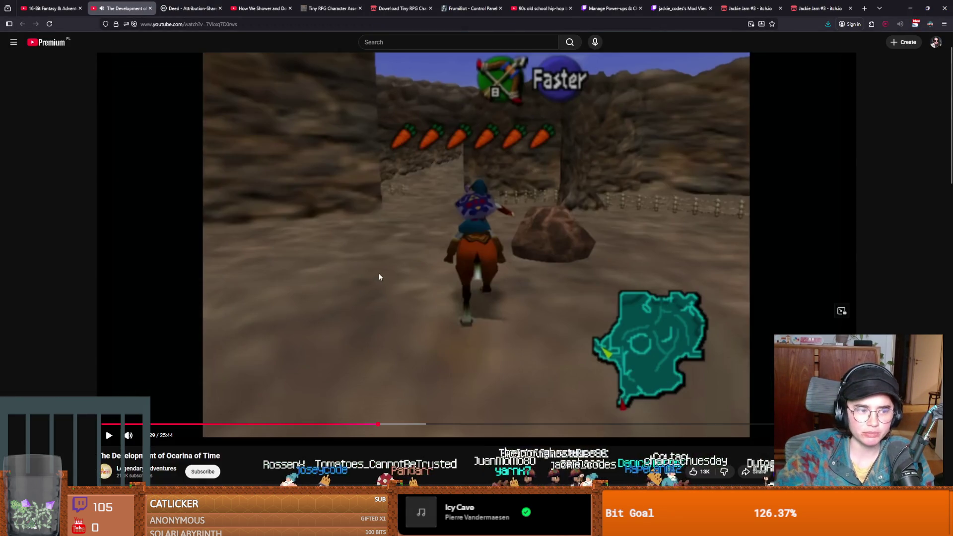
{"action": "scroll", "coordinate": [397, 259], "scroll_direction": "down", "scroll_amount": 5}
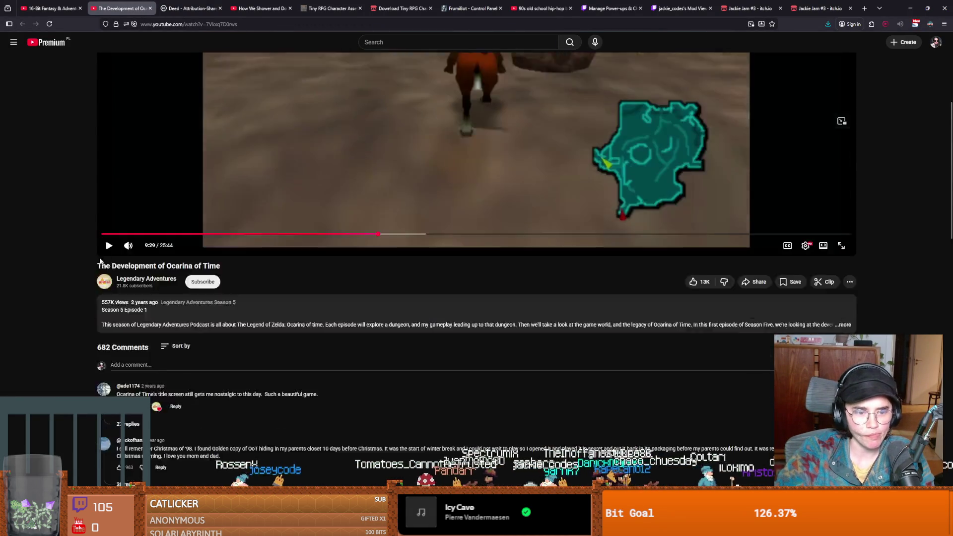
{"action": "scroll", "coordinate": [84, 258], "scroll_direction": "up", "scroll_amount": 1}
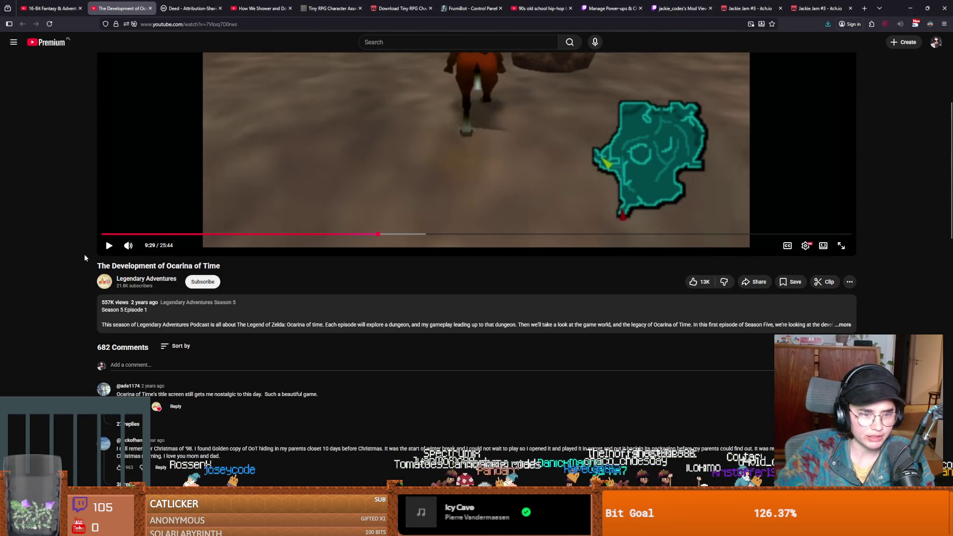
{"action": "scroll", "coordinate": [79, 251], "scroll_direction": "up", "scroll_amount": 4}
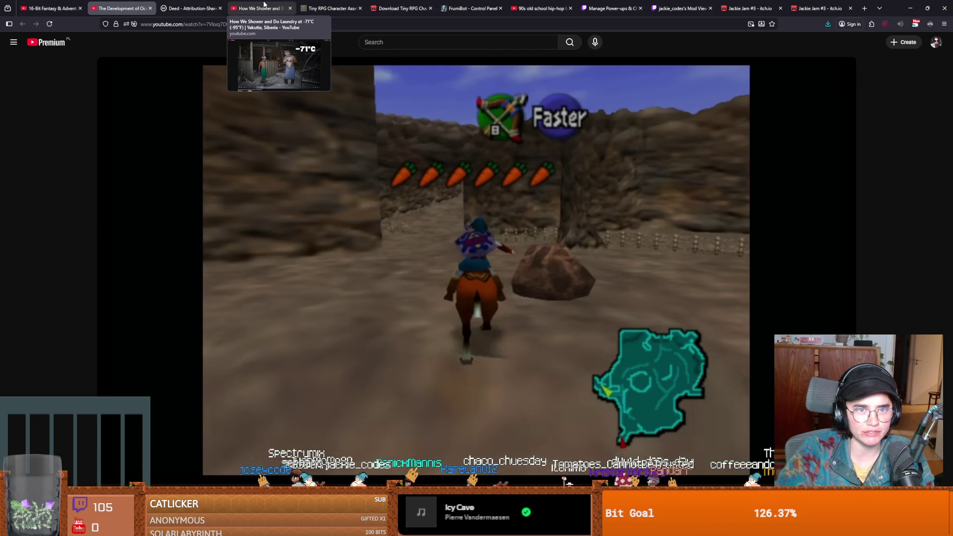
{"action": "left_click", "coordinate": [263, 4]}
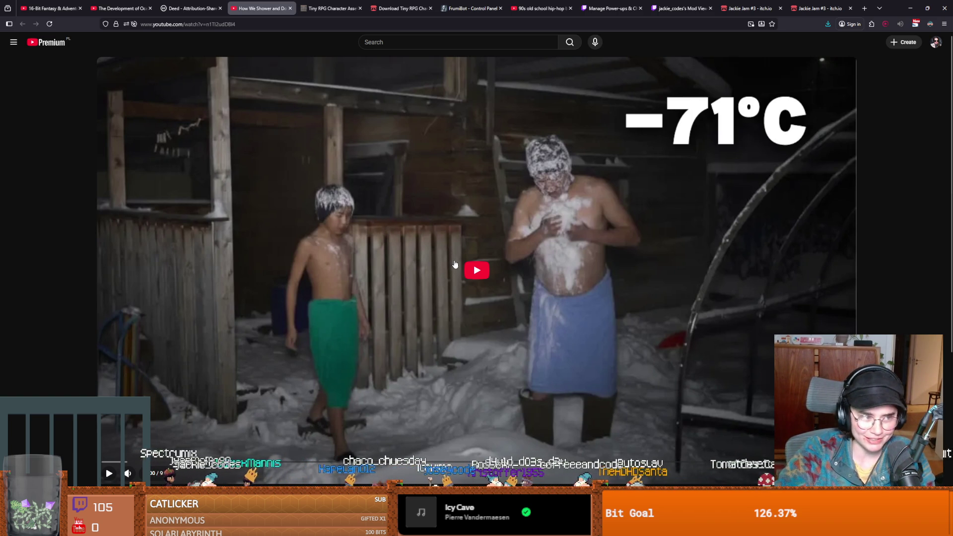
Start the -71°C Yakutia shower and laundry video and make it fill the screen
{"action": "left_click", "coordinate": [475, 270]}
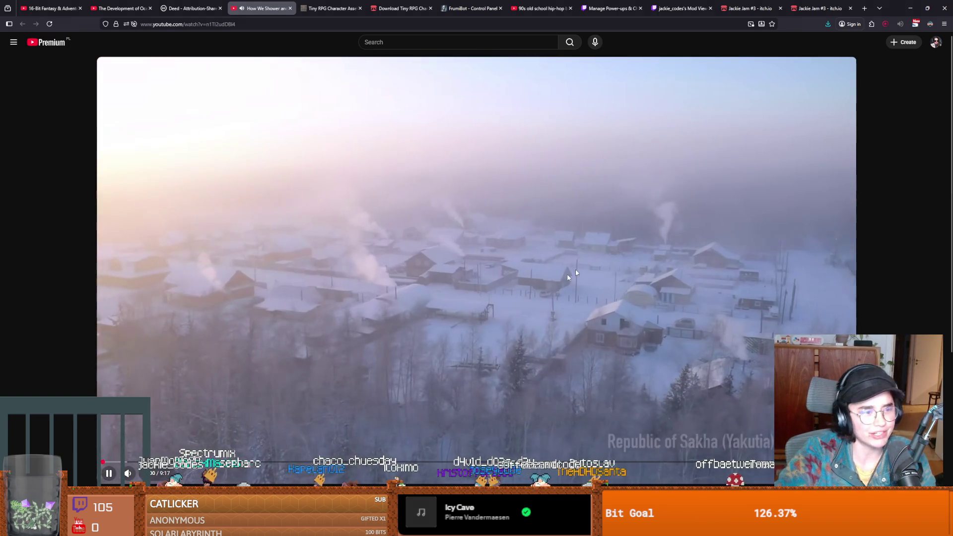
{"action": "double_click", "coordinate": [761, 425]}
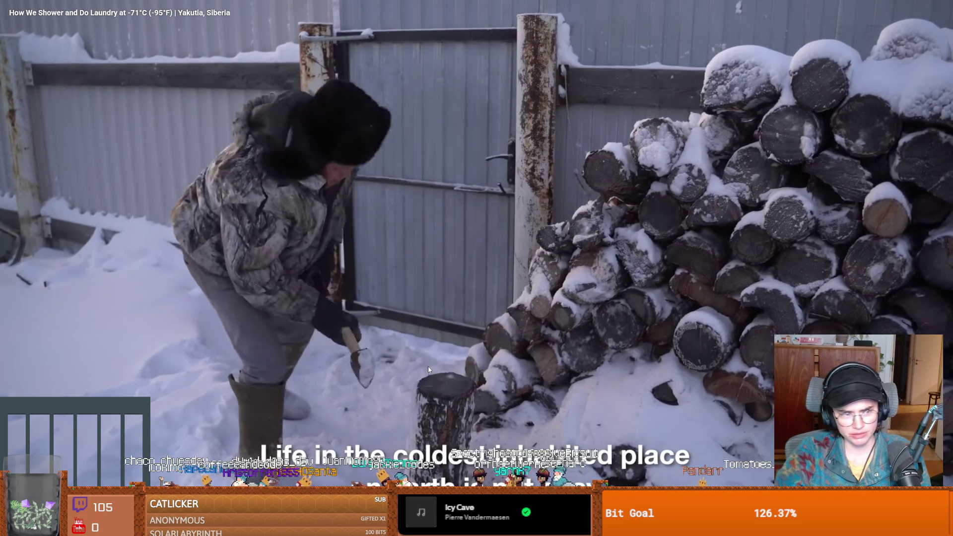
Pause and resume the Yakutia video twice, including at the wood-chopping scene
{"action": "left_click", "coordinate": [424, 367]}
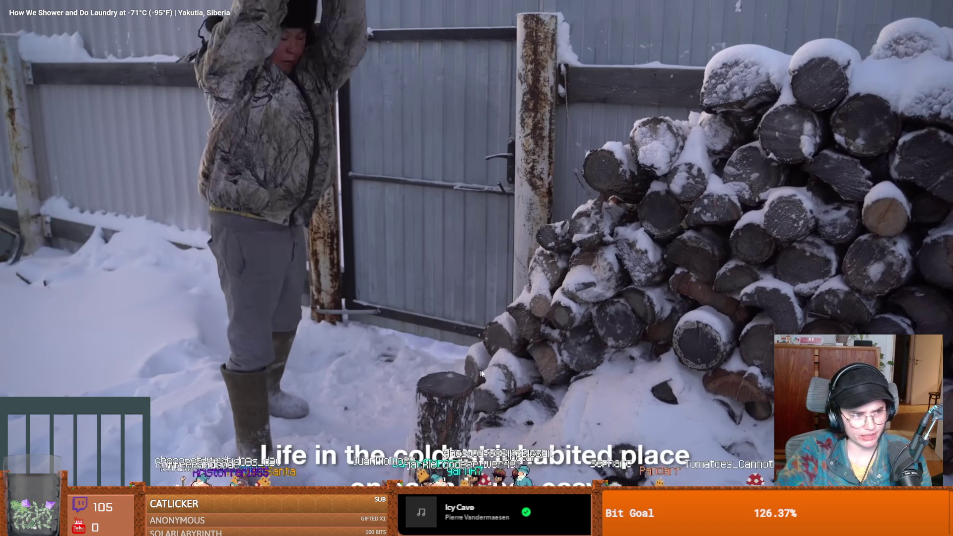
{"action": "left_click", "coordinate": [419, 316]}
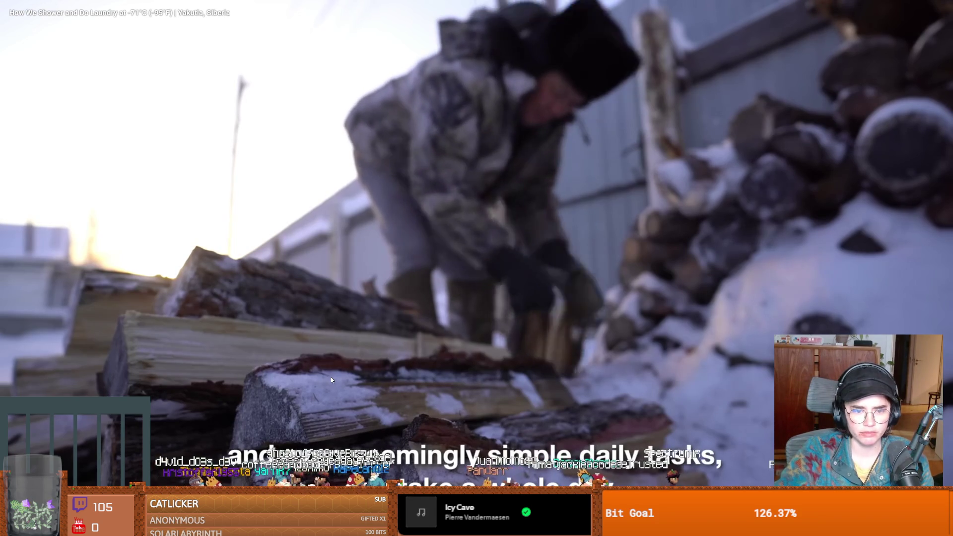
{"action": "left_click", "coordinate": [331, 381]}
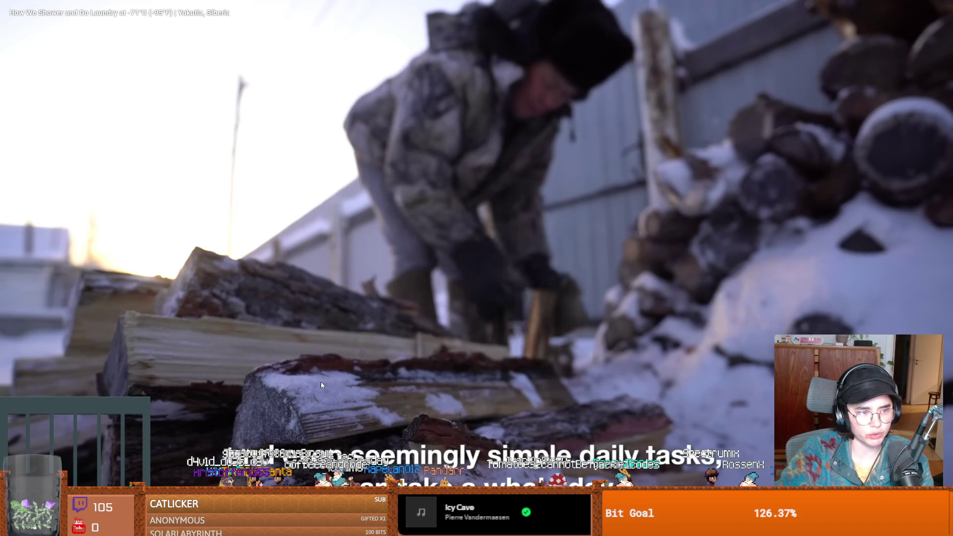
{"action": "left_click", "coordinate": [312, 425]}
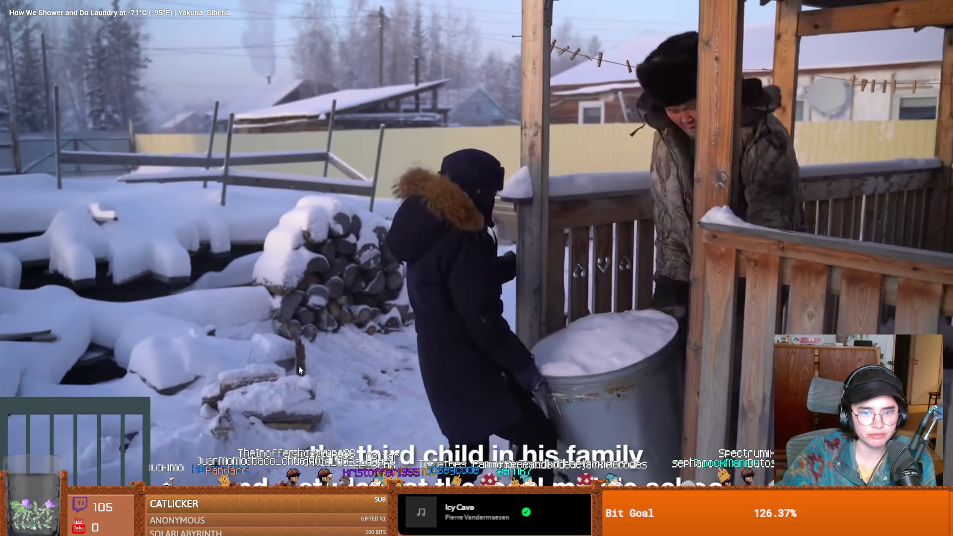
Pause the Yakutia video briefly, then let it play on through the hand-washed laundry footage
{"action": "left_click", "coordinate": [332, 366]}
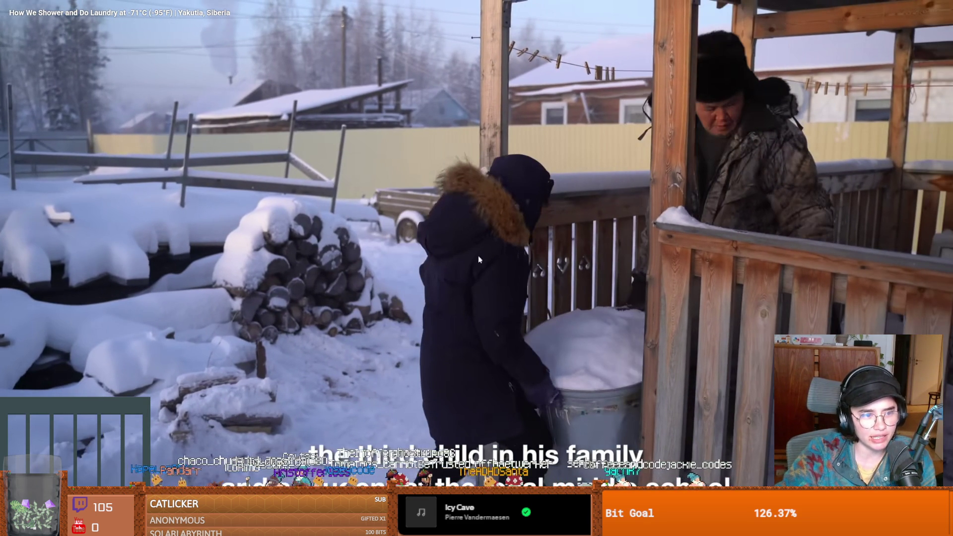
{"action": "left_click", "coordinate": [481, 293]}
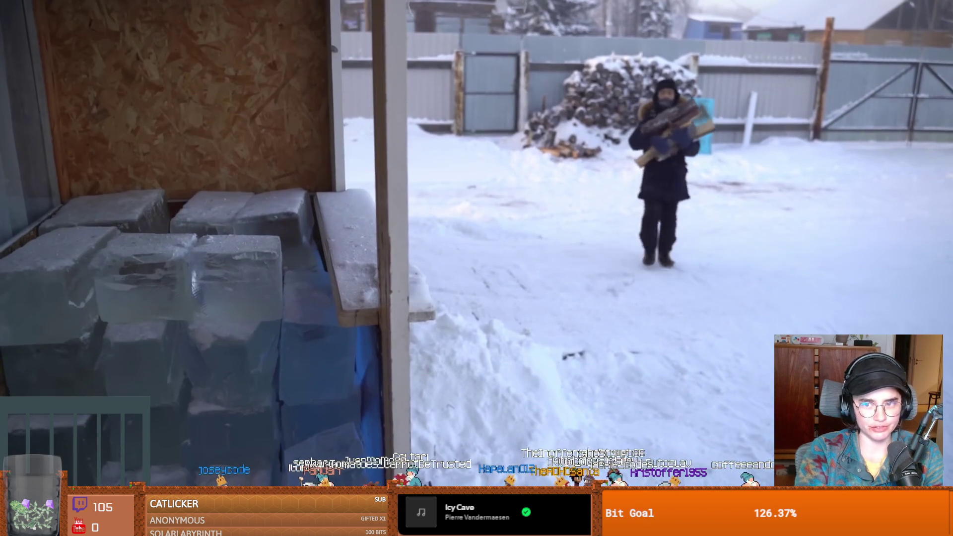
{"action": "left_click", "coordinate": [183, 290]}
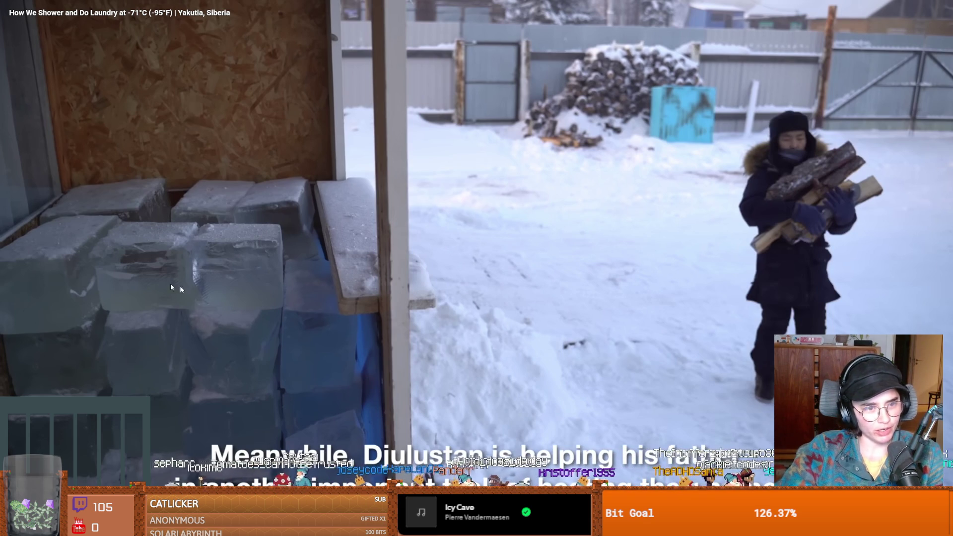
{"action": "left_click", "coordinate": [531, 275]}
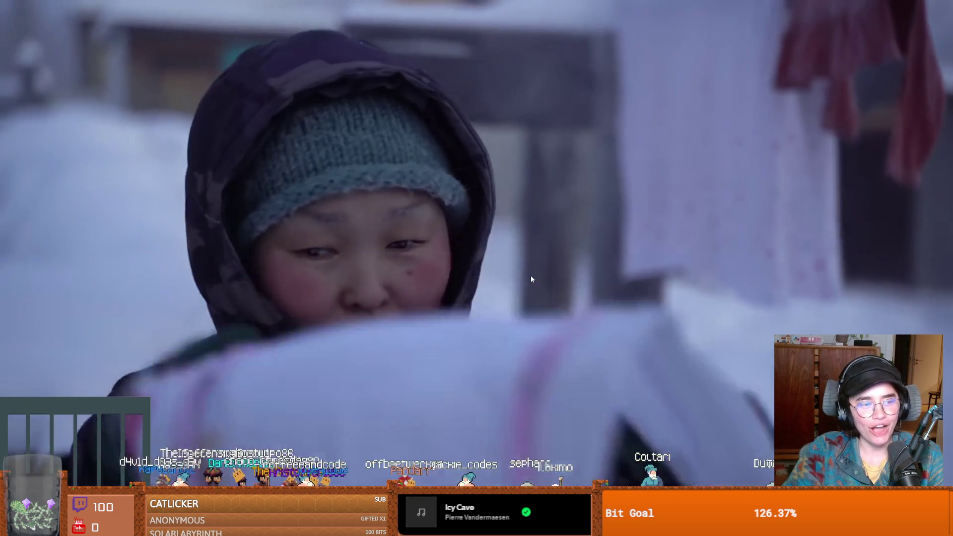
{"action": "left_click", "coordinate": [531, 279]}
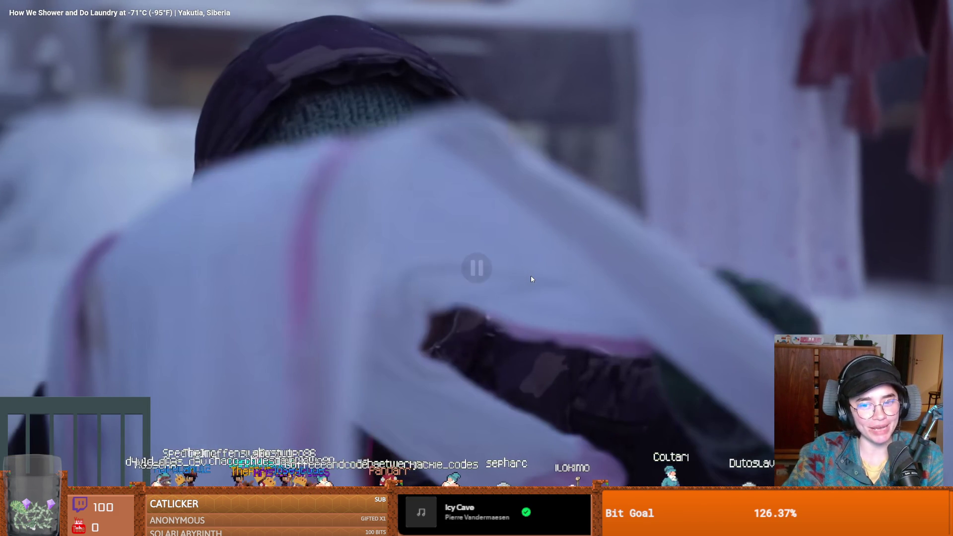
{"action": "left_click", "coordinate": [531, 279]}
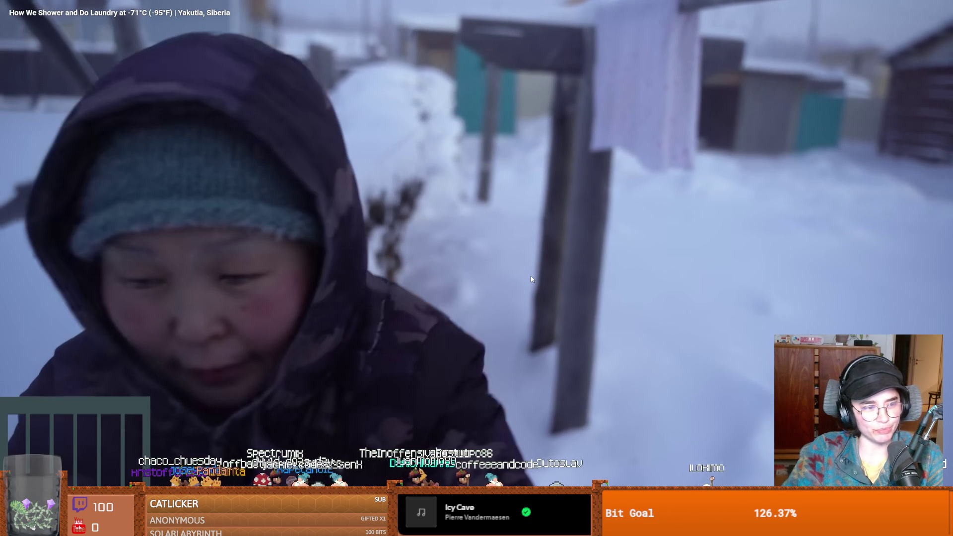
{"action": "left_click", "coordinate": [531, 275]}
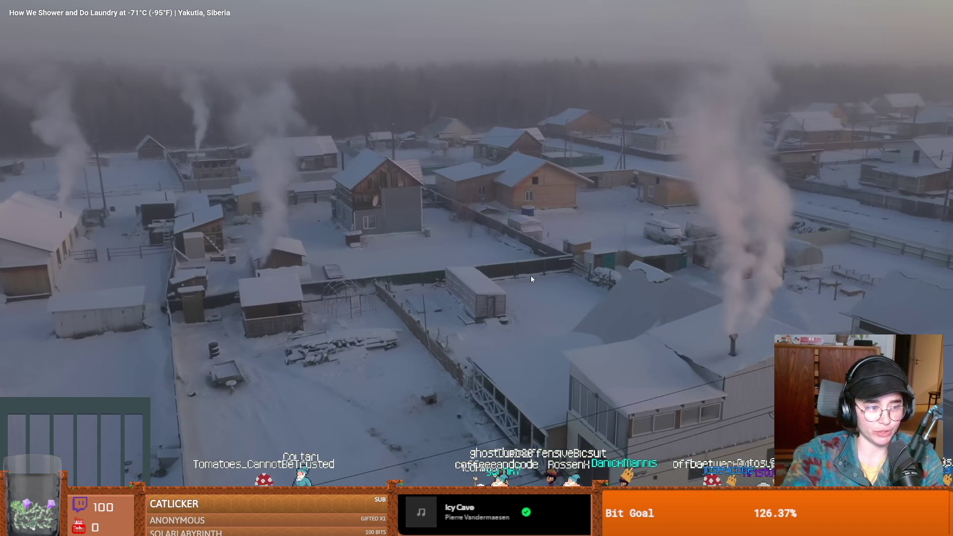
{"action": "key", "text": "space"}
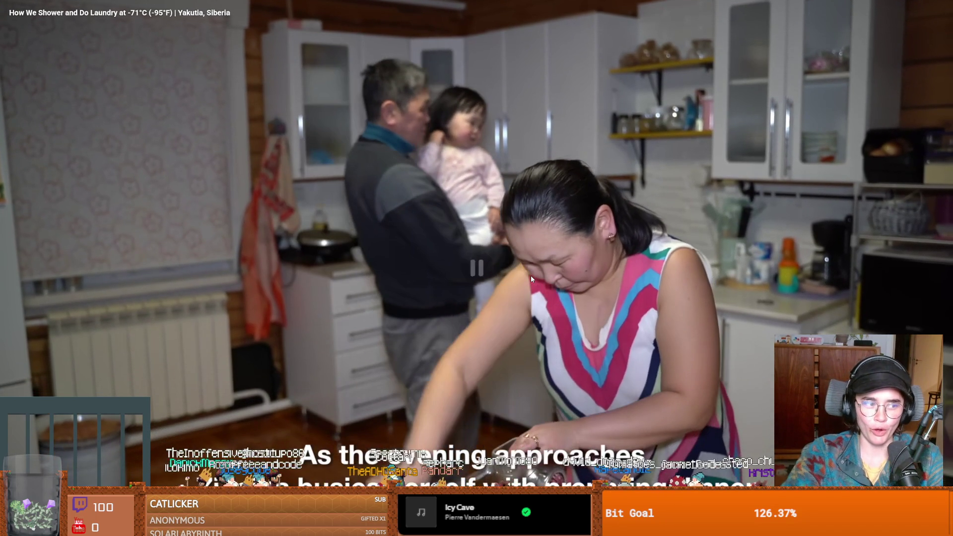
{"action": "left_click", "coordinate": [531, 276]}
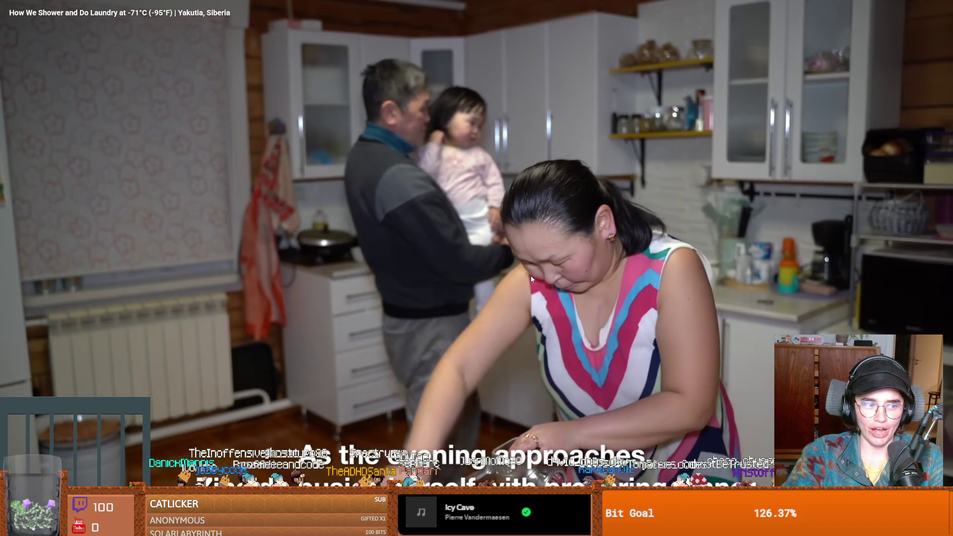
{"action": "left_click", "coordinate": [531, 276]}
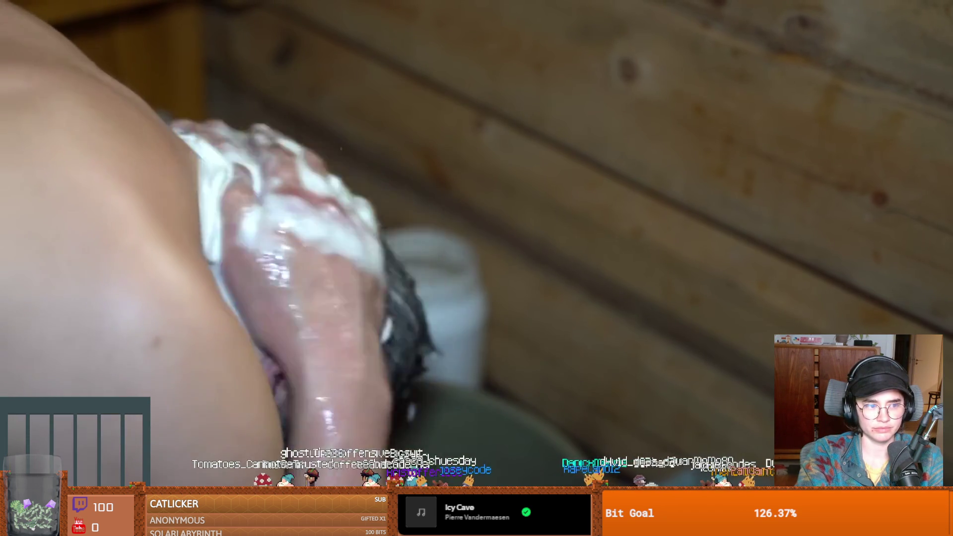
{"action": "left_click", "coordinate": [531, 276]}
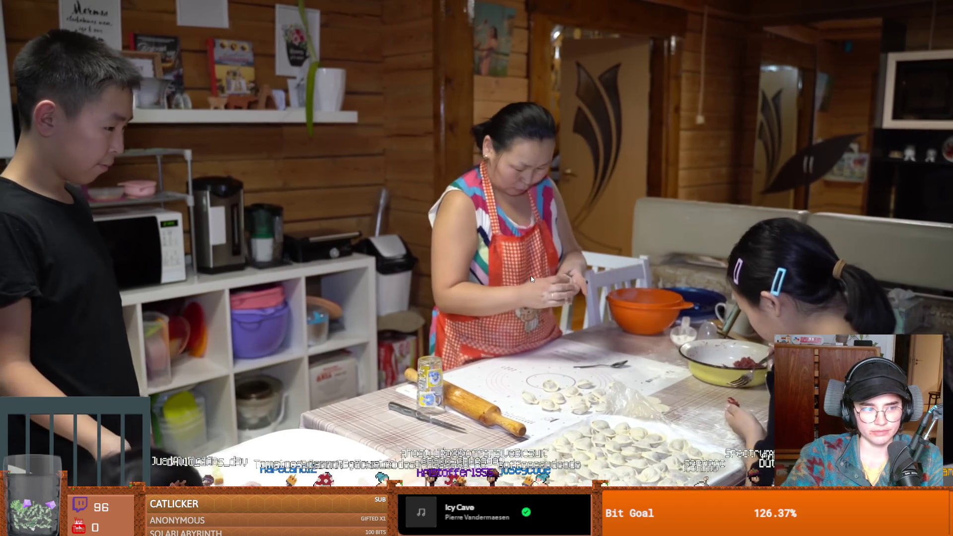
{"action": "left_click", "coordinate": [531, 276]}
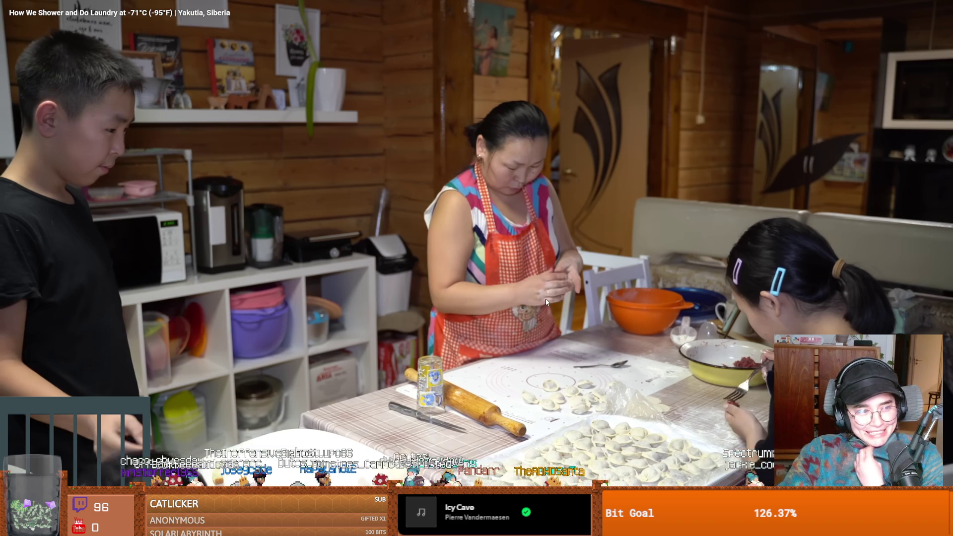
{"action": "left_click", "coordinate": [495, 312]}
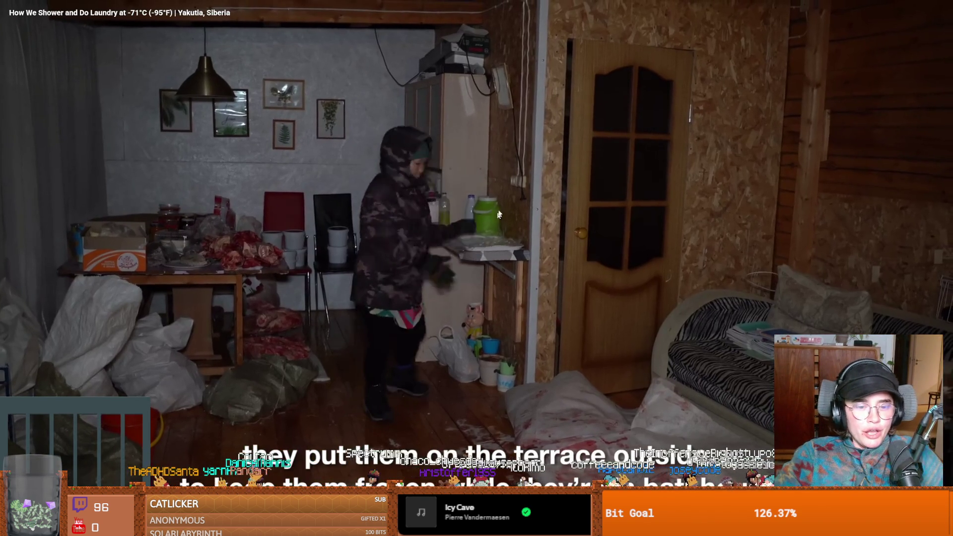
{"action": "left_click", "coordinate": [538, 187]}
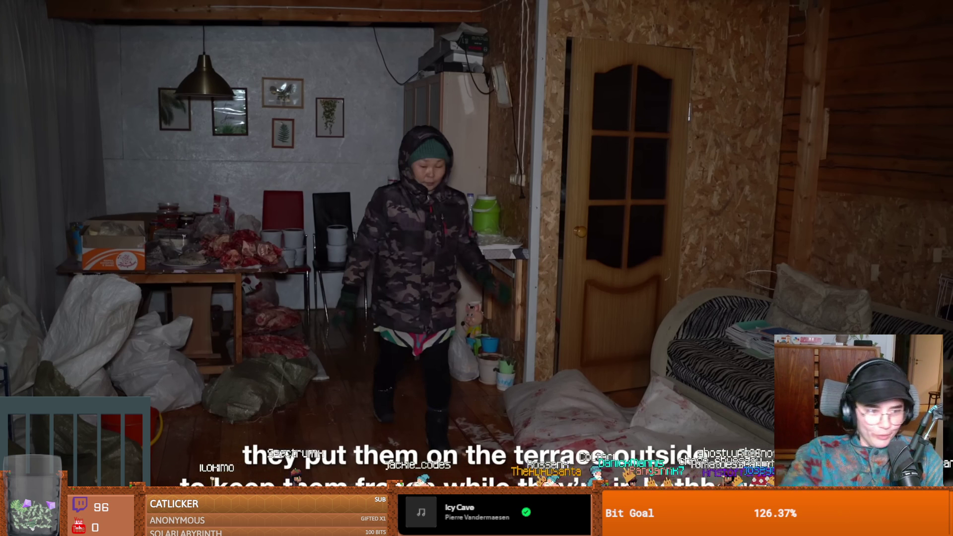
Pause the Siberia video, leave full screen, and return to Godot's Trinkets.gd script
{"action": "left_click", "coordinate": [555, 149]}
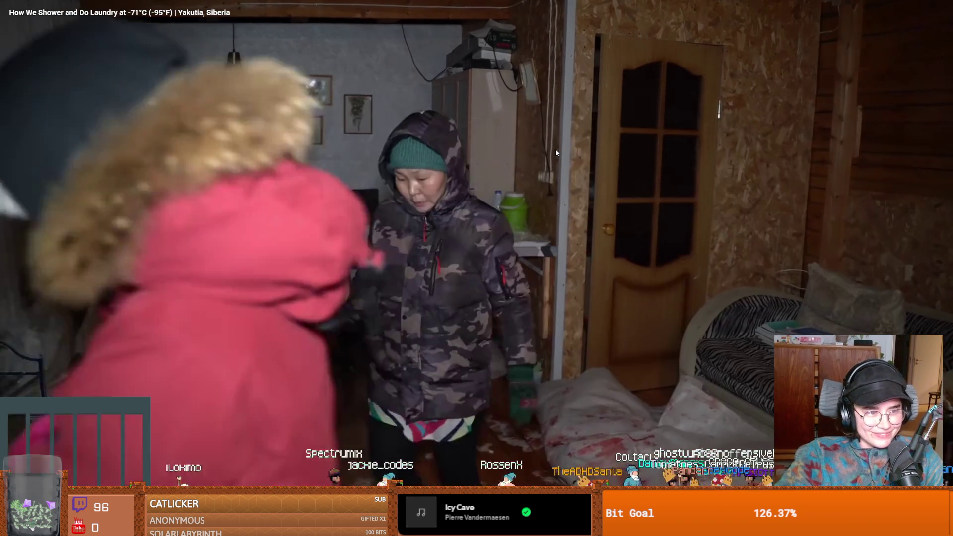
{"action": "key", "text": "alt+Left"}
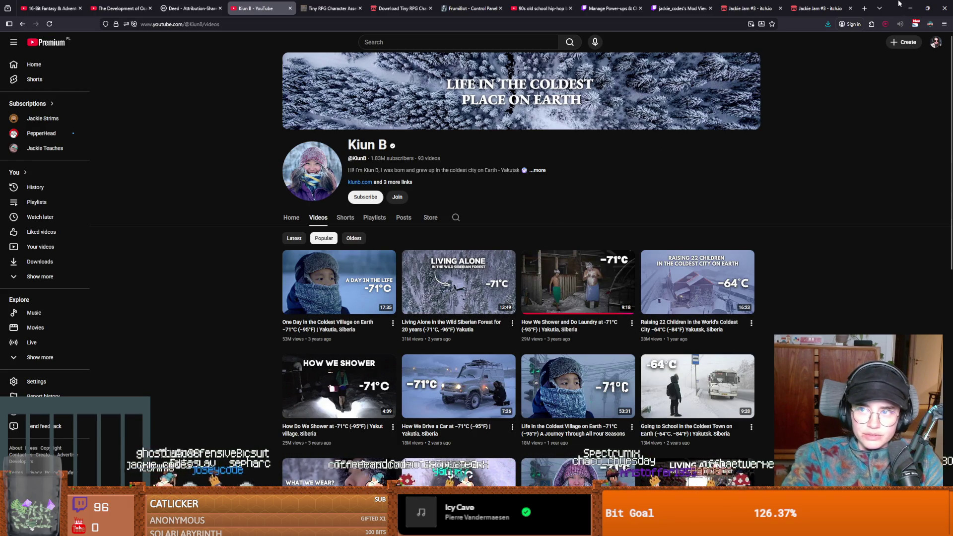
{"action": "key", "text": "alt+Tab"}
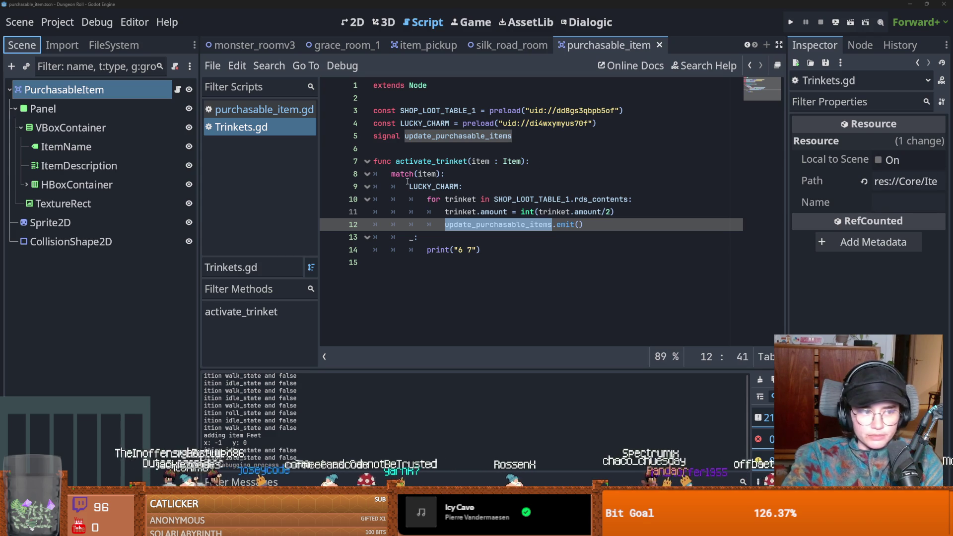
Save everything, close Trinkets.gd and purchasable_item.gd, and return to the silk_road_room scene
{"action": "left_click", "coordinate": [495, 197]}
{"action": "key", "text": "ctrl+s"}
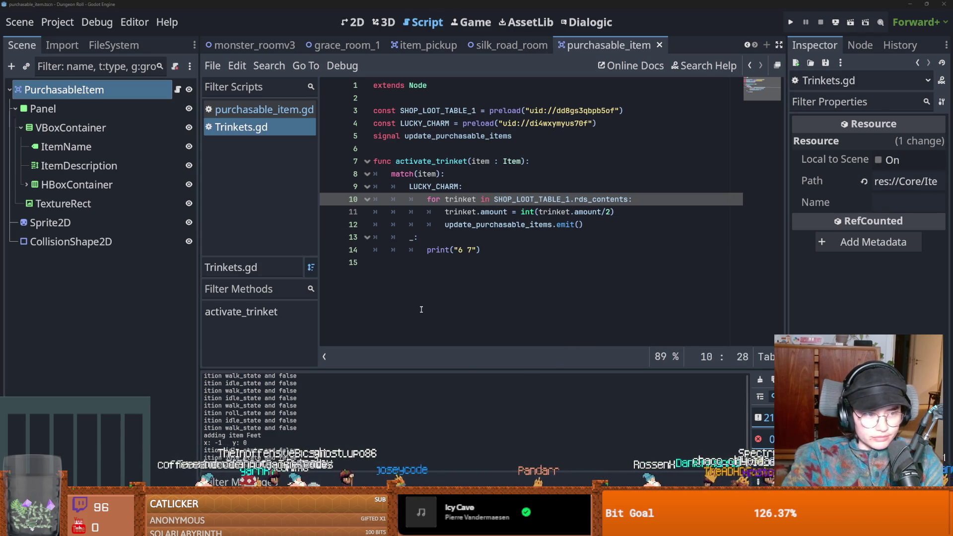
{"action": "left_click", "coordinate": [432, 265]}
{"action": "key", "text": "ctrl+w"}
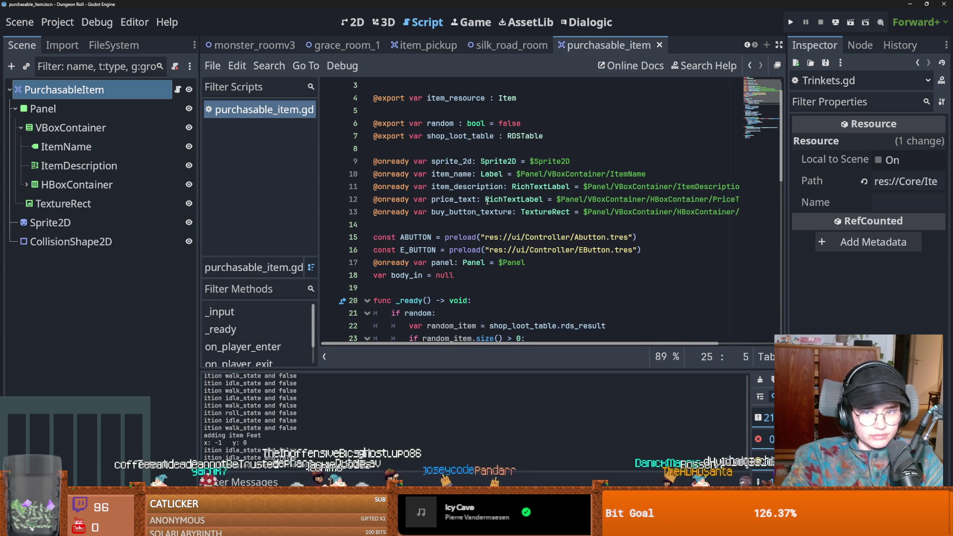
{"action": "left_click", "coordinate": [466, 221]}
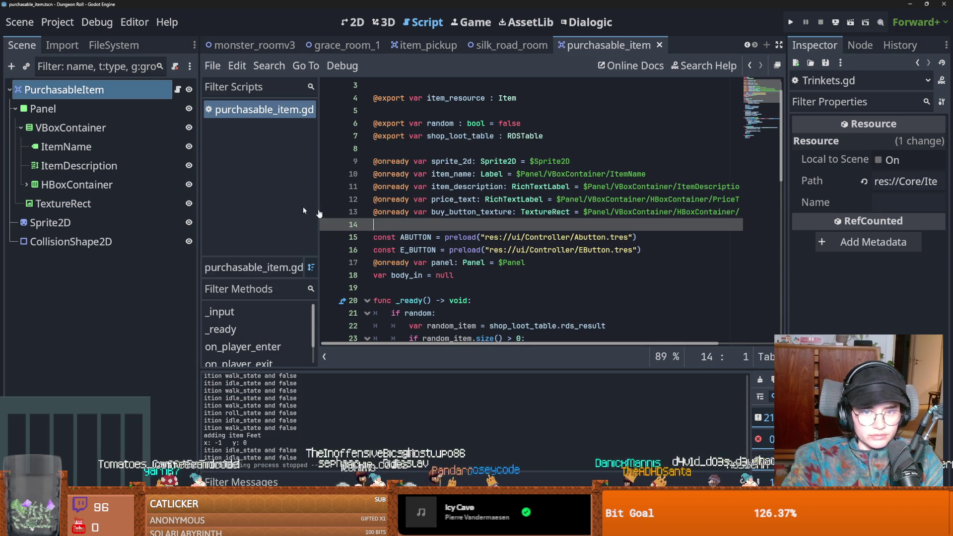
{"action": "key", "text": "ctrl+w"}
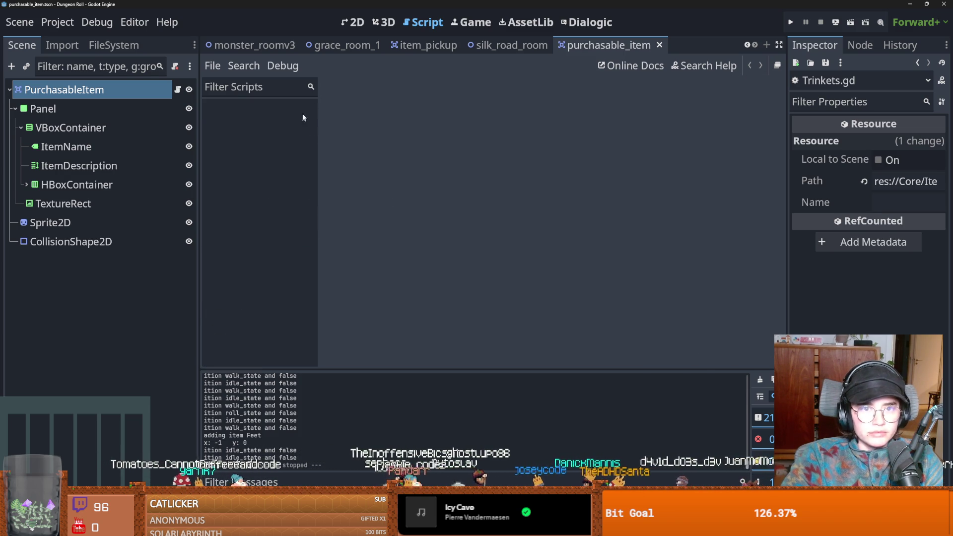
{"action": "key", "text": "ctrl+s"}
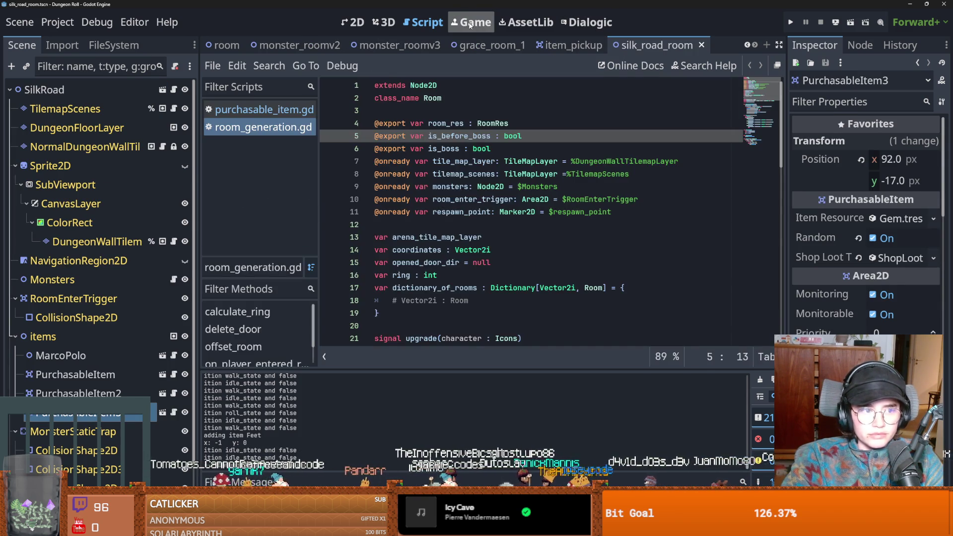
{"action": "left_click", "coordinate": [474, 22]}
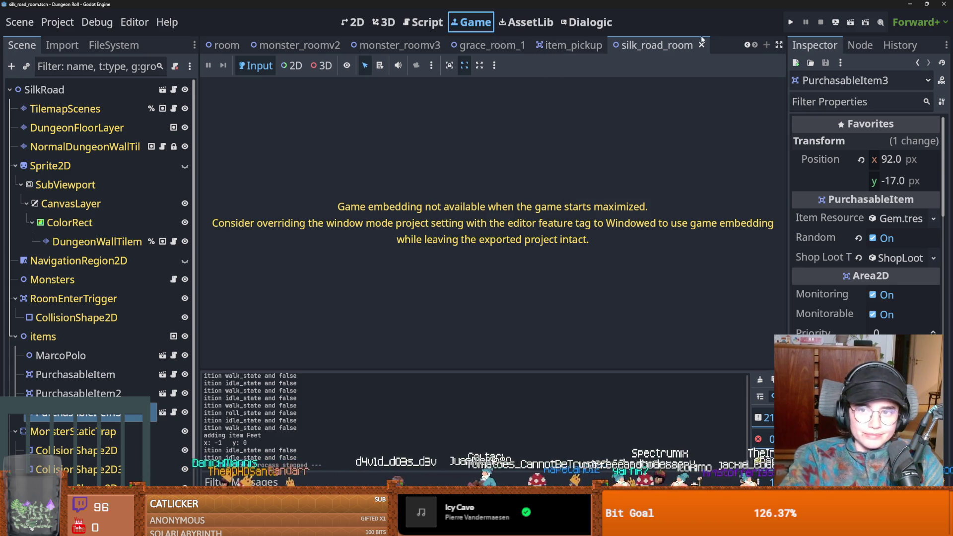
{"action": "left_click", "coordinate": [82, 147]}
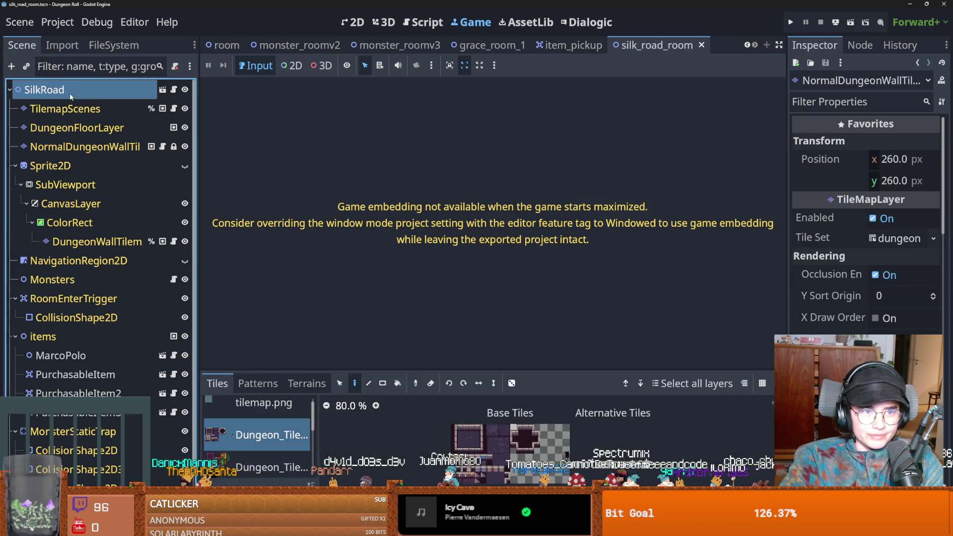
{"action": "left_click", "coordinate": [73, 90]}
{"action": "left_click", "coordinate": [173, 89]}
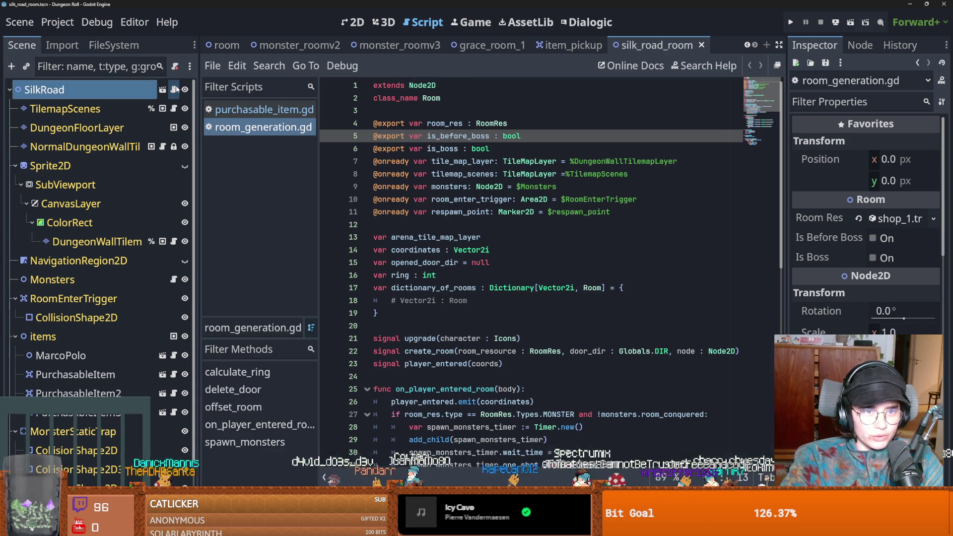
In purchasable_item.gd's _ready, add Trinkets.update_purchasable_items.connect(on_discount_update)
{"action": "left_click", "coordinate": [273, 111]}
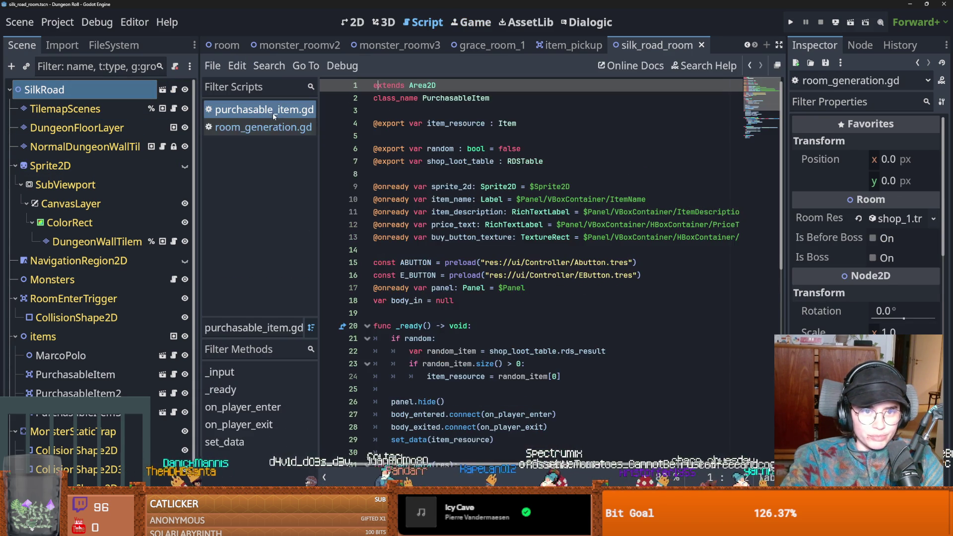
{"action": "scroll", "coordinate": [485, 246], "scroll_direction": "down", "scroll_amount": 2}
{"action": "left_click", "coordinate": [483, 248]}
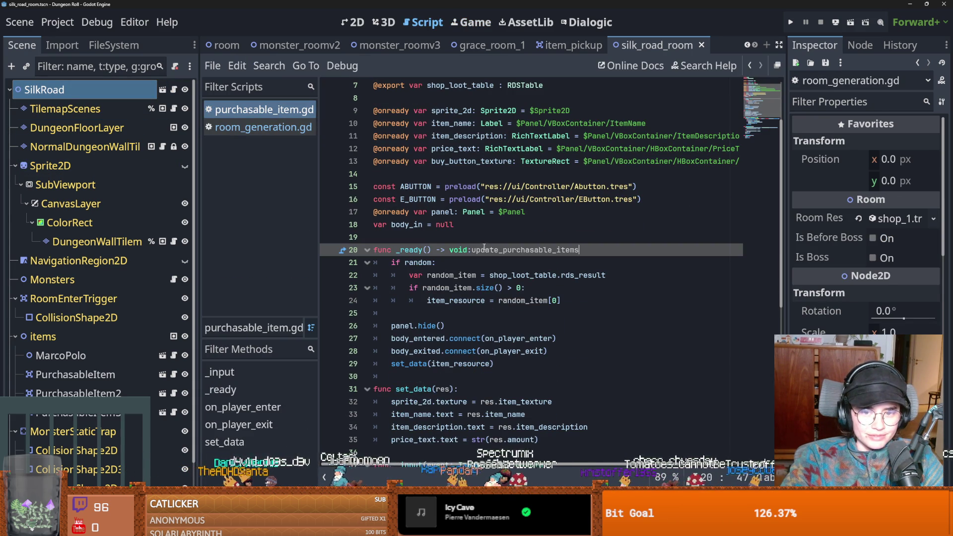
{"action": "key", "text": "Return"}
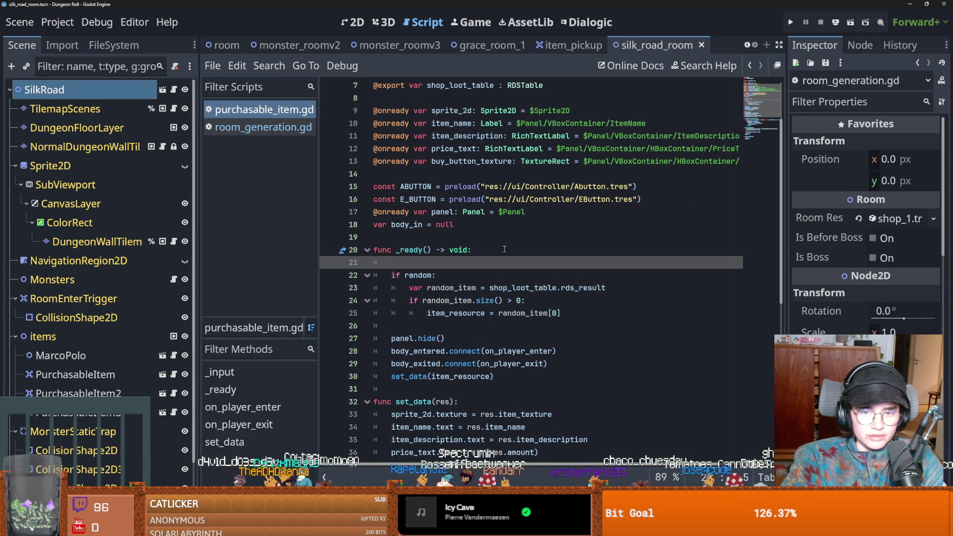
{"action": "type", "text": "Tri"}
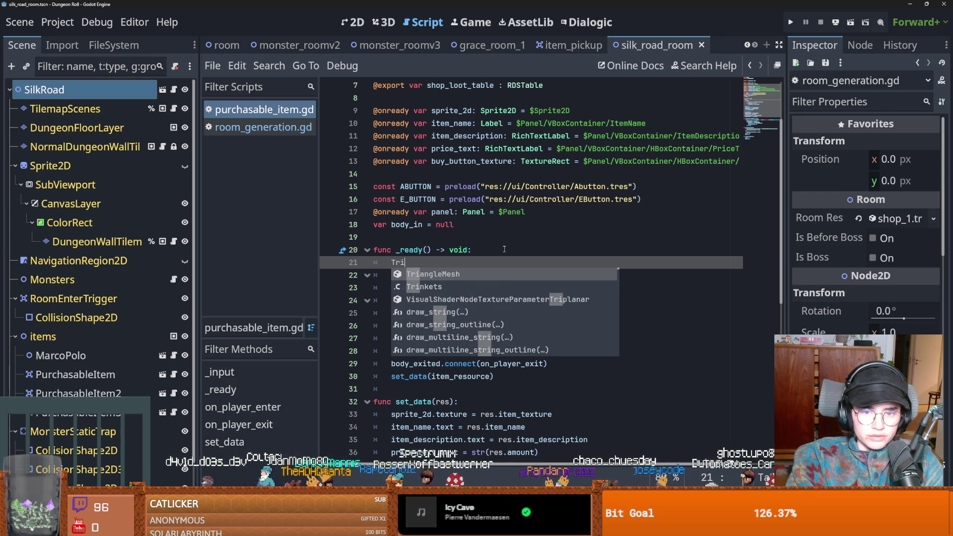
{"action": "type", "text": "nkets.up"}
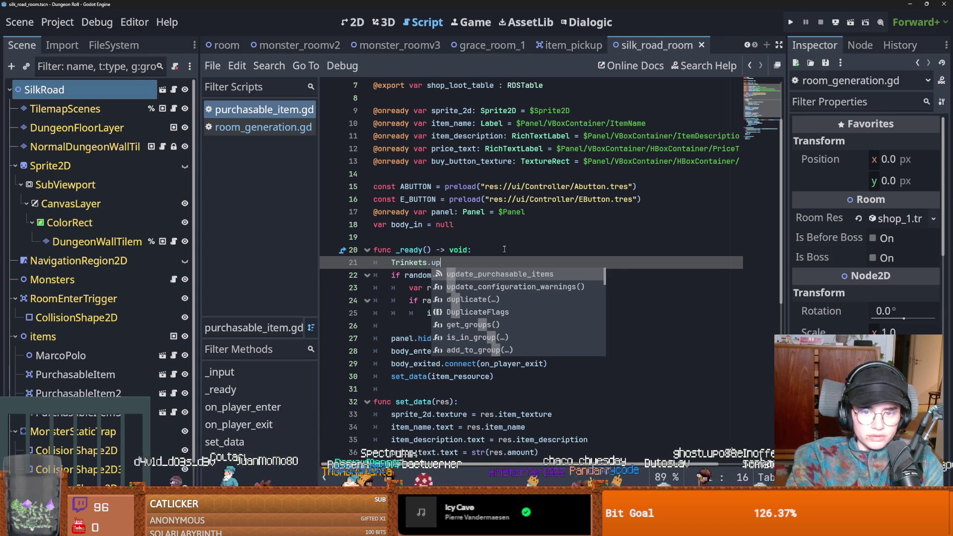
{"action": "key", "text": "Return"}
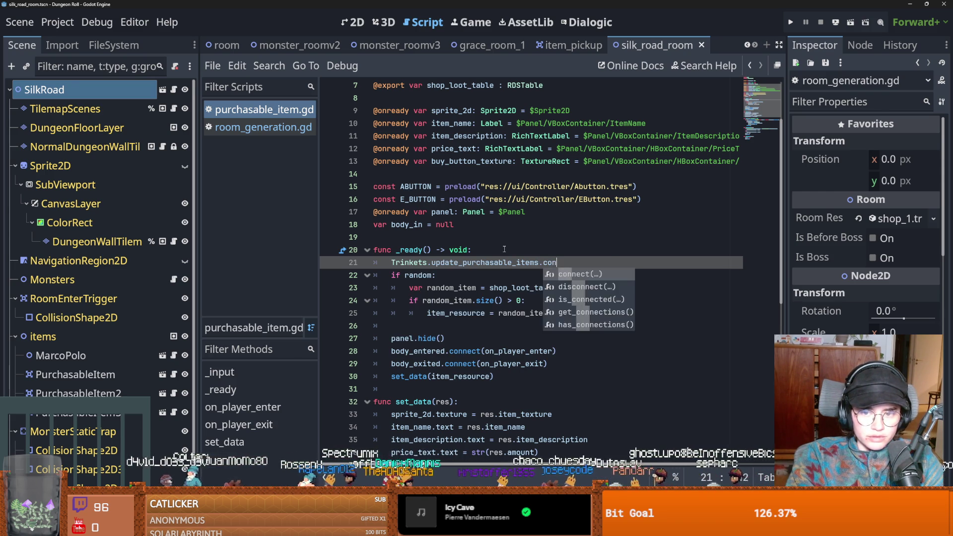
{"action": "type", "text": "n"}
{"action": "key", "text": "Return"}
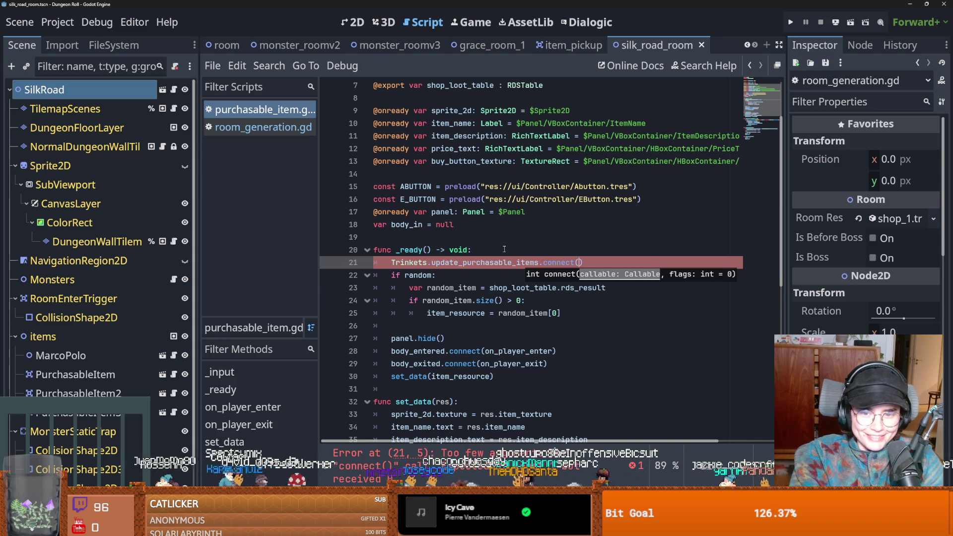
{"action": "type", "text": "_"}
{"action": "type", "text": "discount_update"}
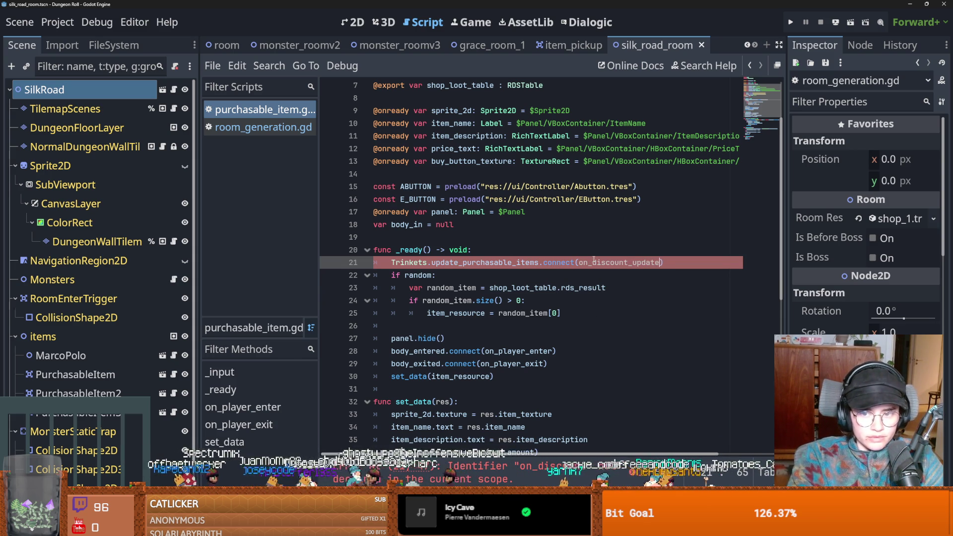
Copy the on_discount_update name and make room for a new function below _ready
{"action": "double_click", "coordinate": [593, 262]}
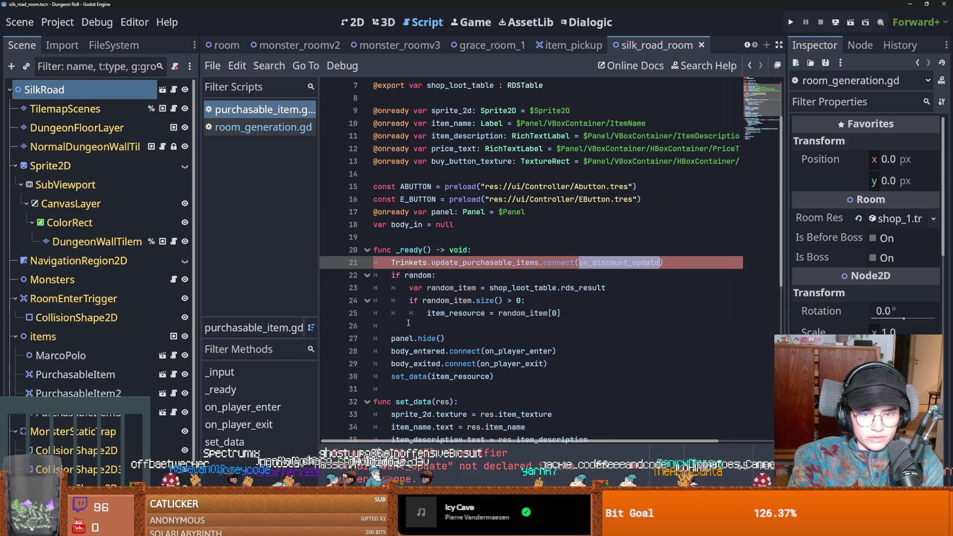
{"action": "scroll", "coordinate": [392, 376], "scroll_direction": "down", "scroll_amount": 2}
{"action": "left_click", "coordinate": [397, 313]}
{"action": "key", "text": "Return"}
{"action": "key", "text": "Return"}
{"action": "key", "text": "Up"}
Create func on_discount_update() with a pass body and save the script
{"action": "type", "text": "unc on_disc"}
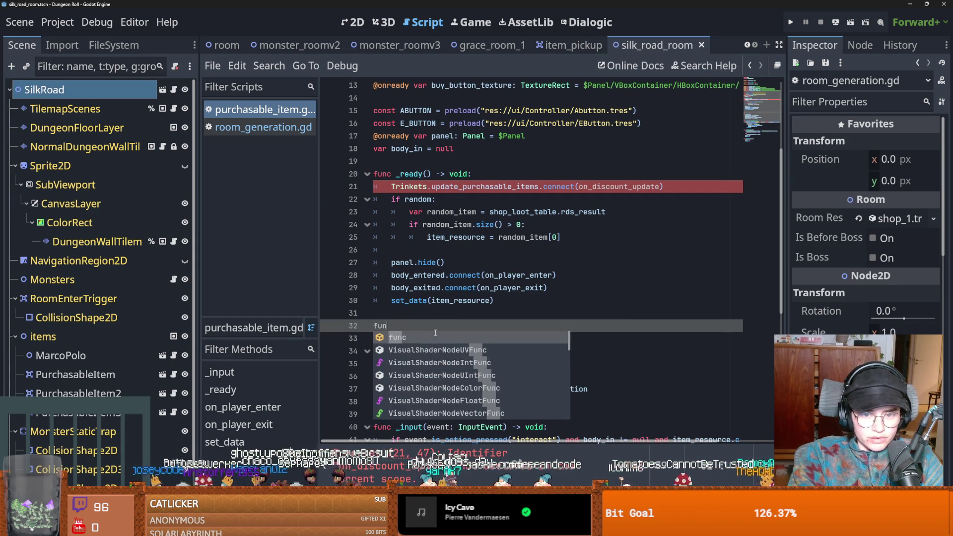
{"action": "key", "text": "Return"}
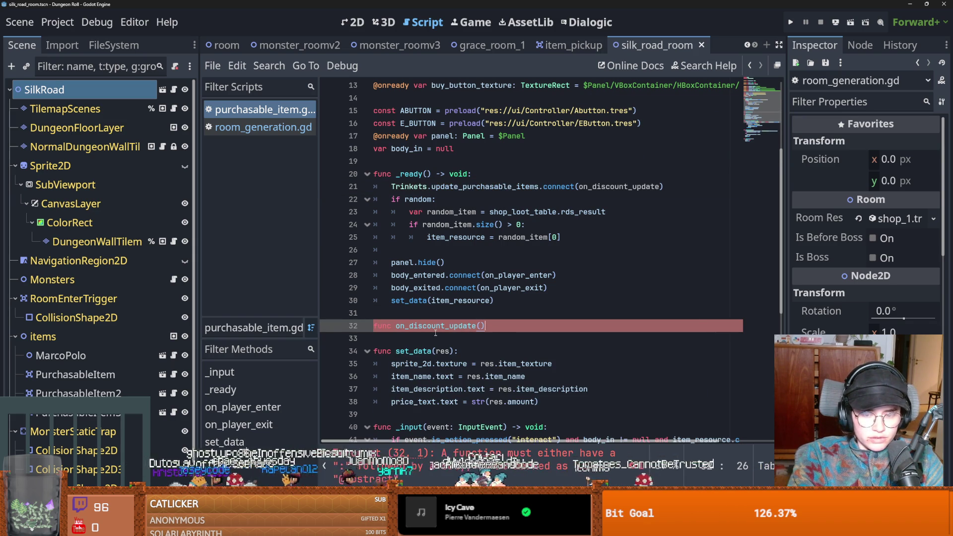
{"action": "key", "text": "Return"}
{"action": "type", "text": "pass"}
{"action": "key", "text": "ctrl+s"}
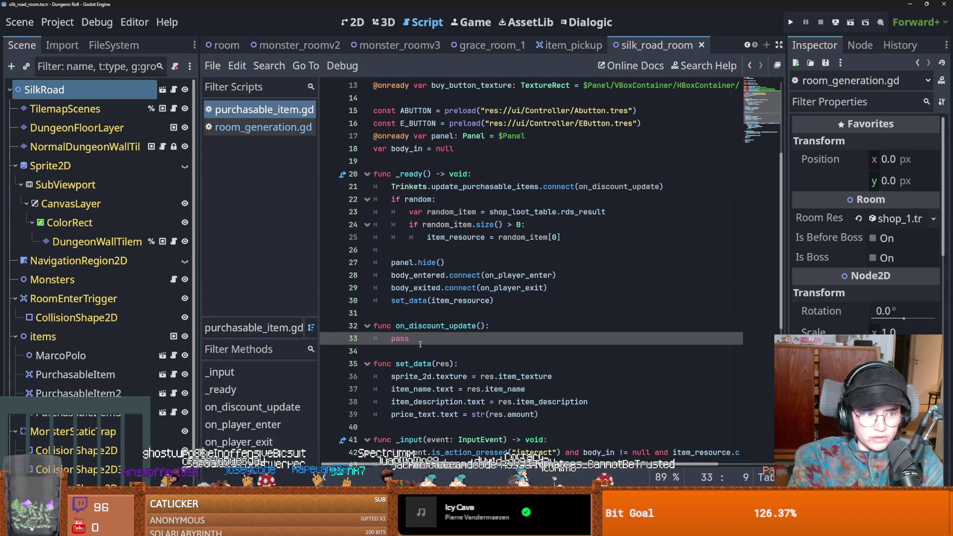
Replace the handler's pass placeholder with item_resource copied from the variable declaration
{"action": "scroll", "coordinate": [436, 341], "scroll_direction": "up", "scroll_amount": 1}
{"action": "scroll", "coordinate": [435, 341], "scroll_direction": "up", "scroll_amount": 2}
{"action": "scroll", "coordinate": [440, 197], "scroll_direction": "up", "scroll_amount": 1}
{"action": "double_click", "coordinate": [456, 124]}
{"action": "key", "text": "ctrl+c"}
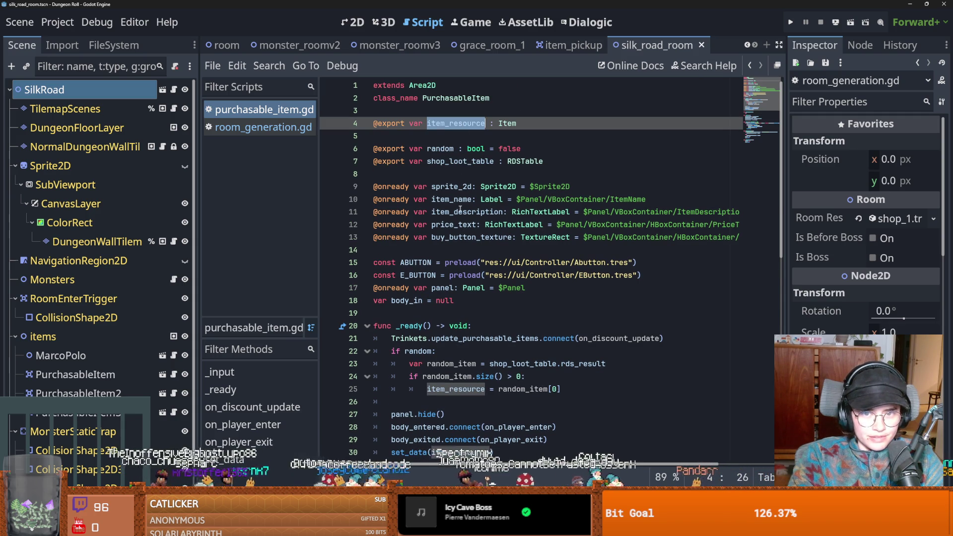
{"action": "scroll", "coordinate": [429, 183], "scroll_direction": "down", "scroll_amount": 7}
{"action": "scroll", "coordinate": [429, 183], "scroll_direction": "up", "scroll_amount": 1}
{"action": "double_click", "coordinate": [399, 262]}
{"action": "key", "text": "ctrl+v"}
Copy the trinket-amount halving line from Trinkets.gd
{"action": "scroll", "coordinate": [467, 280], "scroll_direction": "up", "scroll_amount": 6}
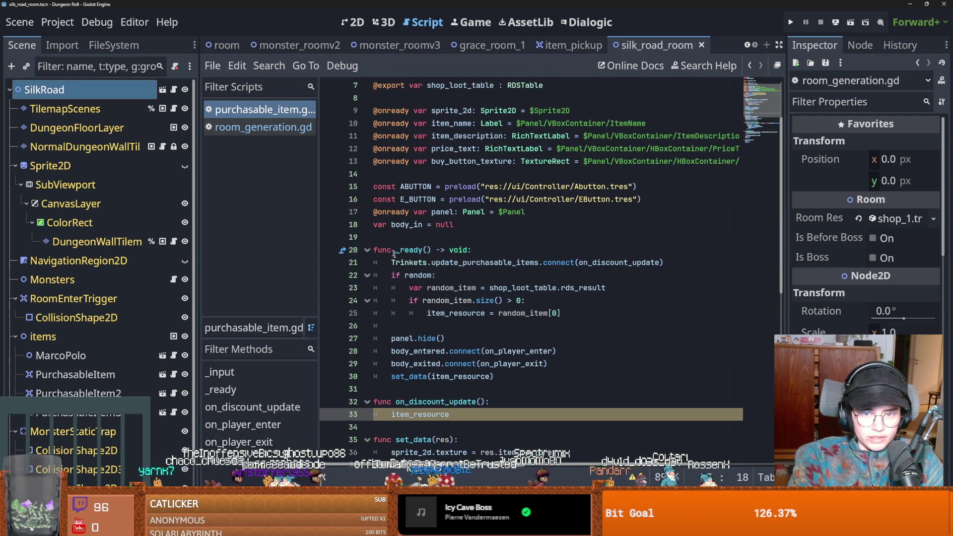
{"action": "left_click", "coordinate": [423, 256], "text": "ctrl"}
{"action": "left_click_drag", "start_coordinate": [616, 211], "coordinate": [430, 212]}
{"action": "key", "text": "ctrl+c"}
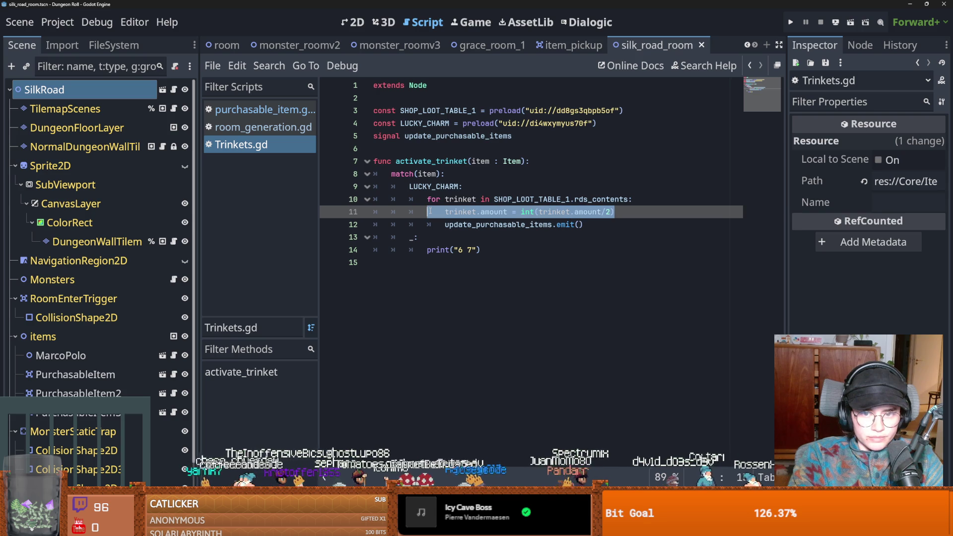
{"action": "key", "text": "ctrl+s"}
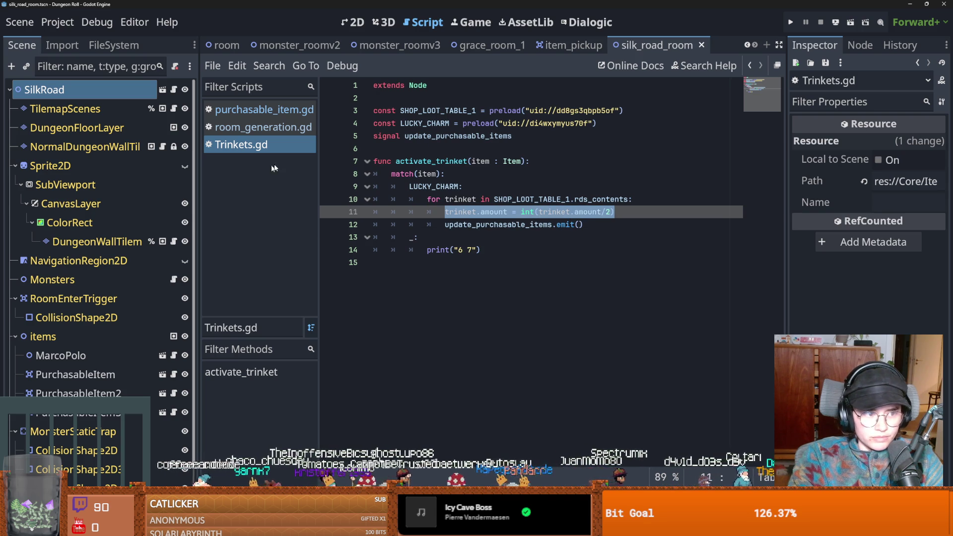
Paste it into the handler as item_resource.amount = int(item_resource.amount/2) and run the current scene
{"action": "left_click", "coordinate": [256, 109]}
{"action": "scroll", "coordinate": [445, 298], "scroll_direction": "down", "scroll_amount": 2}
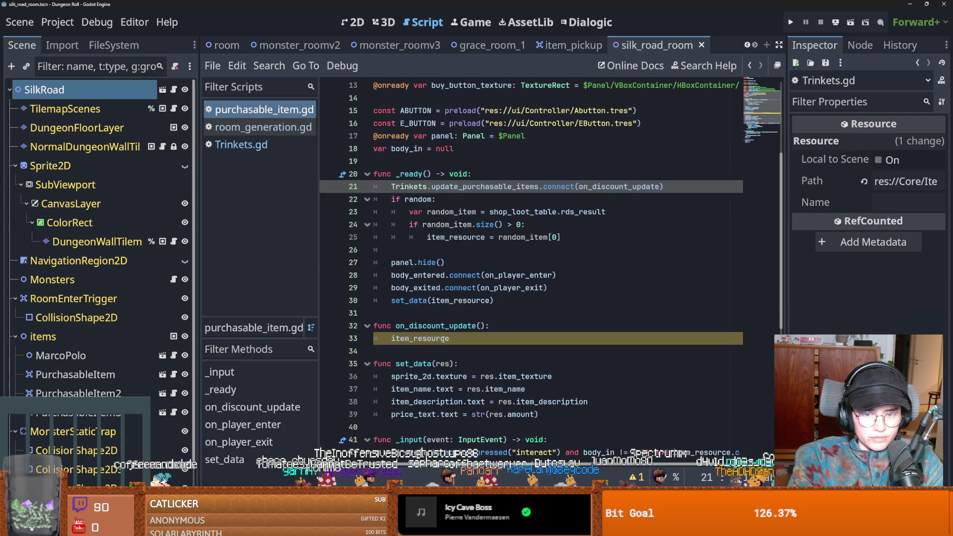
{"action": "double_click", "coordinate": [445, 338]}
{"action": "key", "text": "ctrl+v"}
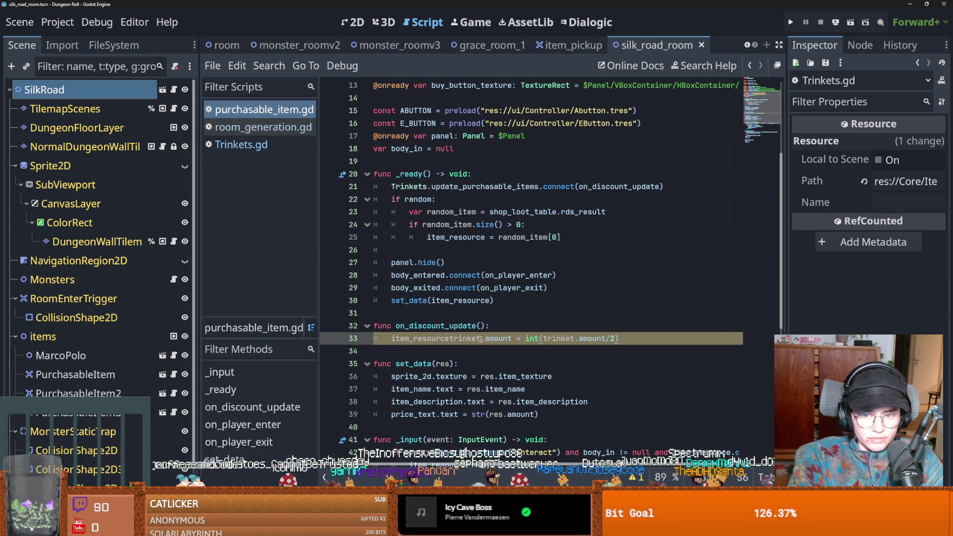
{"action": "left_click_drag", "start_coordinate": [465, 339], "coordinate": [449, 339]}
{"action": "key", "text": "BackSpace"}
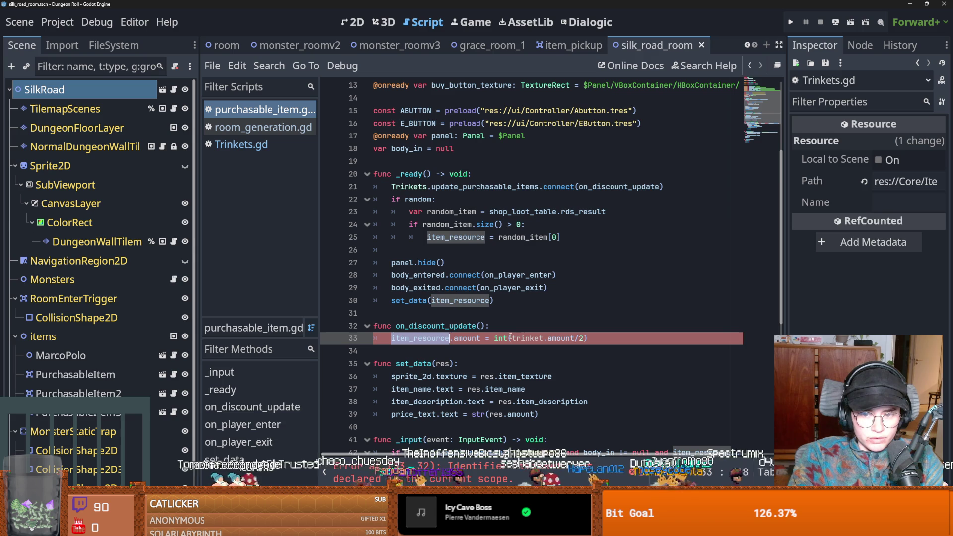
{"action": "double_click", "coordinate": [522, 338]}
{"action": "type", "text": "item_resource"}
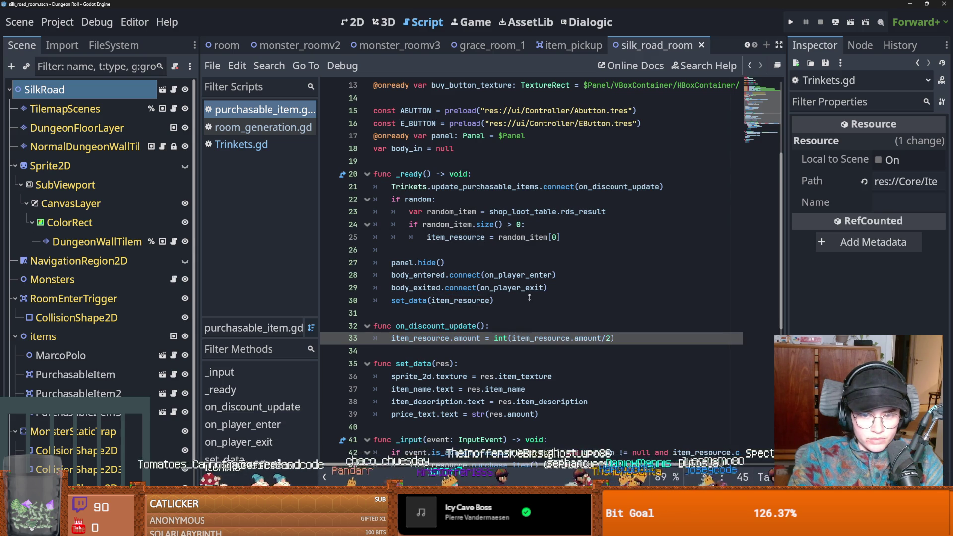
{"action": "left_click", "coordinate": [836, 22]}
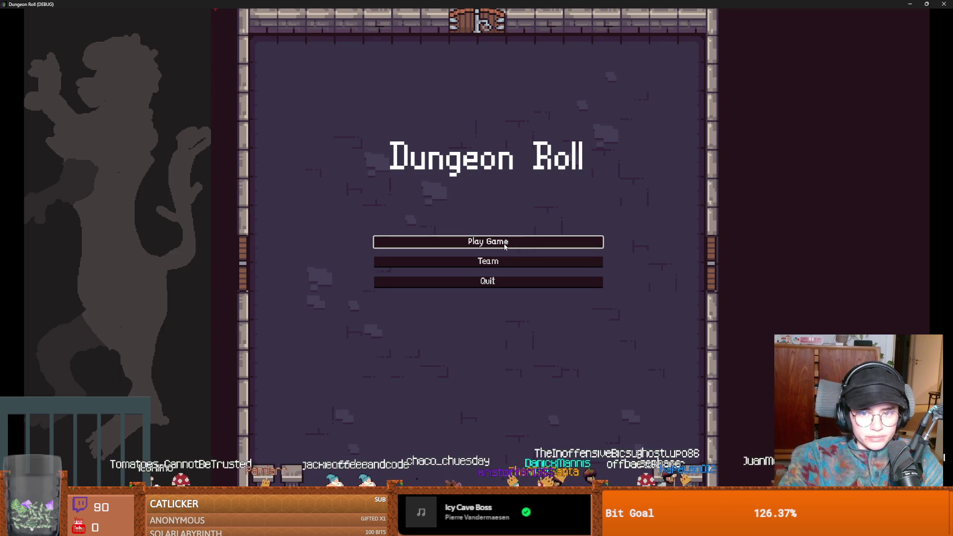
Start a new game, reroll the room choices until a shop appears, and enter the Silk Road room
{"action": "left_click", "coordinate": [400, 213]}
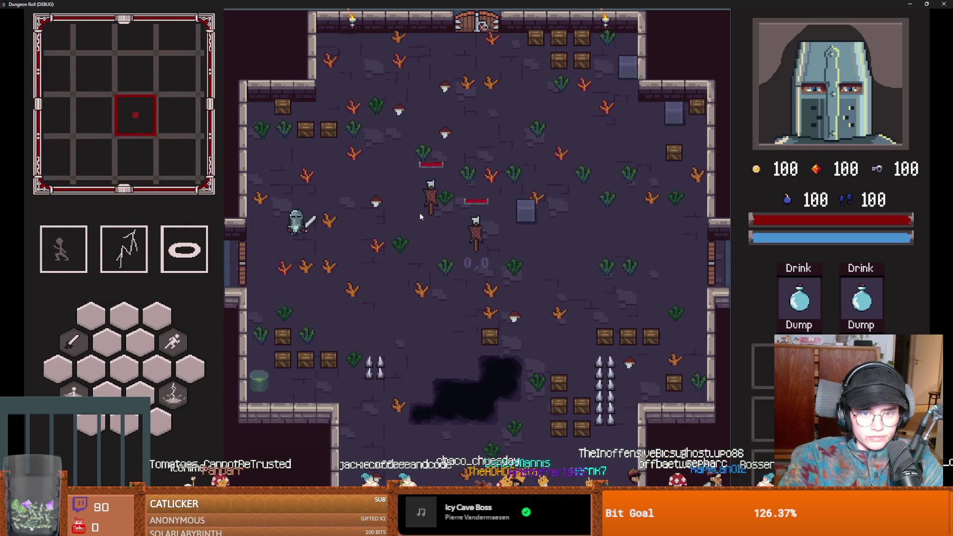
{"action": "left_click", "coordinate": [504, 108]}
{"action": "left_click", "coordinate": [515, 110]}
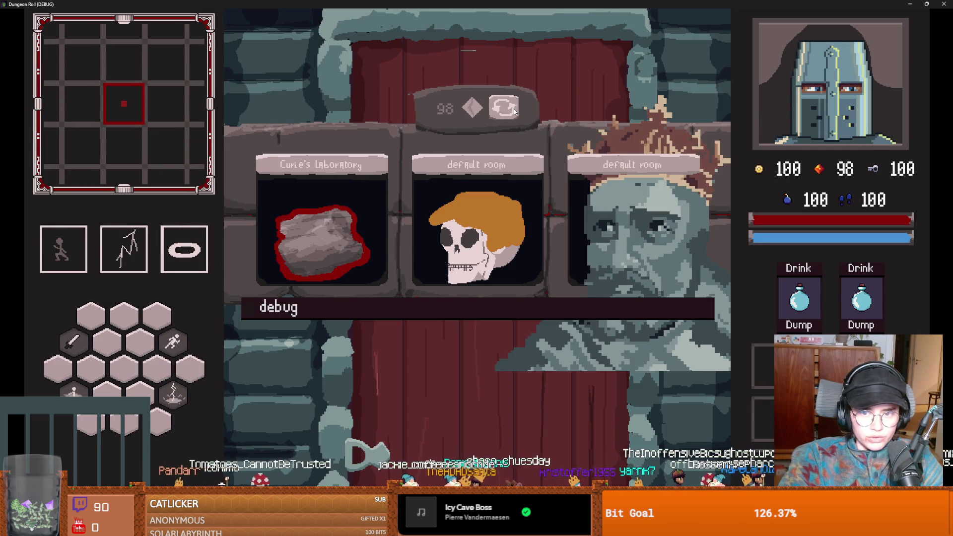
{"action": "left_click", "coordinate": [514, 110]}
{"action": "left_click", "coordinate": [515, 110]}
{"action": "left_click", "coordinate": [515, 110]}
{"action": "left_click", "coordinate": [514, 110]}
{"action": "left_click", "coordinate": [515, 110]}
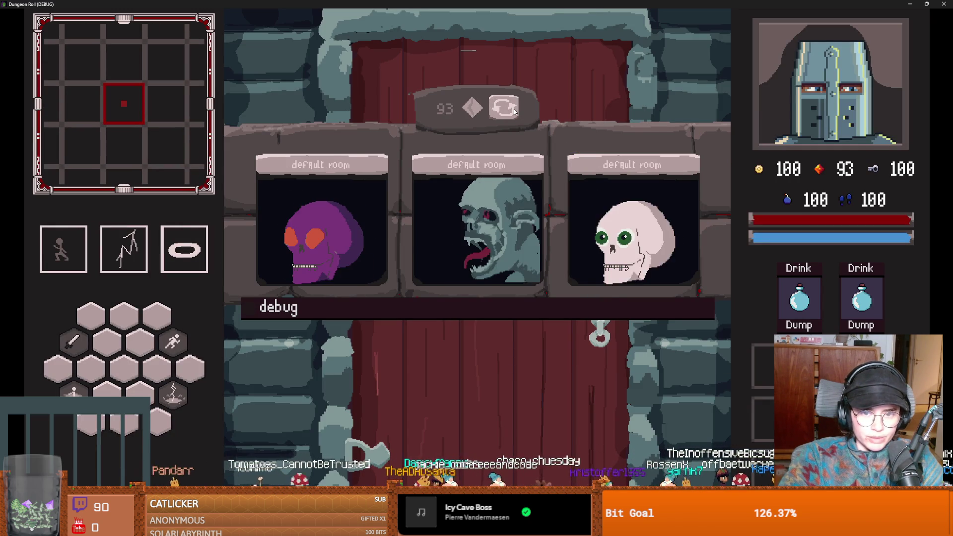
{"action": "left_click", "coordinate": [515, 110]}
{"action": "left_click", "coordinate": [515, 110]}
{"action": "left_click", "coordinate": [515, 110]}
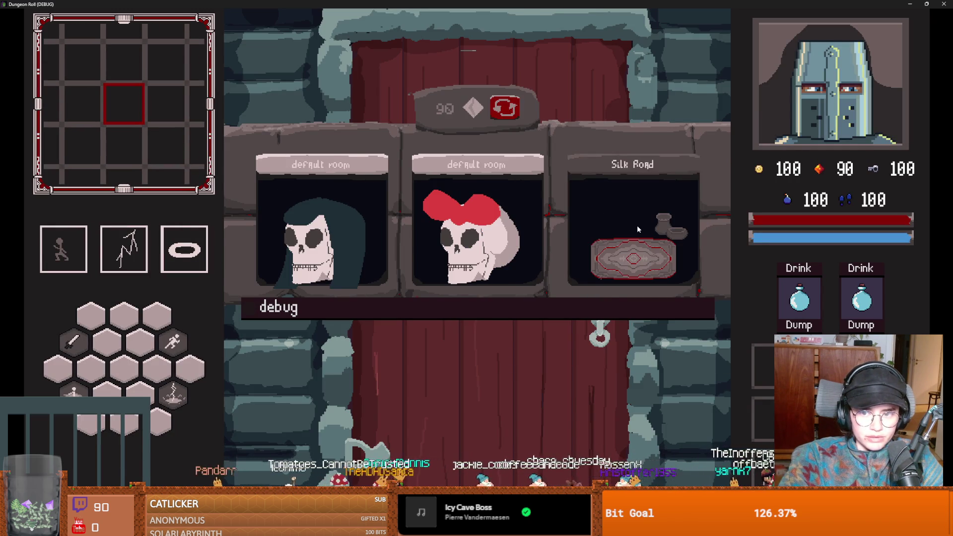
{"action": "left_click", "coordinate": [636, 225]}
Walk the knight under the shop's Apple to check its original price
{"action": "key", "text": "a"}
{"action": "key", "text": "w"}
{"action": "key", "text": "d"}
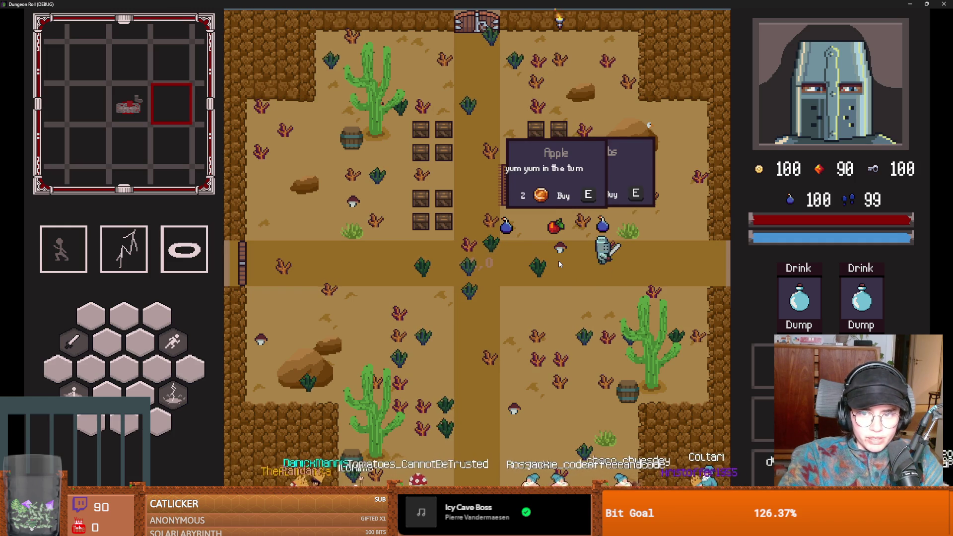
{"action": "key", "text": "a"}
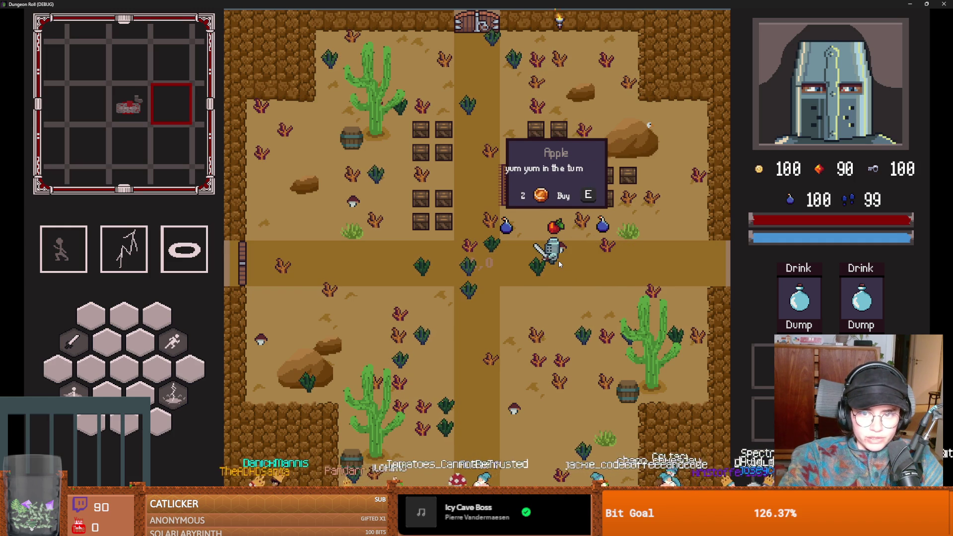
{"action": "key", "text": "a"}
{"action": "key", "text": "a"}
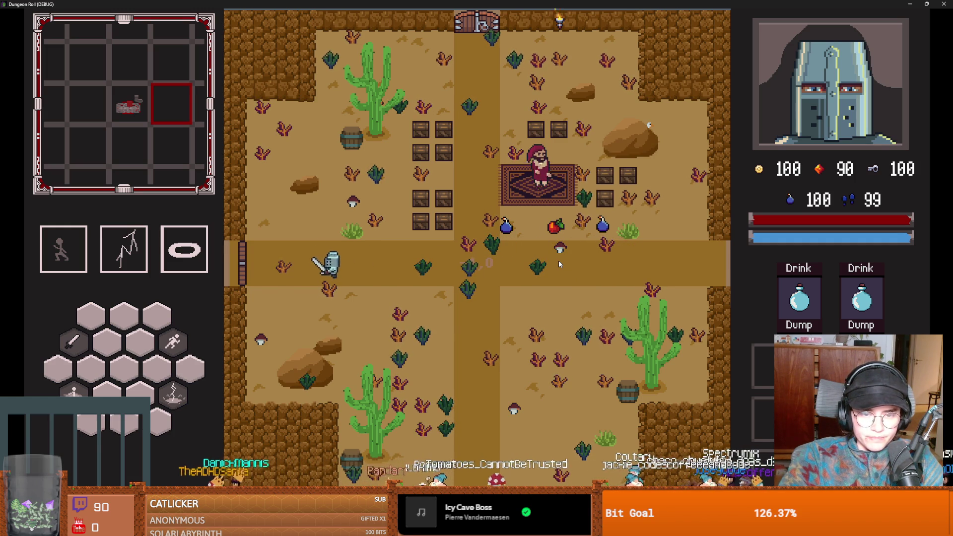
Pick up the discount coin trinket in the next room, then return to check the Apple's price
{"action": "key", "text": "e"}
{"action": "left_click", "coordinate": [447, 293]}
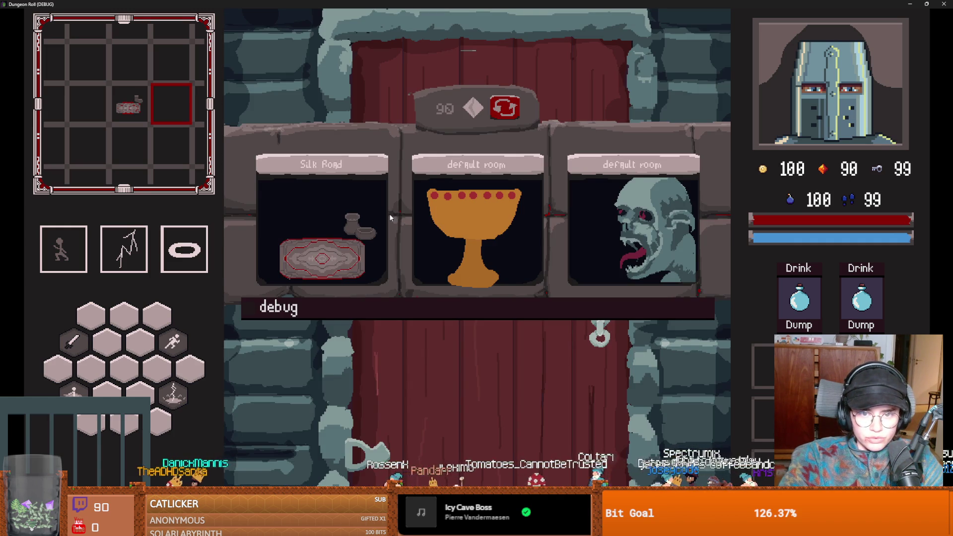
{"action": "left_click", "coordinate": [460, 214]}
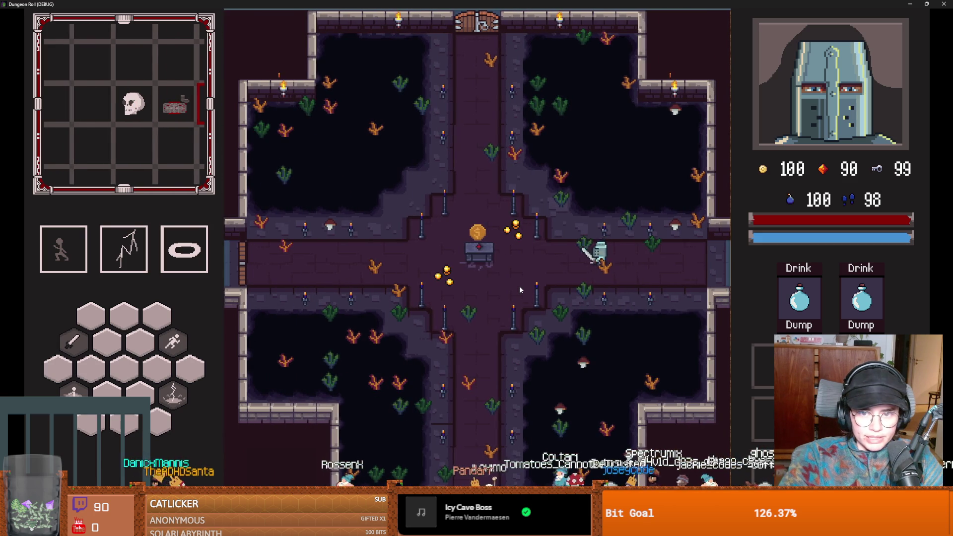
{"action": "key", "text": "a"}
{"action": "key", "text": "w"}
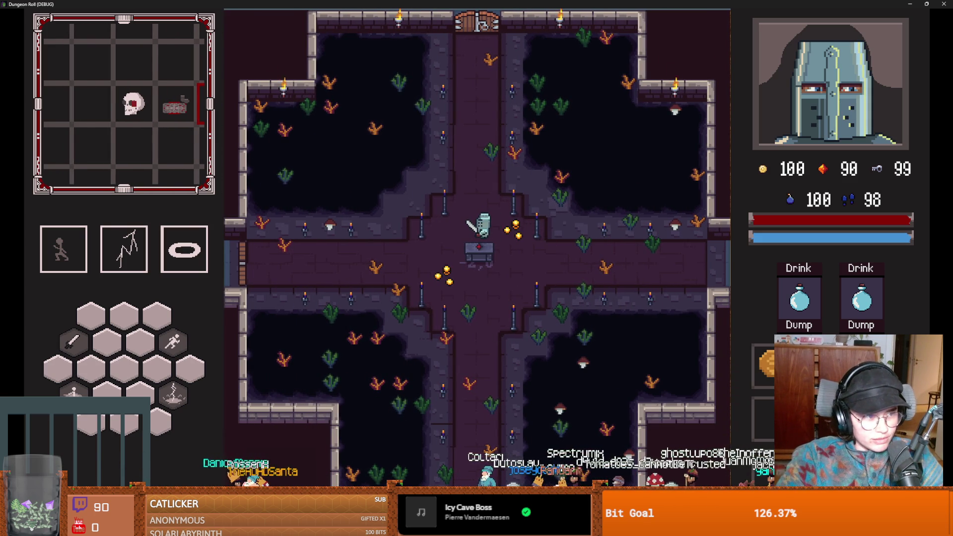
{"action": "key", "text": "d"}
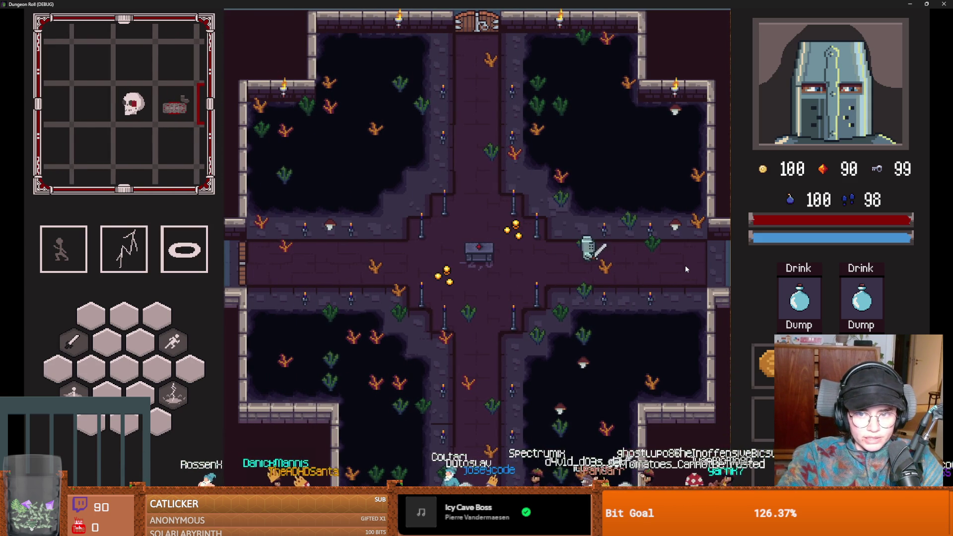
{"action": "key", "text": "d"}
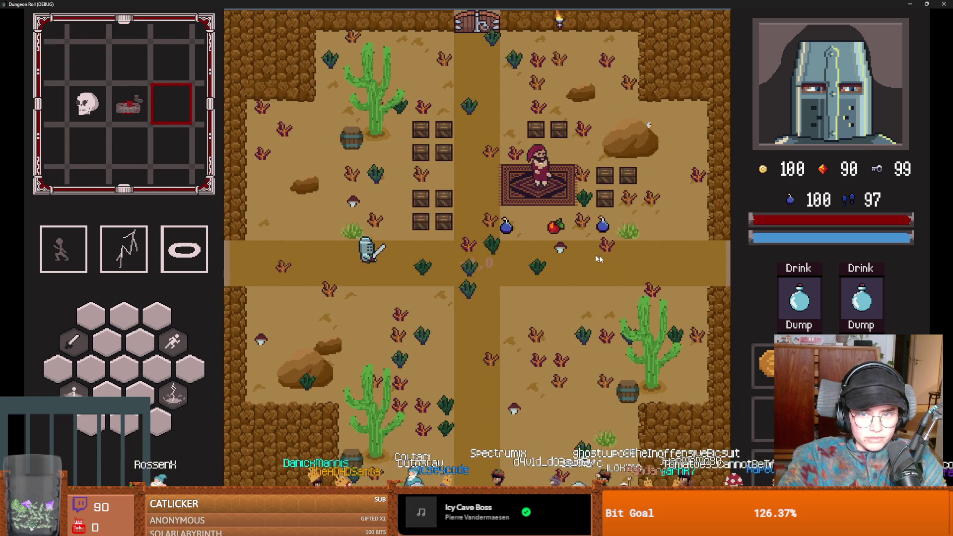
{"action": "key", "text": "d"}
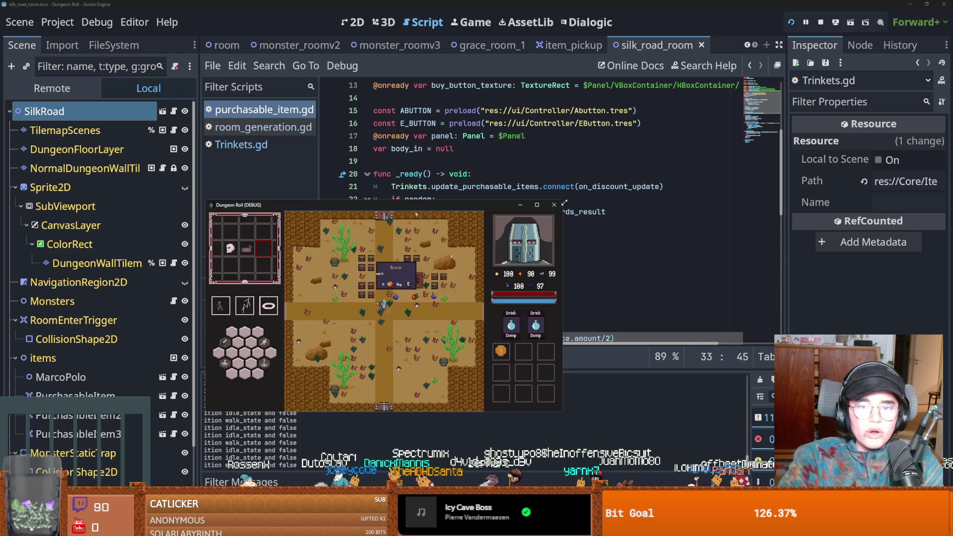
Stop the running game and copy set_data(res) from purchasable_item.gd
{"action": "key", "text": "F8"}
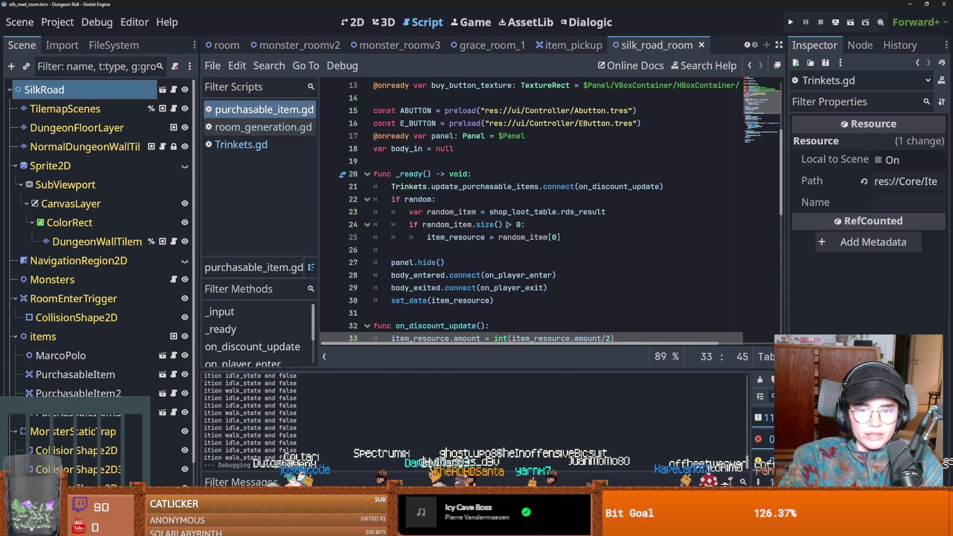
{"action": "mouse_move", "coordinate": [510, 238]}
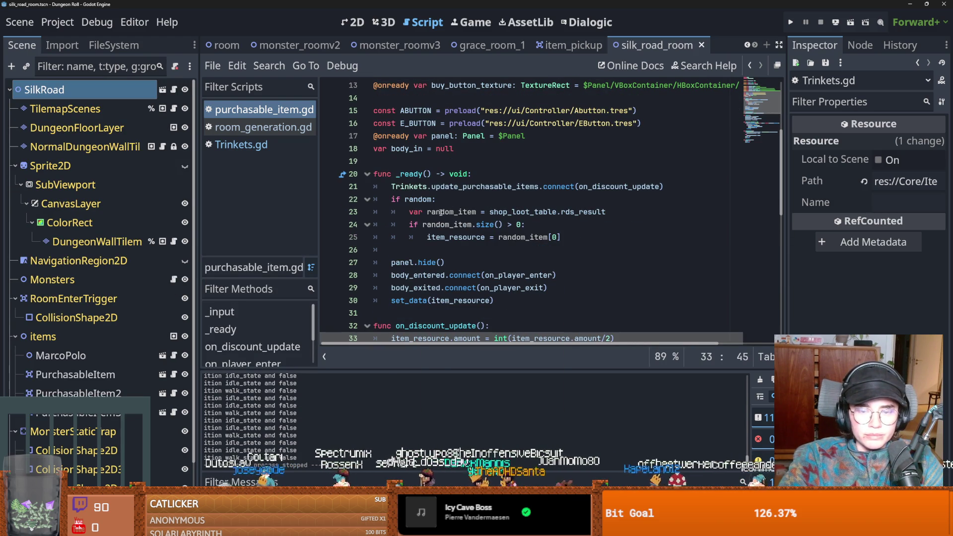
{"action": "scroll", "coordinate": [437, 236], "scroll_direction": "down", "scroll_amount": 3}
{"action": "double_click", "coordinate": [438, 249]}
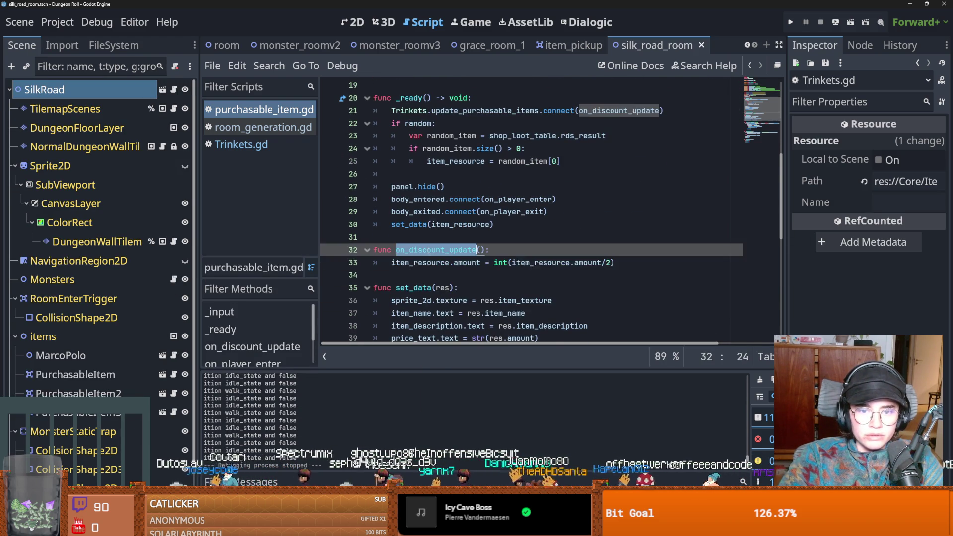
{"action": "scroll", "coordinate": [458, 262], "scroll_direction": "down", "scroll_amount": 3}
{"action": "left_click_drag", "start_coordinate": [453, 212], "coordinate": [397, 214]}
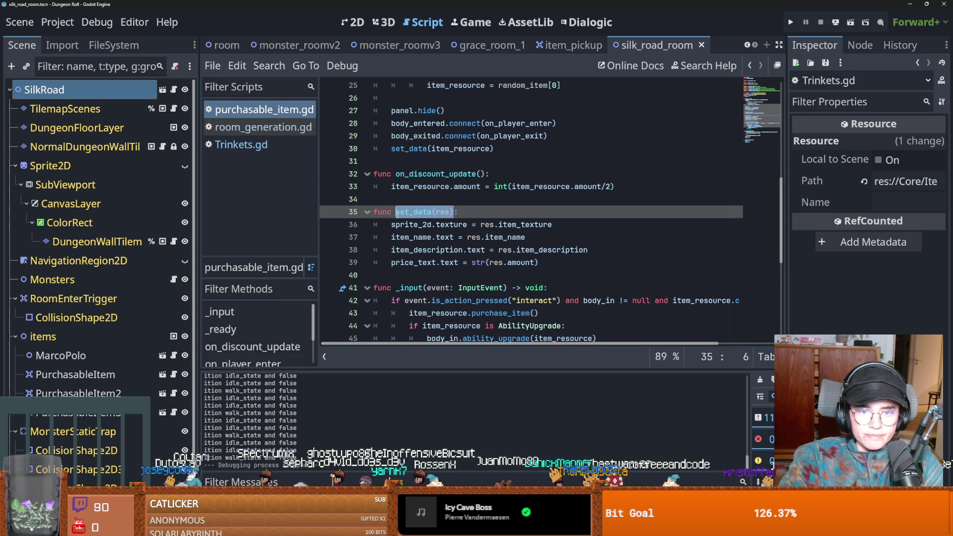
{"action": "scroll", "coordinate": [444, 229], "scroll_direction": "up", "scroll_amount": 3}
{"action": "scroll", "coordinate": [443, 229], "scroll_direction": "down", "scroll_amount": 2}
Add set_data(item_resource) on a new line after the price halving and run the game
{"action": "left_click", "coordinate": [628, 224]}
{"action": "key", "text": "Return"}
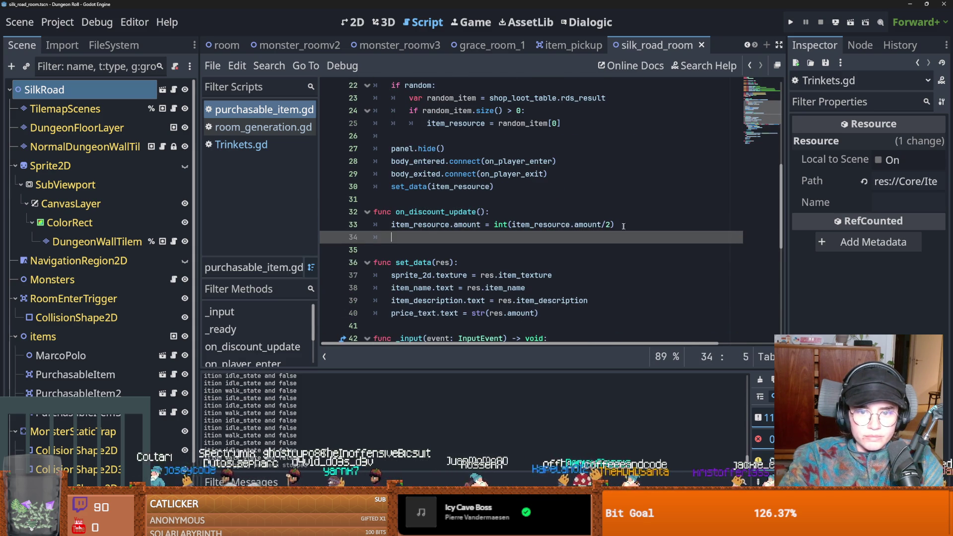
{"action": "key", "text": "Left"}
{"action": "key", "text": "BackSpace"}
{"action": "key", "text": "BackSpace"}
{"action": "key", "text": "BackSpace"}
{"action": "type", "text": "item_resource"}
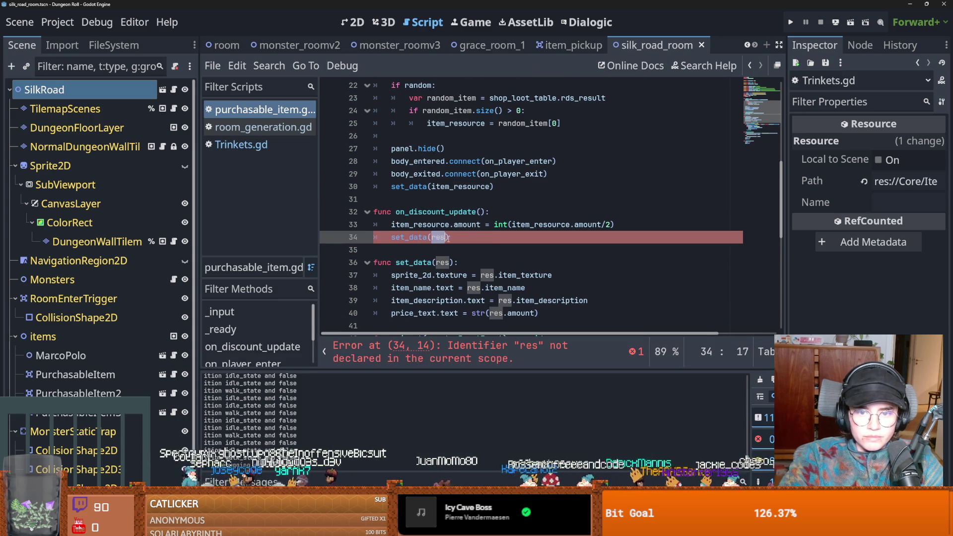
{"action": "left_click", "coordinate": [786, 22]}
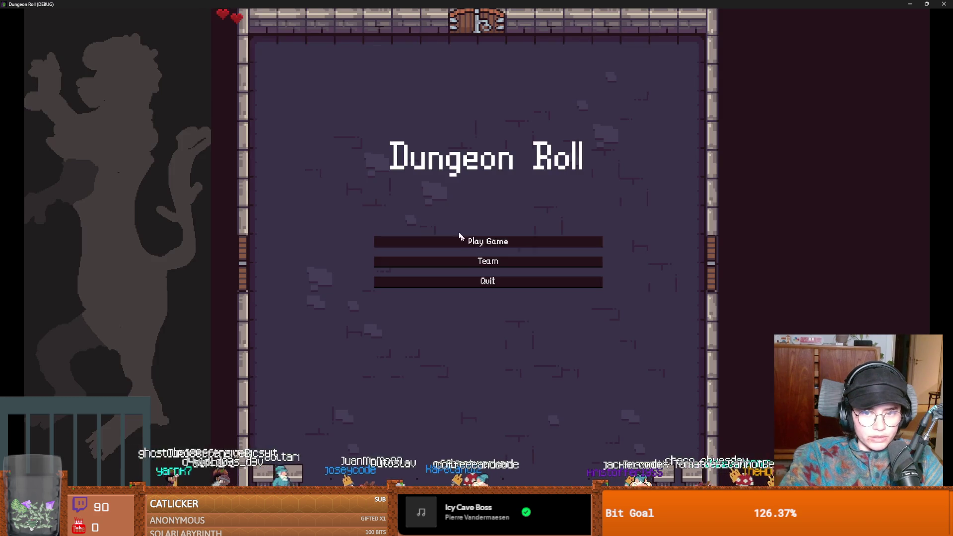
Start a new game as the Crusader, enter the Silk Road room, and unlock the west door
{"action": "left_click", "coordinate": [455, 240]}
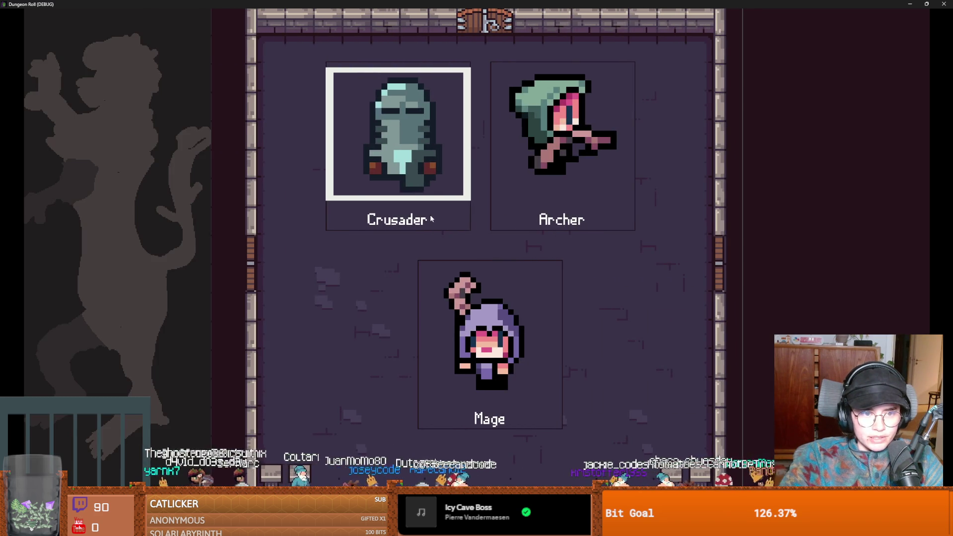
{"action": "left_click", "coordinate": [430, 219]}
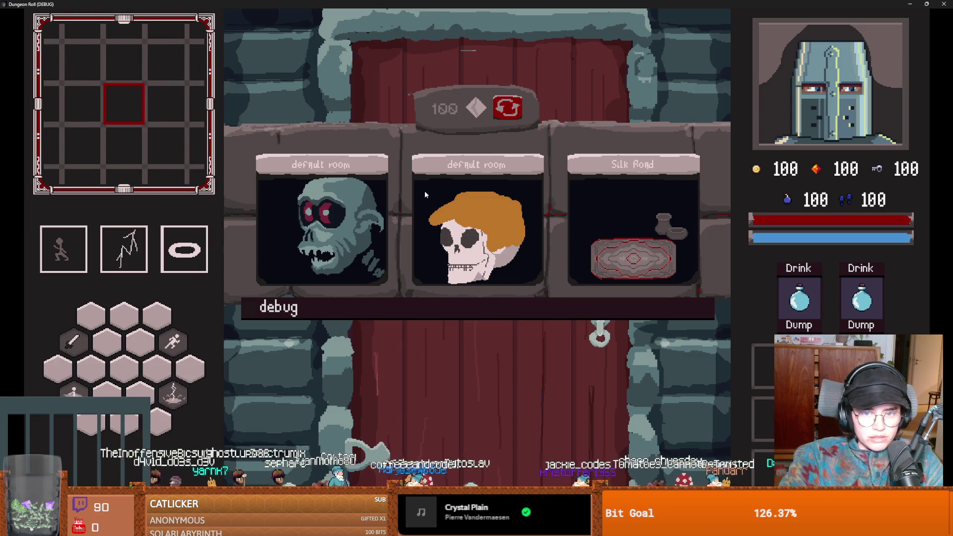
{"action": "left_click", "coordinate": [615, 205]}
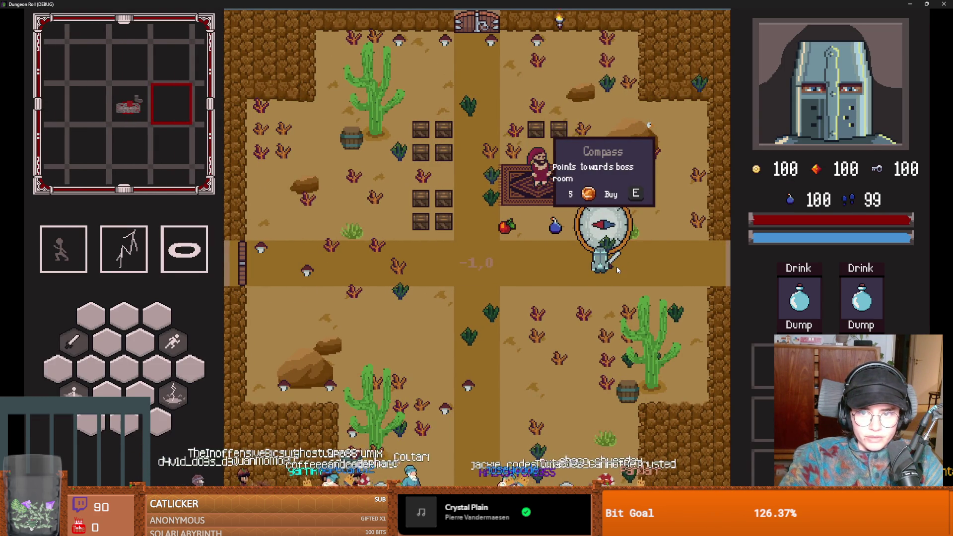
{"action": "key", "text": "a"}
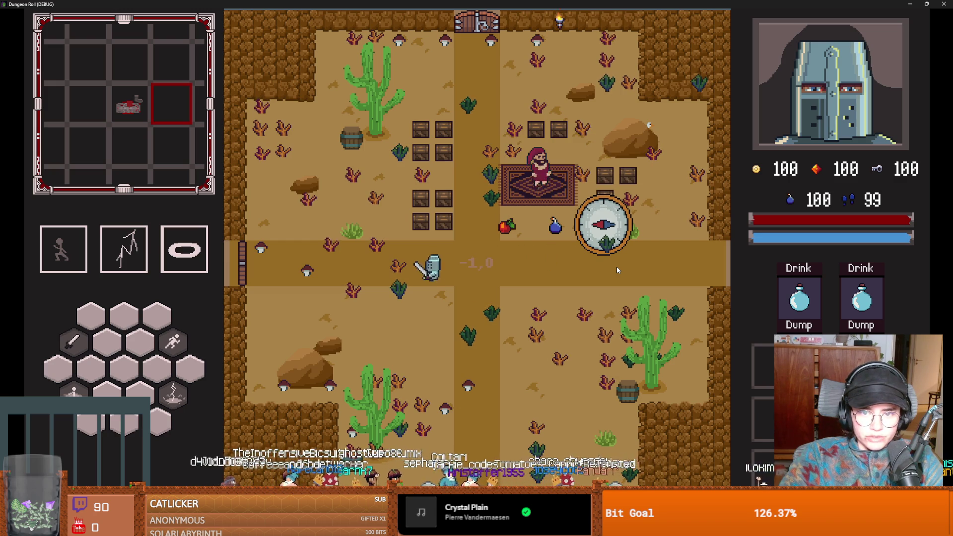
{"action": "key", "text": "e"}
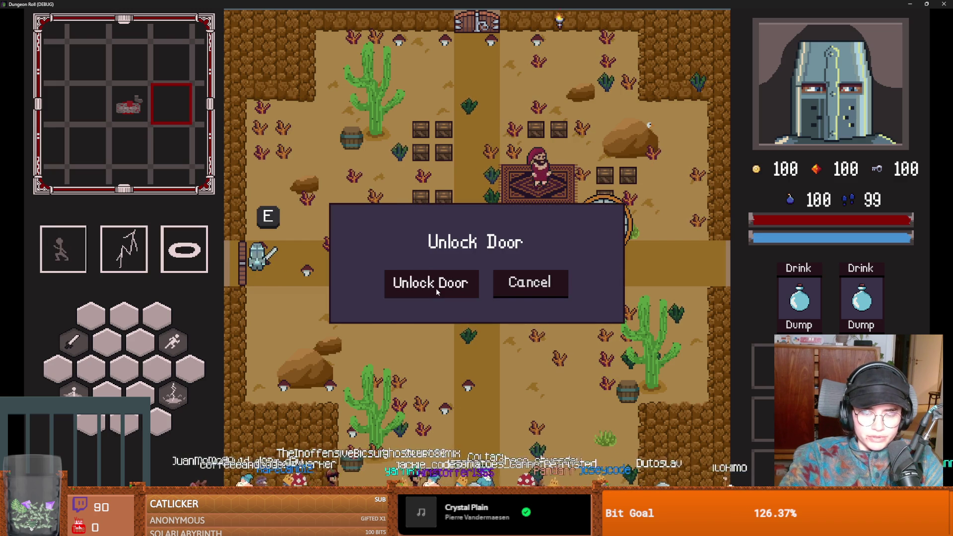
{"action": "left_click", "coordinate": [436, 288]}
Reroll the room choices, enter the desert room, and pick up its chest
{"action": "left_click", "coordinate": [503, 114]}
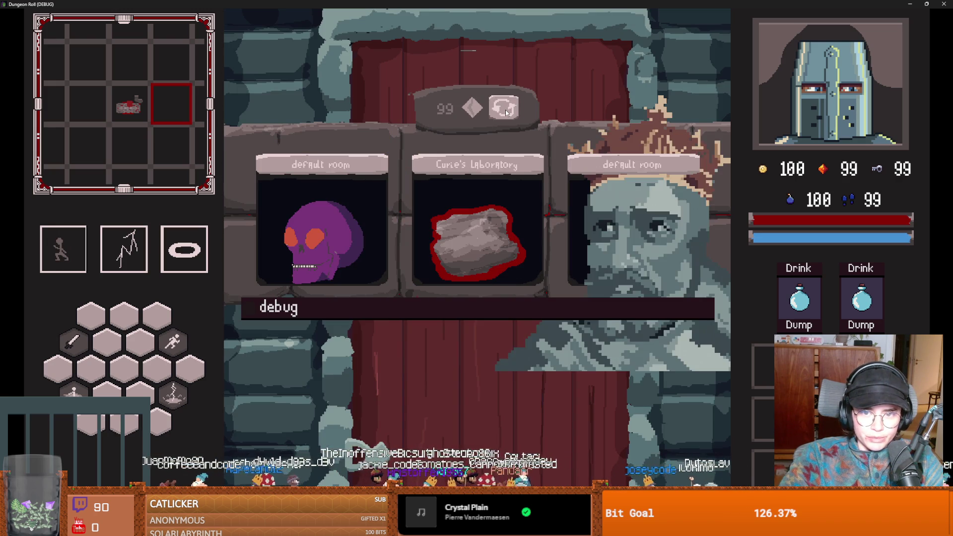
{"action": "left_click", "coordinate": [506, 113]}
{"action": "left_click", "coordinate": [504, 110]}
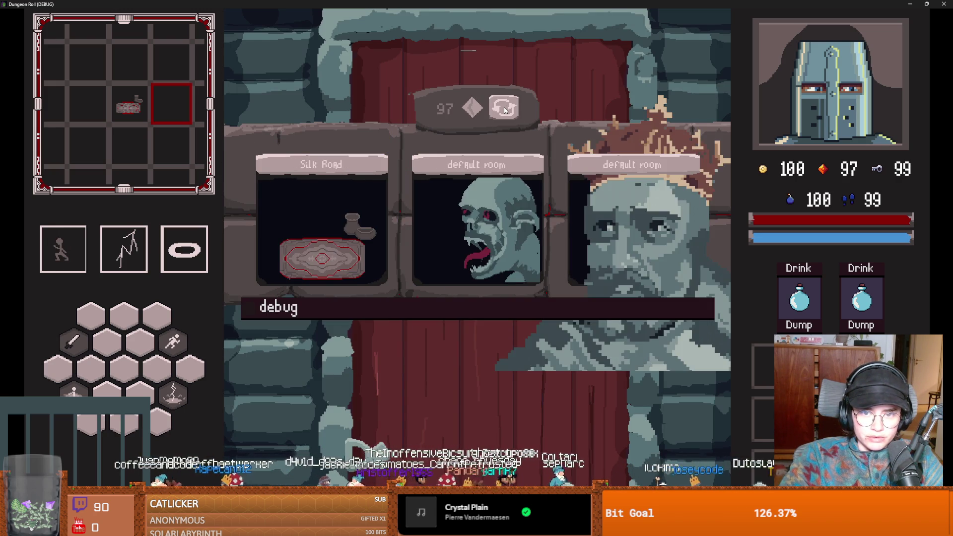
{"action": "left_click", "coordinate": [505, 110]}
{"action": "left_click", "coordinate": [620, 178]}
{"action": "left_click", "coordinate": [597, 227]}
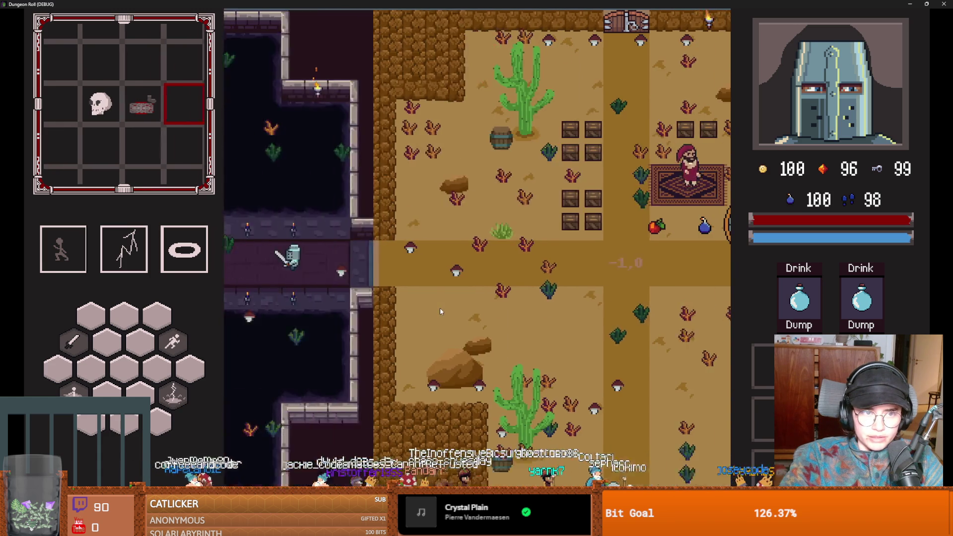
{"action": "key", "text": "w"}
{"action": "key", "text": "s"}
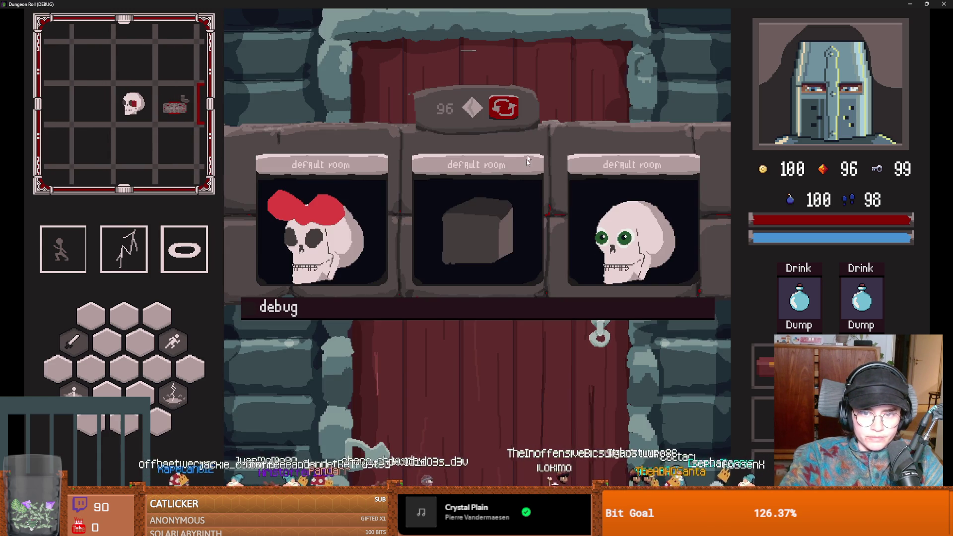
Reroll the offered rooms repeatedly, choose the chalice room, and walk past its chest
{"action": "left_click", "coordinate": [504, 109]}
{"action": "left_click", "coordinate": [505, 108]}
{"action": "left_click", "coordinate": [511, 112]}
{"action": "left_click", "coordinate": [511, 111]}
{"action": "left_click", "coordinate": [510, 112]}
{"action": "left_click", "coordinate": [511, 112]}
{"action": "left_click", "coordinate": [511, 112]}
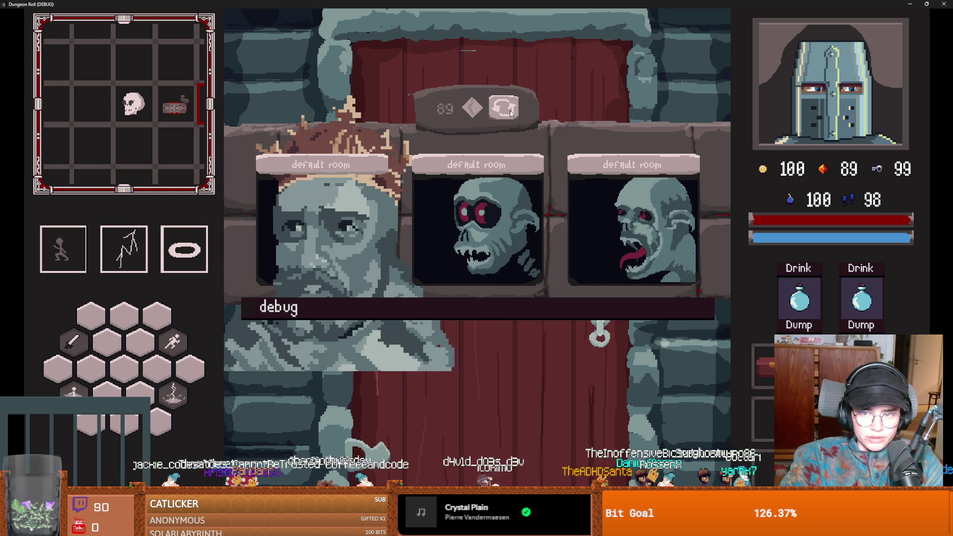
{"action": "left_click", "coordinate": [509, 112]}
{"action": "left_click", "coordinate": [504, 111]}
{"action": "left_click", "coordinate": [502, 112]}
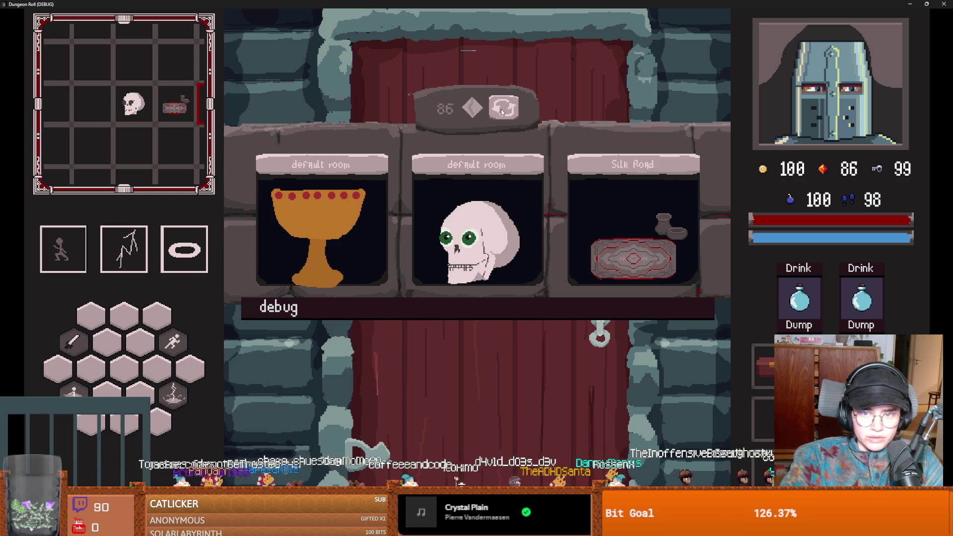
{"action": "left_click", "coordinate": [372, 229]}
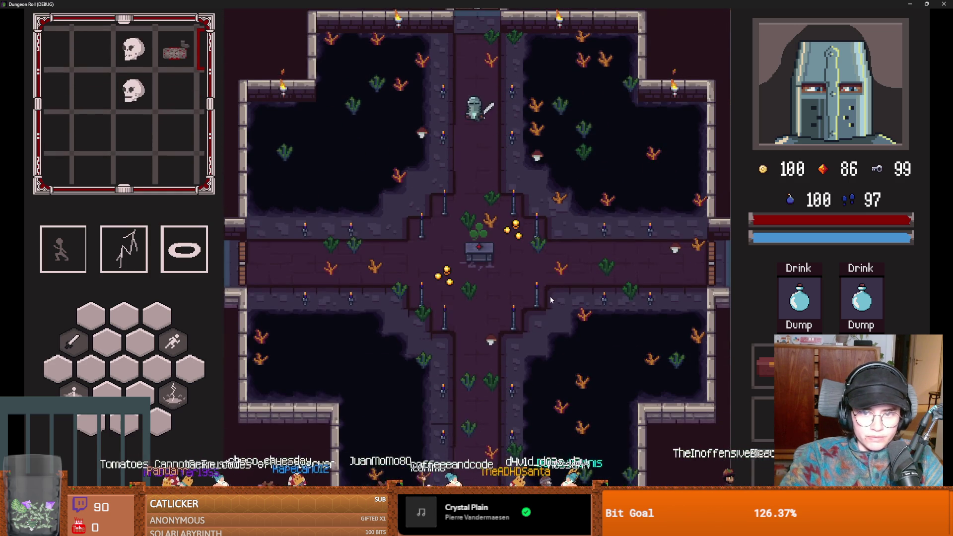
{"action": "key", "text": "s"}
{"action": "key", "text": "d"}
{"action": "key", "text": "d"}
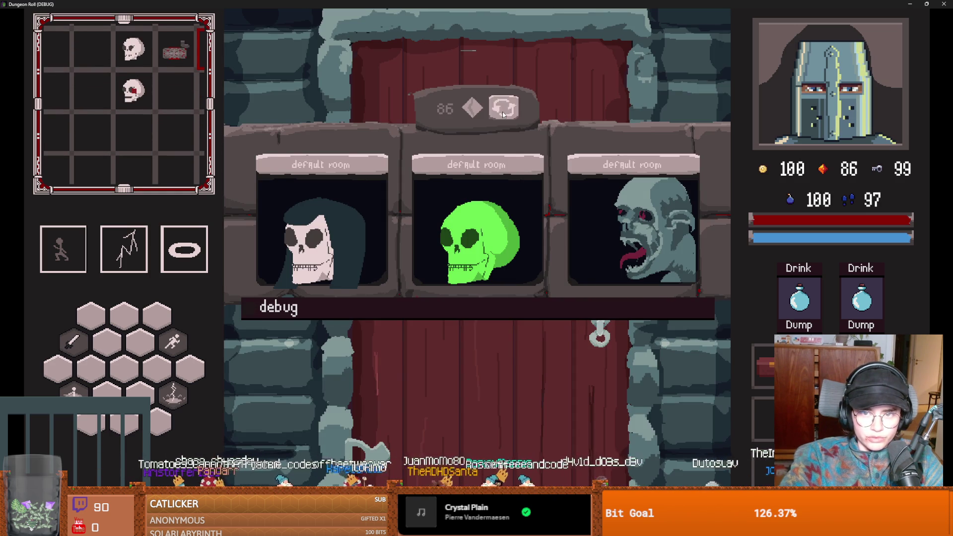
Reroll again, choose the third room card, and walk past the central altar
{"action": "left_click", "coordinate": [503, 114]}
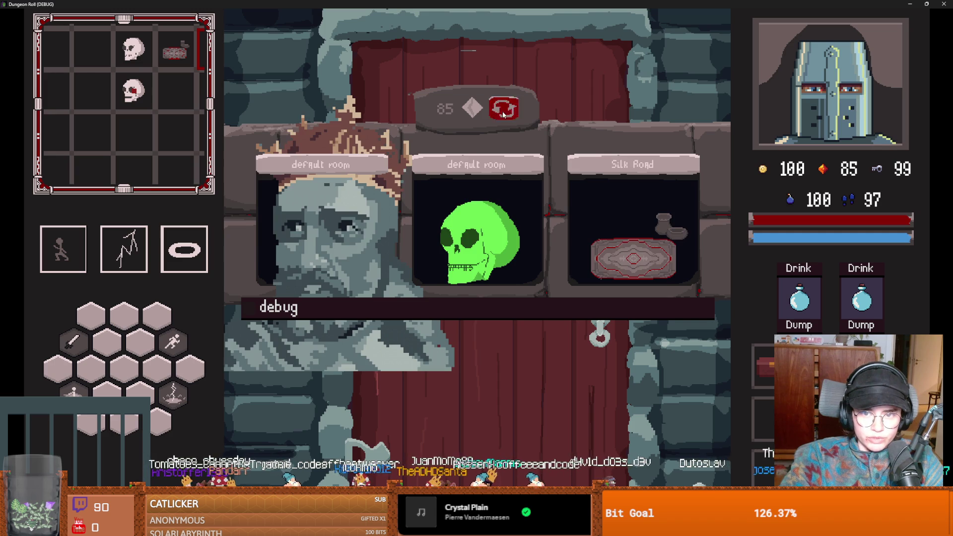
{"action": "left_click", "coordinate": [503, 114]}
{"action": "left_click", "coordinate": [506, 114]}
{"action": "left_click", "coordinate": [508, 115]}
{"action": "left_click", "coordinate": [510, 115]}
{"action": "left_click", "coordinate": [509, 115]}
{"action": "left_click", "coordinate": [582, 248]}
{"action": "key", "text": "d"}
{"action": "key", "text": "d"}
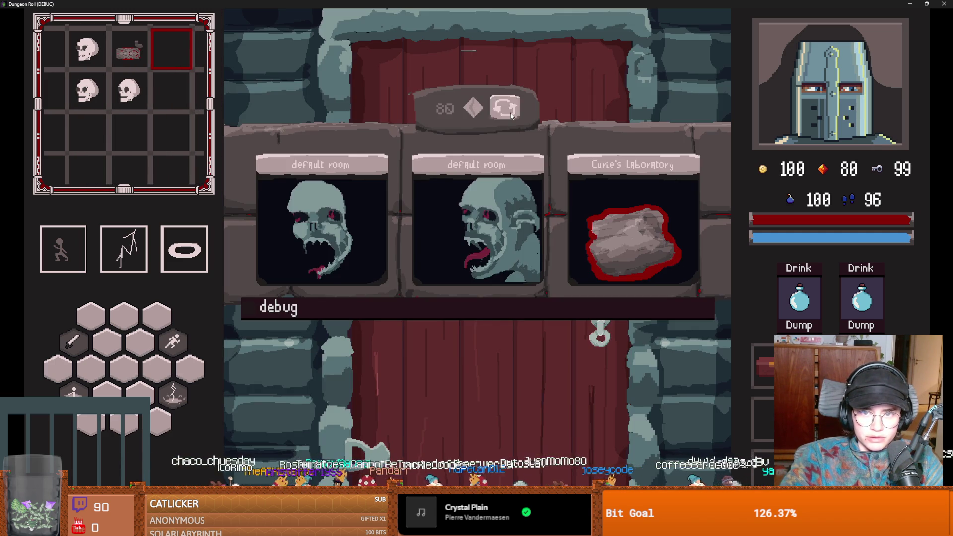
Reroll and enter another room, spend a key on the locked door, and pick the next room
{"action": "left_click", "coordinate": [512, 116]}
{"action": "left_click", "coordinate": [512, 115]}
{"action": "left_click", "coordinate": [511, 116]}
{"action": "left_click", "coordinate": [511, 116]}
{"action": "left_click", "coordinate": [511, 115]}
{"action": "left_click", "coordinate": [512, 115]}
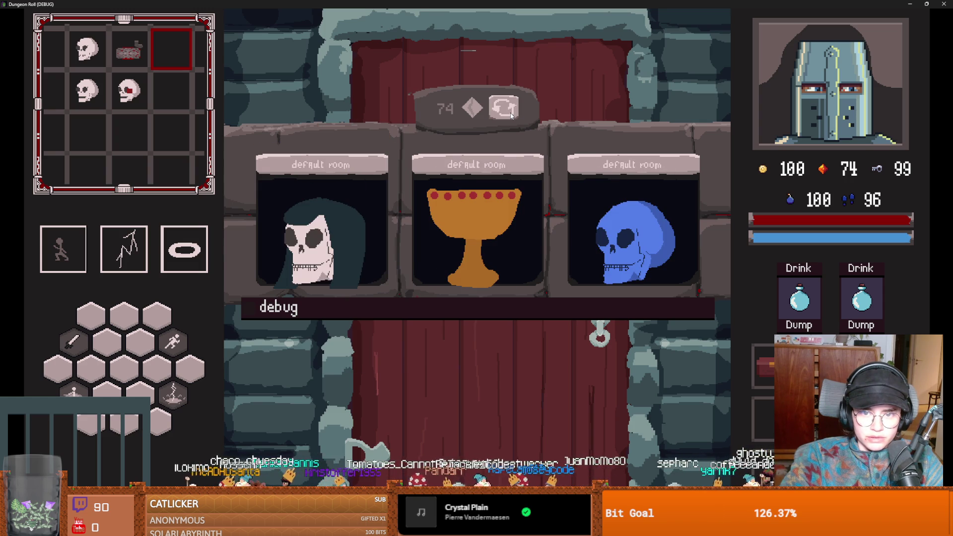
{"action": "left_click", "coordinate": [477, 228]}
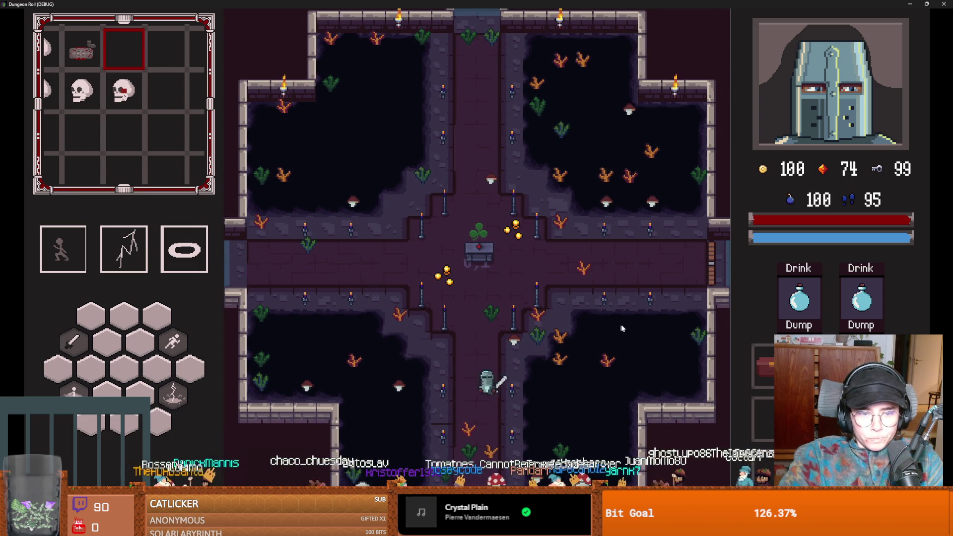
{"action": "left_click", "coordinate": [425, 281]}
{"action": "left_click", "coordinate": [502, 109]}
{"action": "left_click", "coordinate": [502, 109]}
{"action": "left_click", "coordinate": [502, 109]}
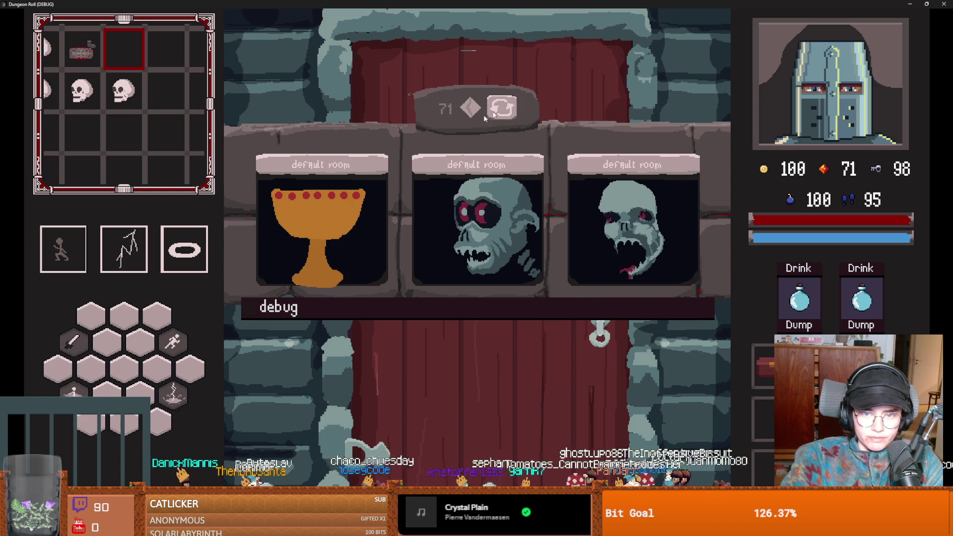
{"action": "left_click", "coordinate": [322, 228]}
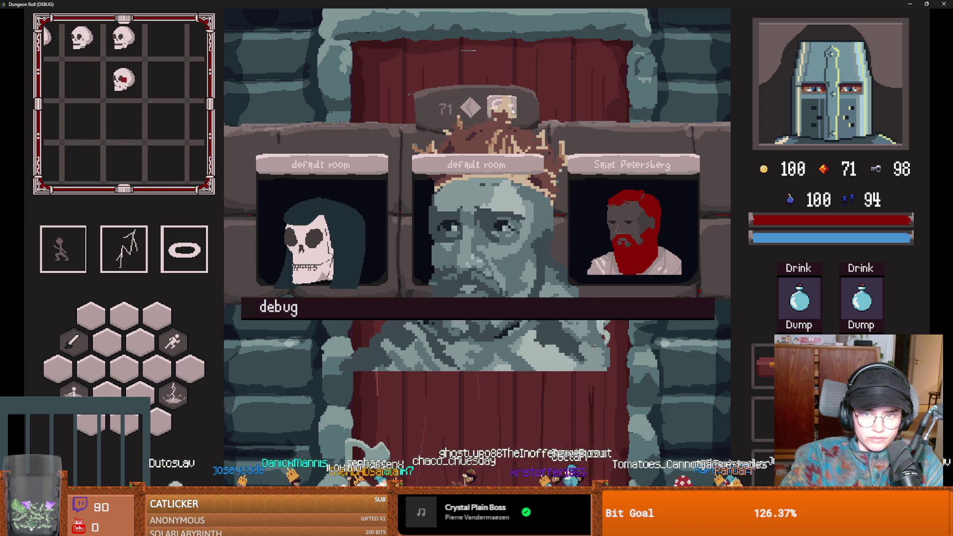
Reroll, take the left room card, cross the crossroads, and shrink the game window
{"action": "left_click", "coordinate": [513, 111]}
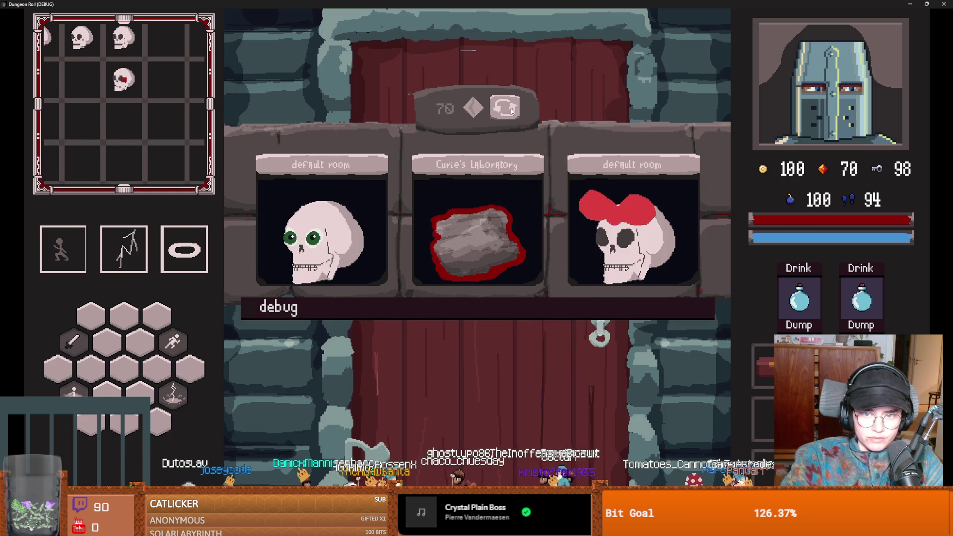
{"action": "left_click", "coordinate": [513, 111]}
{"action": "left_click", "coordinate": [513, 111]}
{"action": "left_click", "coordinate": [319, 236]}
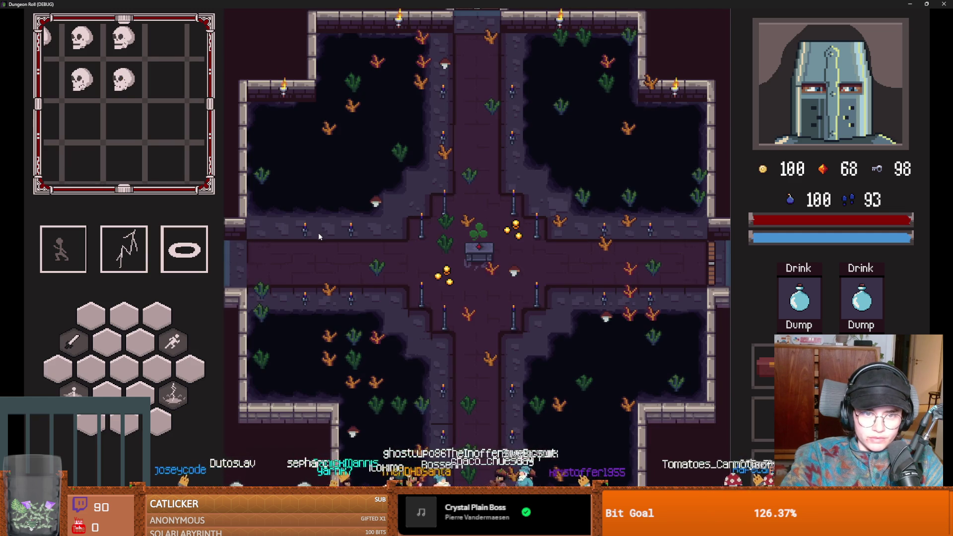
{"action": "key", "text": "a"}
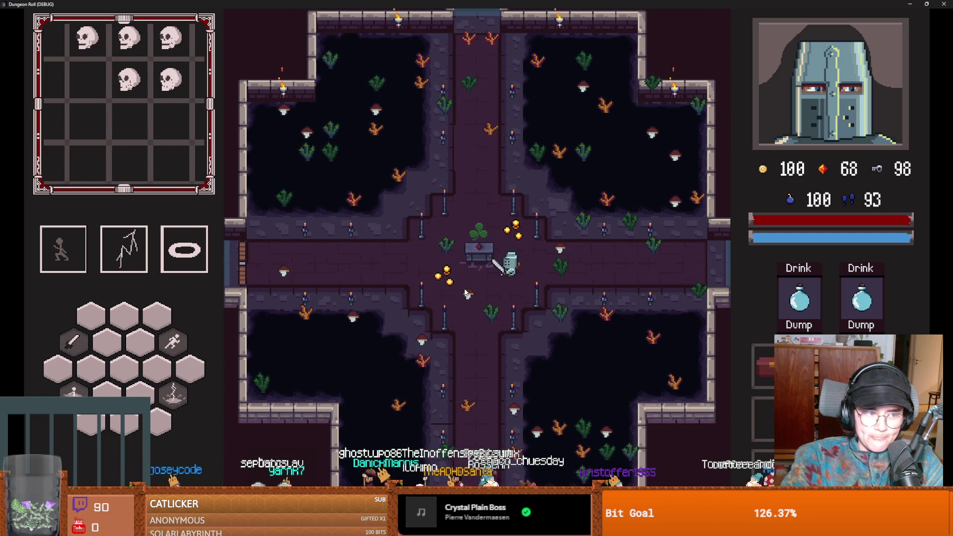
{"action": "key", "text": "super+Down"}
Stop the game and open trinket_loot_table.tres from the FileSystem filtered by 'trinke'
{"action": "key", "text": "F8"}
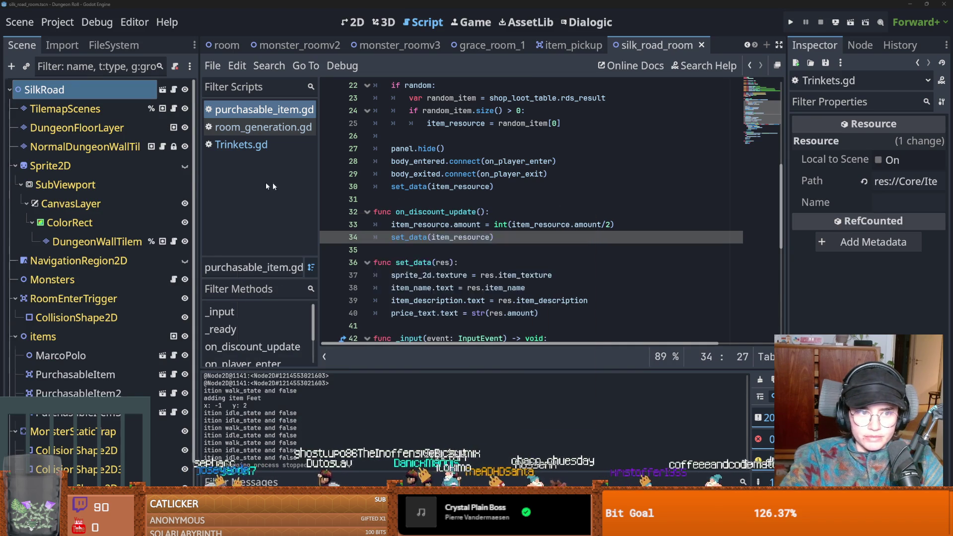
{"action": "left_click", "coordinate": [114, 44]}
{"action": "left_click", "coordinate": [86, 83]}
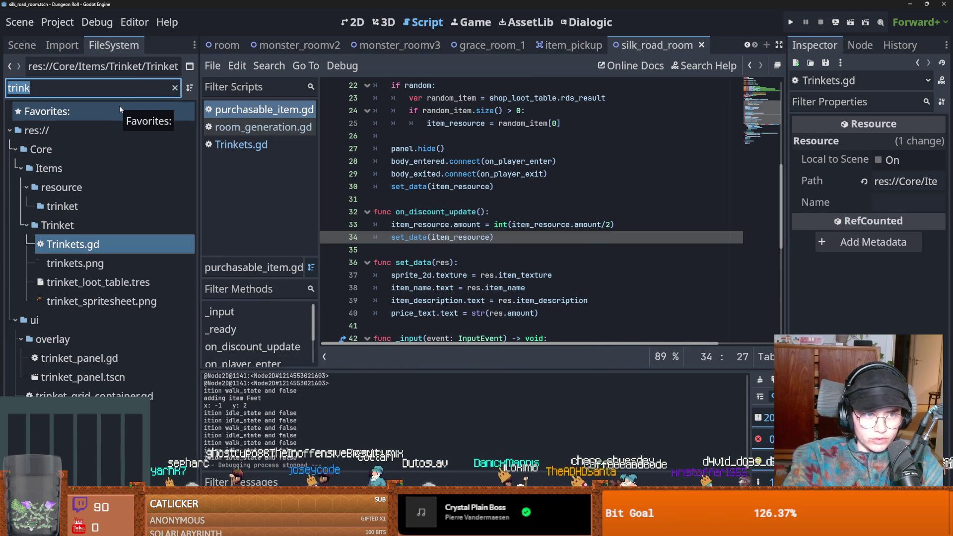
{"action": "type", "text": "e"}
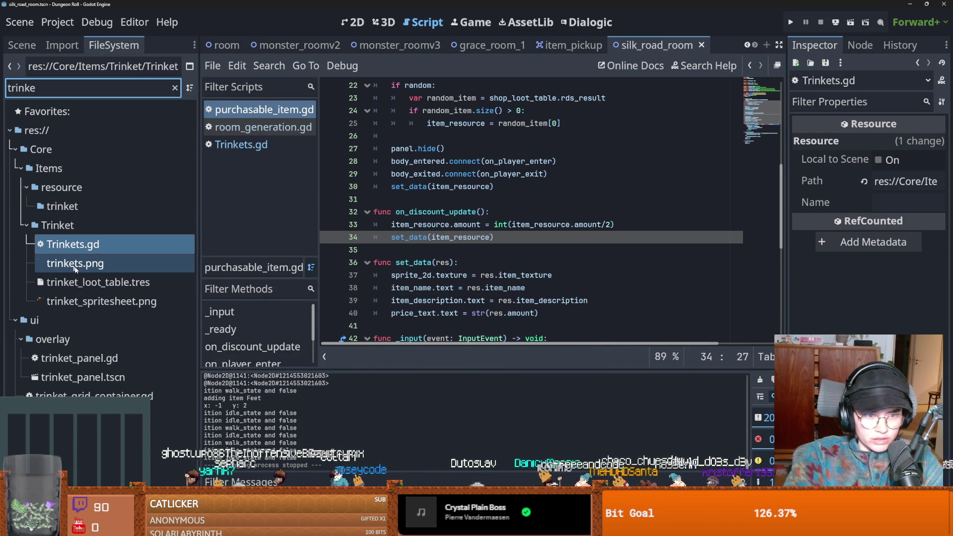
{"action": "left_click", "coordinate": [90, 282]}
Enable Rds Always on the LuckyCharm entry and relaunch the game
{"action": "left_click_drag", "start_coordinate": [787, 247], "coordinate": [622, 243]}
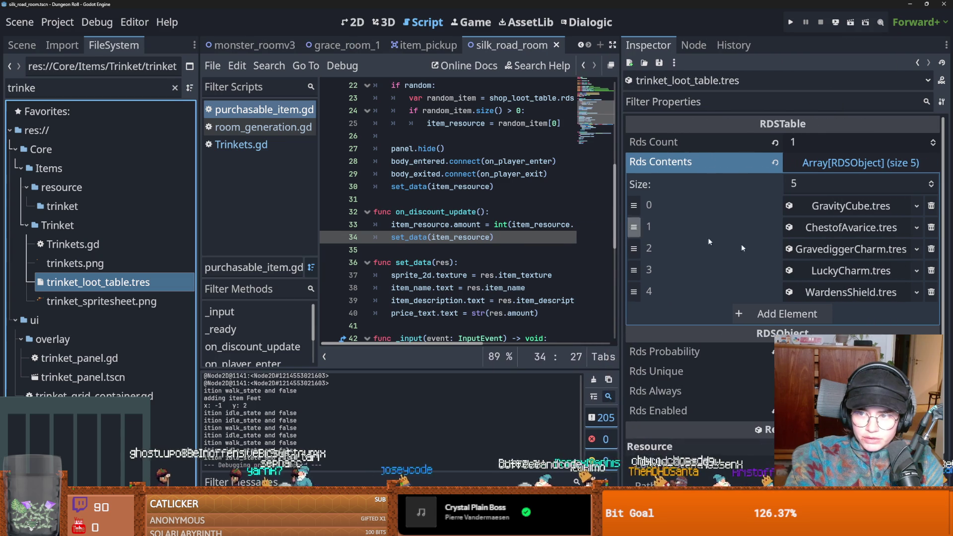
{"action": "left_click", "coordinate": [847, 249]}
{"action": "left_click", "coordinate": [847, 249]}
{"action": "left_click", "coordinate": [850, 271]}
{"action": "scroll", "coordinate": [832, 289], "scroll_direction": "down", "scroll_amount": 1}
{"action": "scroll", "coordinate": [832, 289], "scroll_direction": "down", "scroll_amount": 2}
{"action": "left_click", "coordinate": [790, 370]}
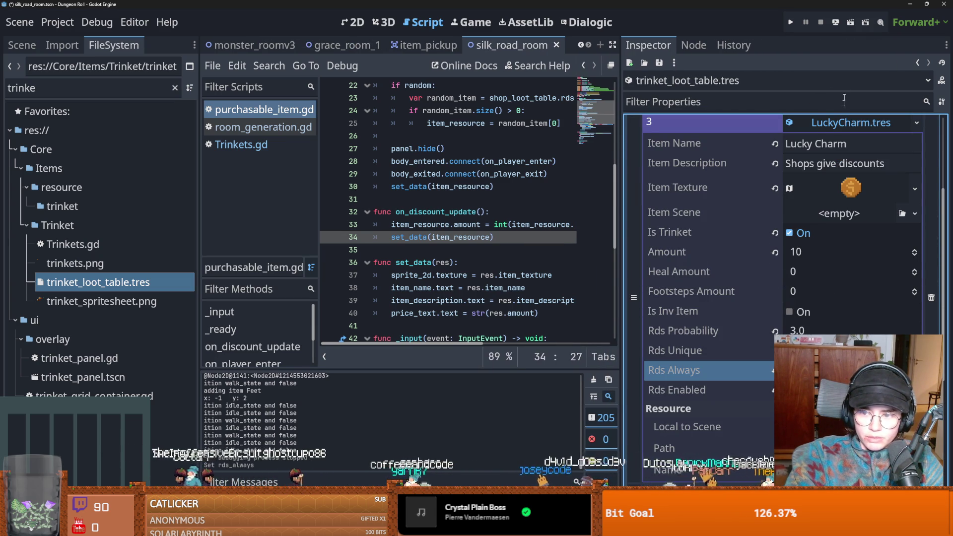
{"action": "left_click", "coordinate": [791, 22]}
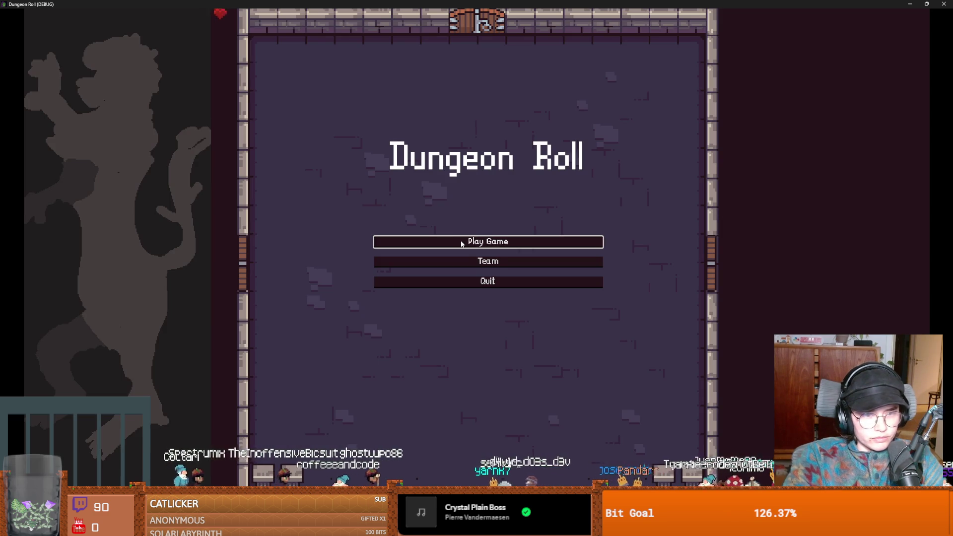
Start a new game as the Crusader and walk to the door for room choices
{"action": "left_click", "coordinate": [381, 242]}
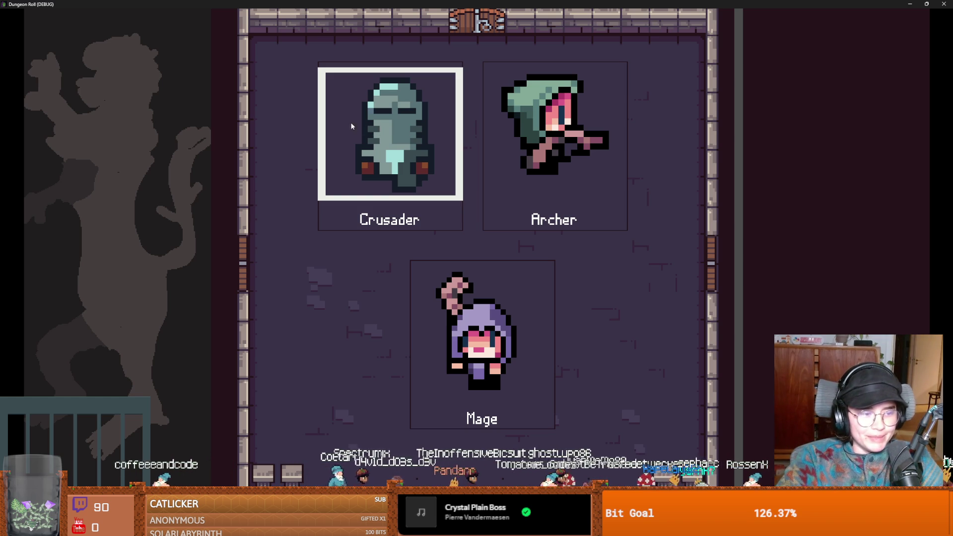
{"action": "left_click", "coordinate": [392, 142]}
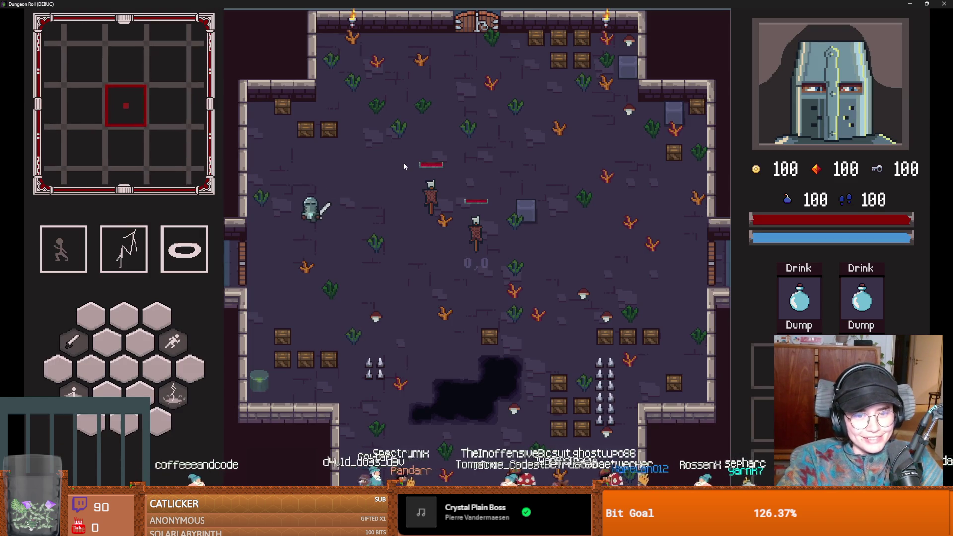
{"action": "key", "text": "e"}
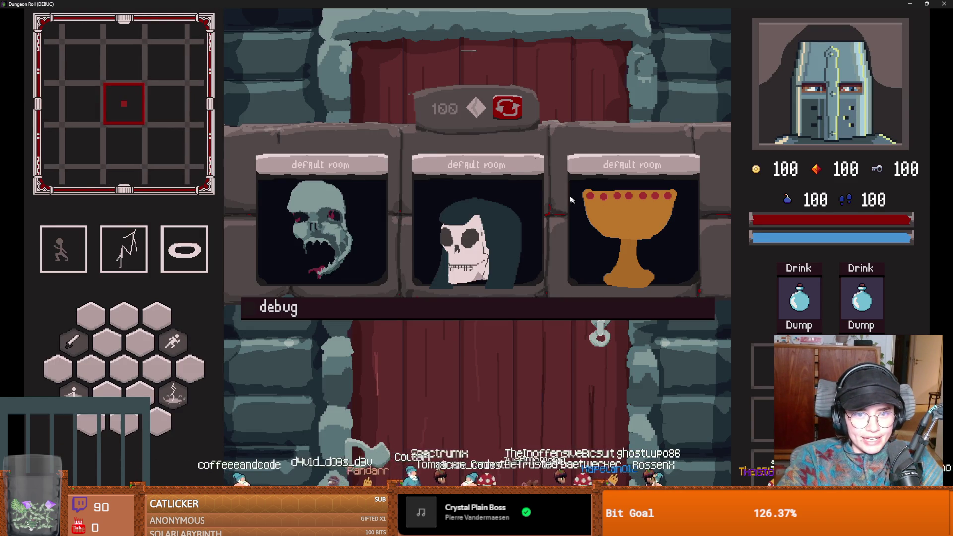
Reroll the room choices five times and enter the offered Silk Road room
{"action": "left_click", "coordinate": [511, 114]}
{"action": "left_click", "coordinate": [505, 106]}
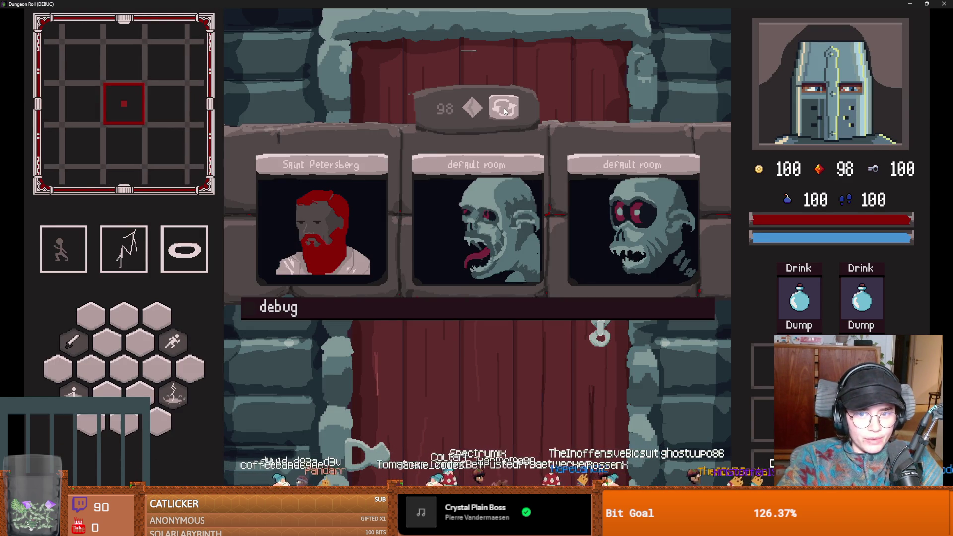
{"action": "left_click", "coordinate": [504, 111]}
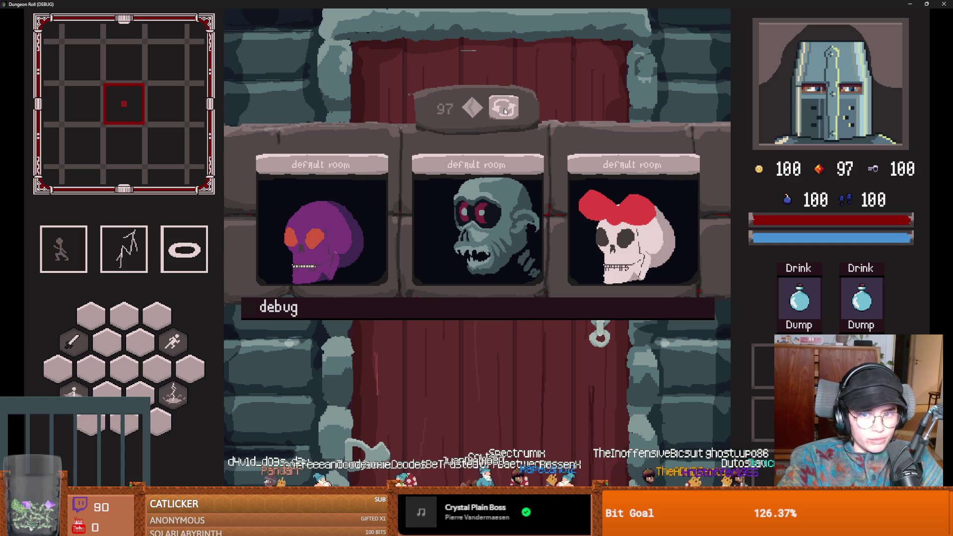
{"action": "left_click", "coordinate": [505, 111]}
{"action": "left_click", "coordinate": [504, 110]}
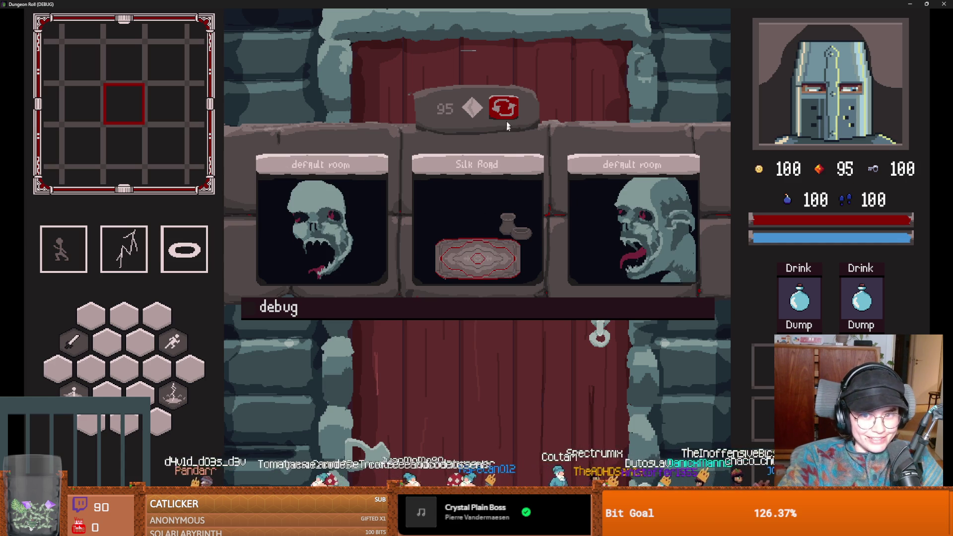
{"action": "left_click", "coordinate": [511, 224]}
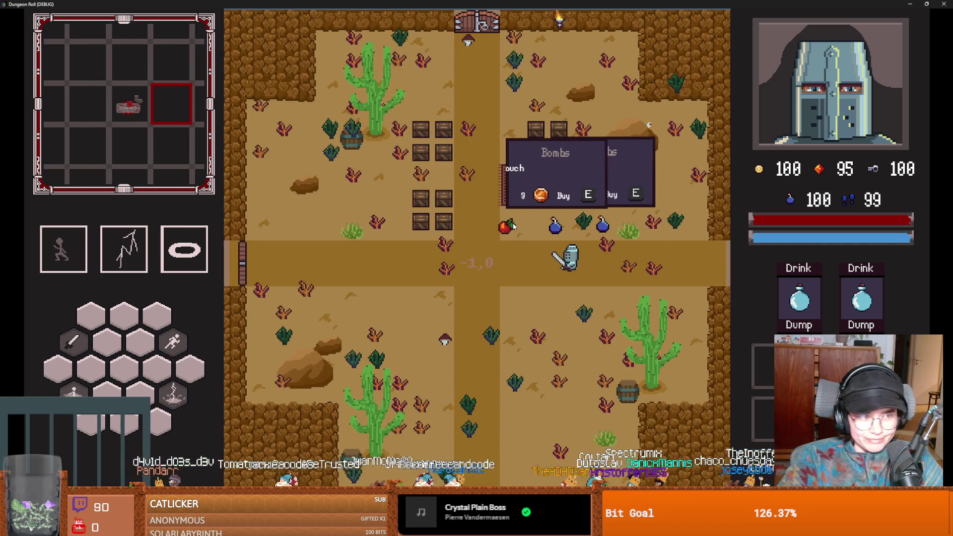
Walk the Crusader to the locked west door and unlock it
{"action": "key", "text": "d"}
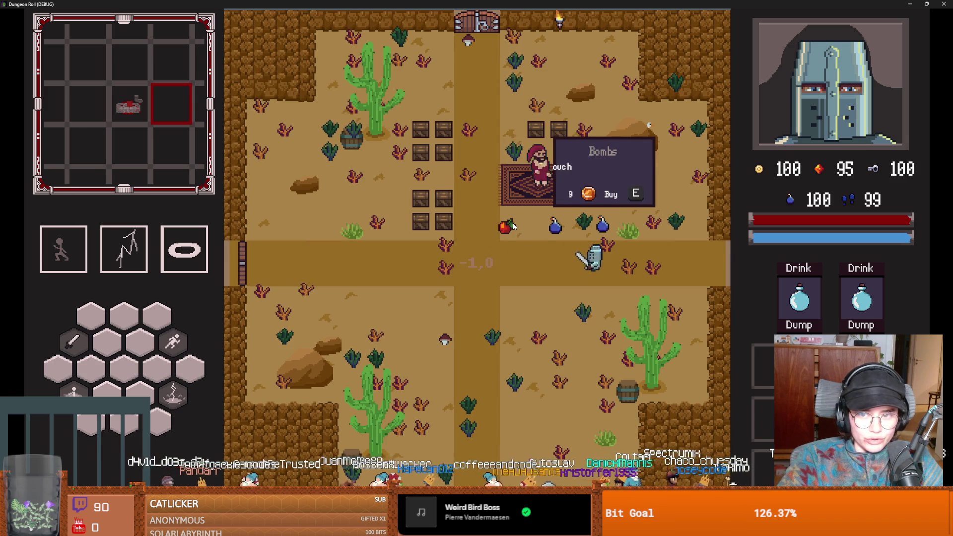
{"action": "key", "text": "a"}
{"action": "key", "text": "space"}
{"action": "key", "text": "a"}
{"action": "key", "text": "e"}
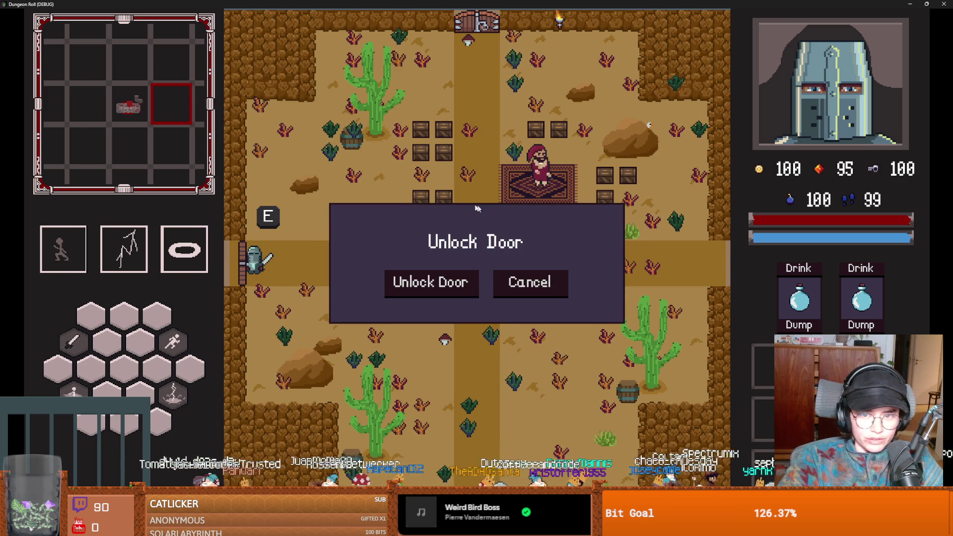
{"action": "left_click", "coordinate": [448, 277]}
Reroll the room choices four times and enter the Silk Road shop room
{"action": "left_click", "coordinate": [517, 105]}
{"action": "left_click", "coordinate": [516, 105]}
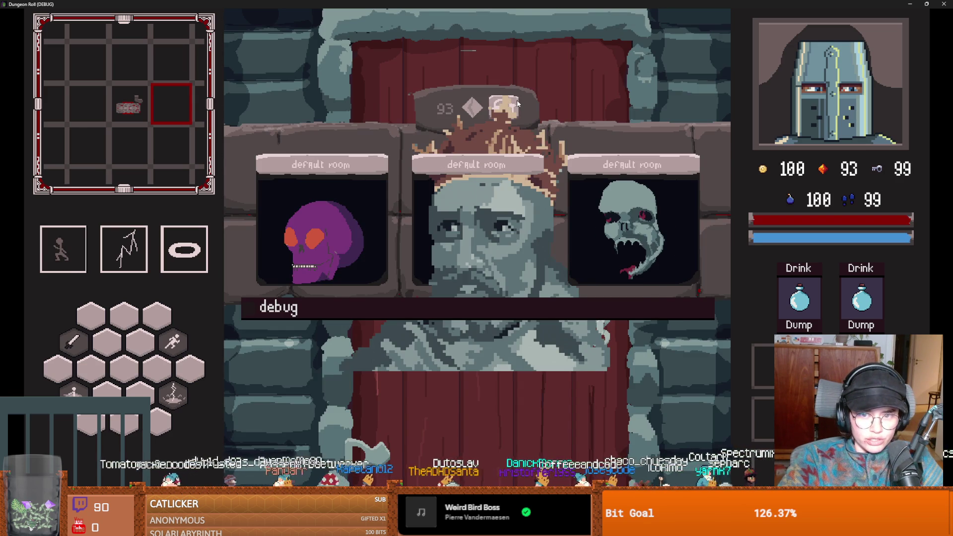
{"action": "left_click", "coordinate": [517, 106]}
{"action": "left_click", "coordinate": [516, 105]}
{"action": "left_click", "coordinate": [630, 218]}
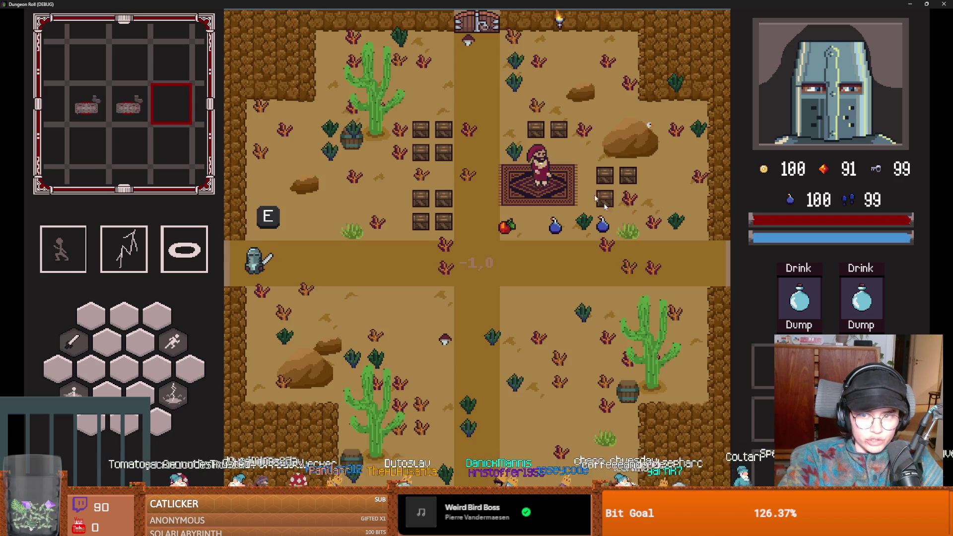
Walk on, reroll the rooms repeatedly until another Silk Road appears, and enter it
{"action": "key", "text": "d"}
{"action": "key", "text": "d"}
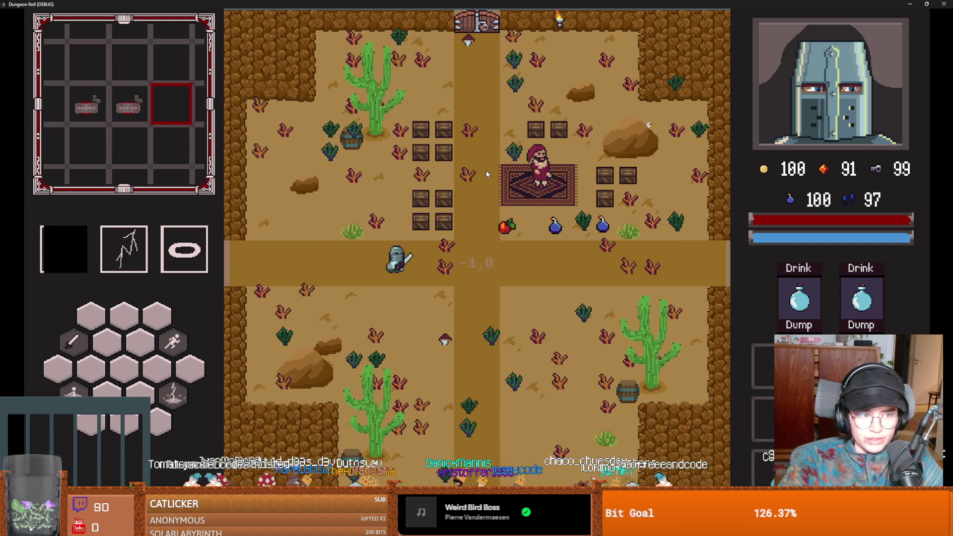
{"action": "key", "text": "s"}
{"action": "key", "text": "s"}
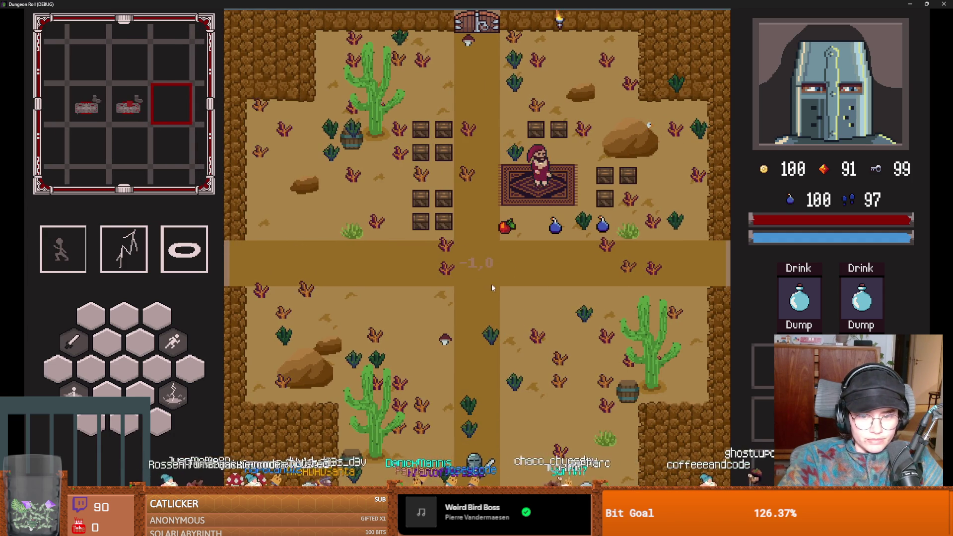
{"action": "left_click", "coordinate": [507, 110]}
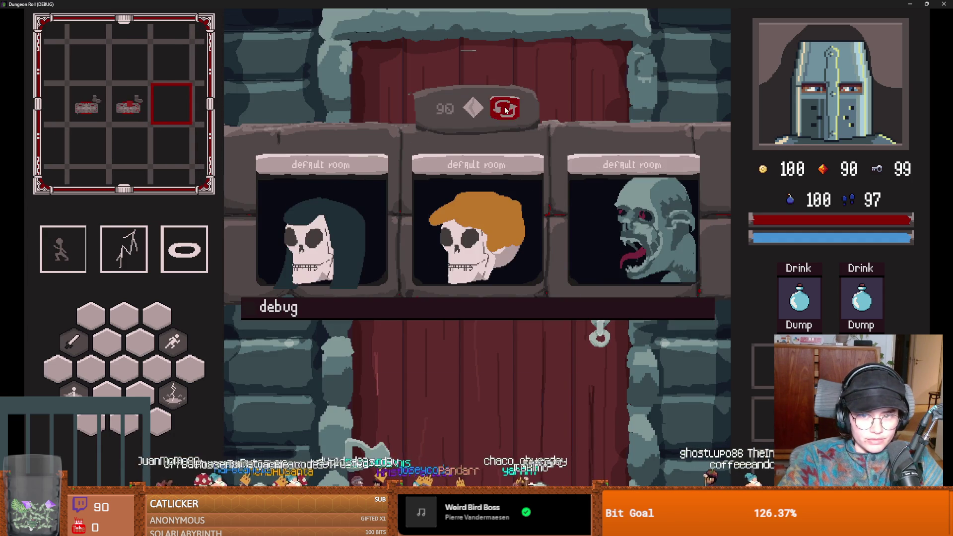
{"action": "left_click", "coordinate": [505, 111]}
{"action": "left_click", "coordinate": [505, 110]}
{"action": "left_click", "coordinate": [505, 111]}
{"action": "left_click", "coordinate": [506, 111]}
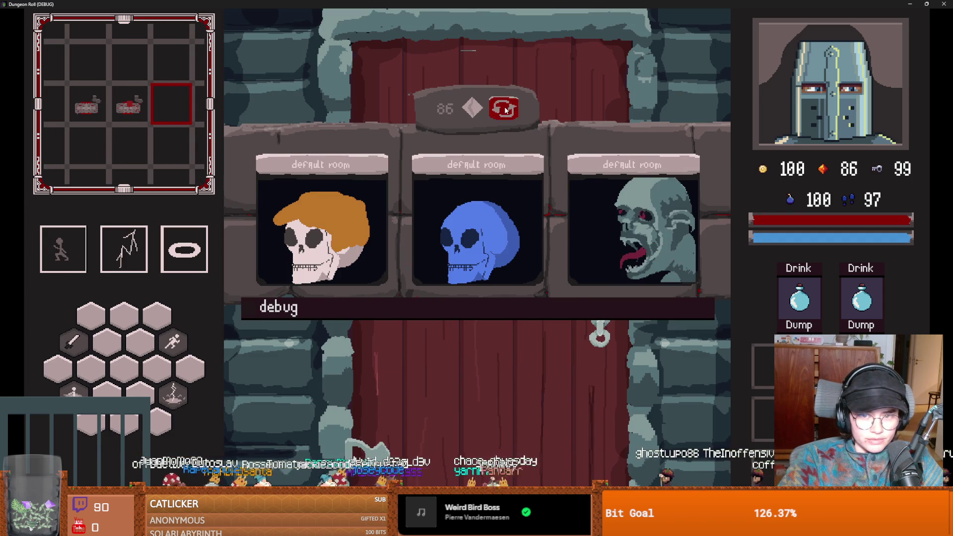
{"action": "left_click", "coordinate": [505, 110]}
{"action": "left_click", "coordinate": [505, 110]}
{"action": "left_click", "coordinate": [505, 111]}
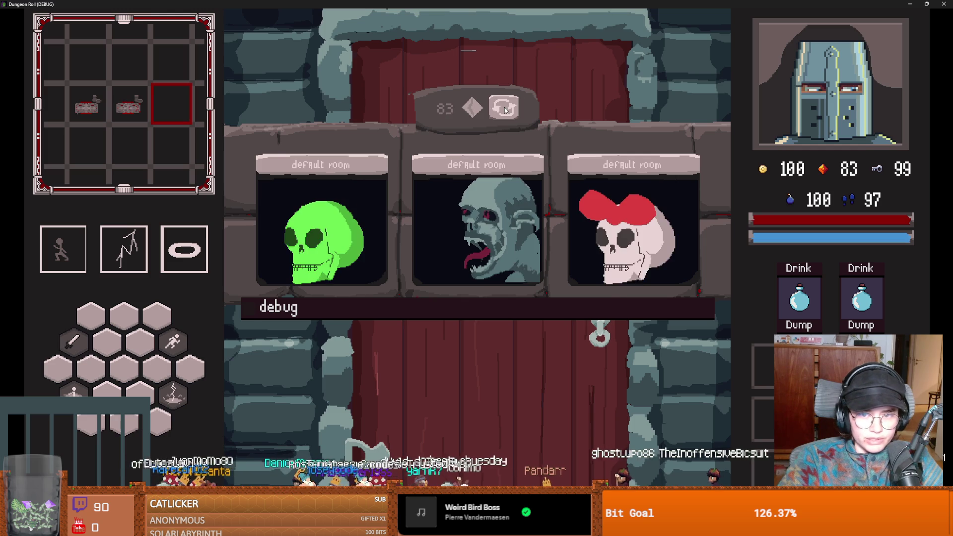
{"action": "left_click", "coordinate": [505, 110]}
{"action": "left_click", "coordinate": [505, 110]}
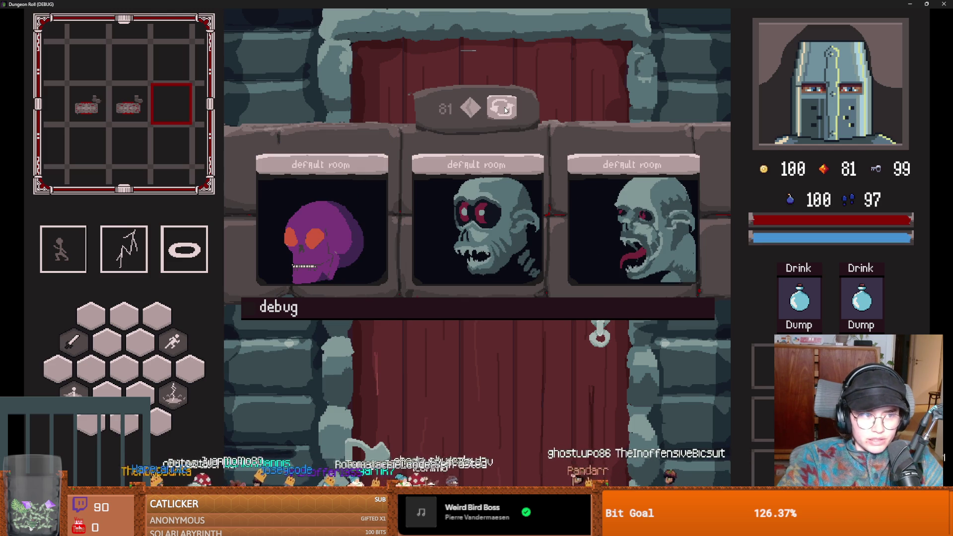
{"action": "left_click", "coordinate": [505, 110]}
{"action": "left_click", "coordinate": [506, 110]}
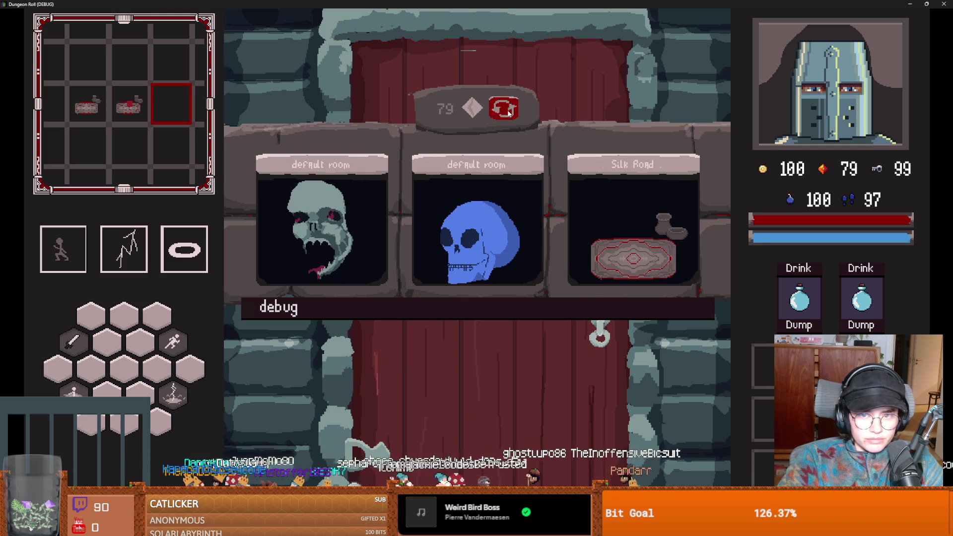
{"action": "left_click", "coordinate": [506, 110]}
{"action": "left_click", "coordinate": [506, 111]}
{"action": "left_click", "coordinate": [611, 218]}
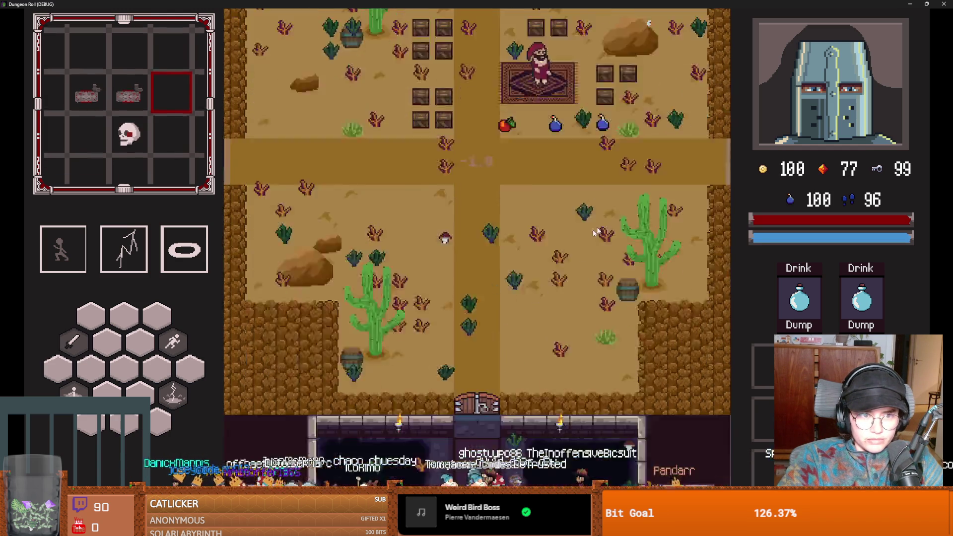
Check the Apple and Bombs prices (both 0), then shrink the game window over the editor
{"action": "key", "text": "s"}
{"action": "key", "text": "w"}
{"action": "key", "text": "w"}
{"action": "key", "text": "d"}
{"action": "key", "text": "w"}
{"action": "key", "text": "w"}
{"action": "key", "text": "w"}
{"action": "key", "text": "a"}
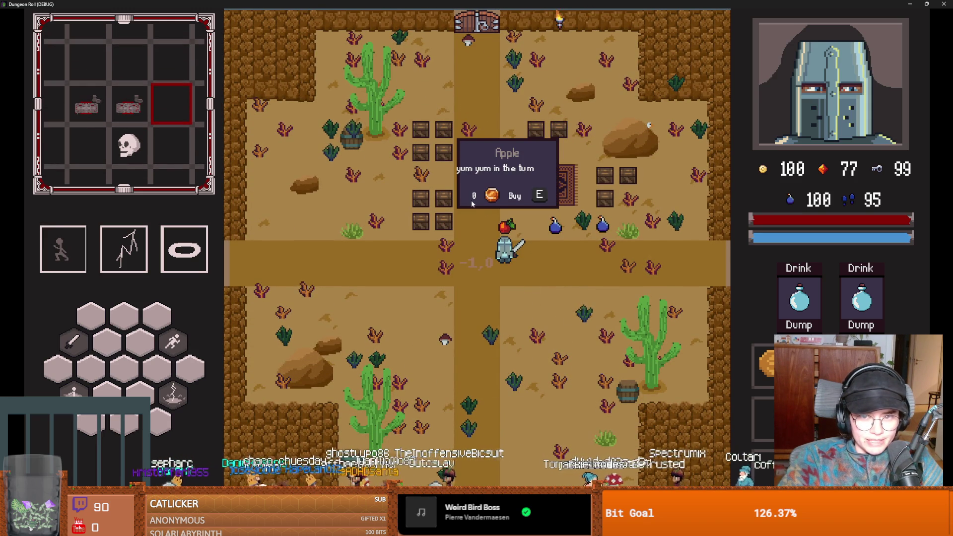
{"action": "key", "text": "d"}
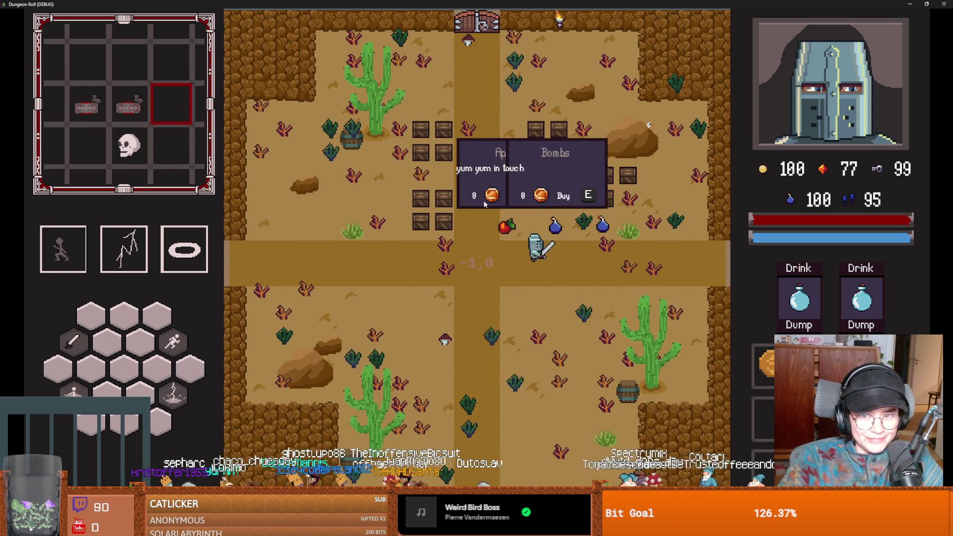
{"action": "key", "text": "d"}
{"action": "key", "text": "super+Down"}
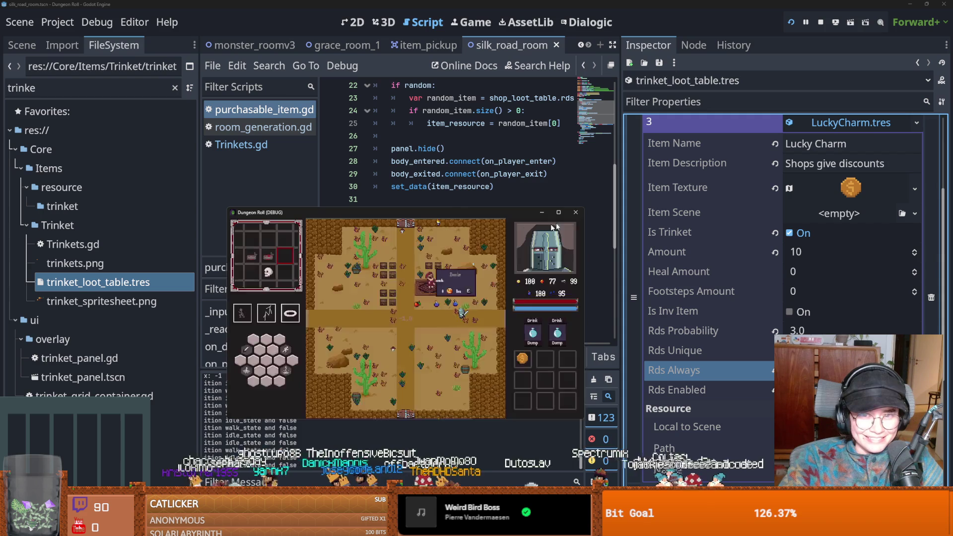
Close the game and inspect the amount-halving code on line 33 of purchasable_item.gd
{"action": "left_click", "coordinate": [576, 212]}
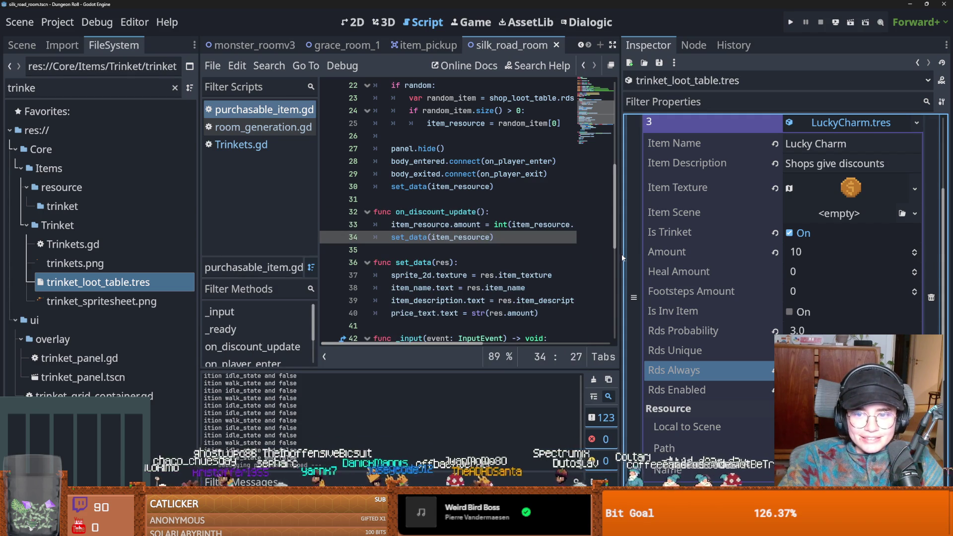
{"action": "left_click_drag", "start_coordinate": [620, 255], "coordinate": [798, 256]}
{"action": "scroll", "coordinate": [463, 240], "scroll_direction": "up", "scroll_amount": 2}
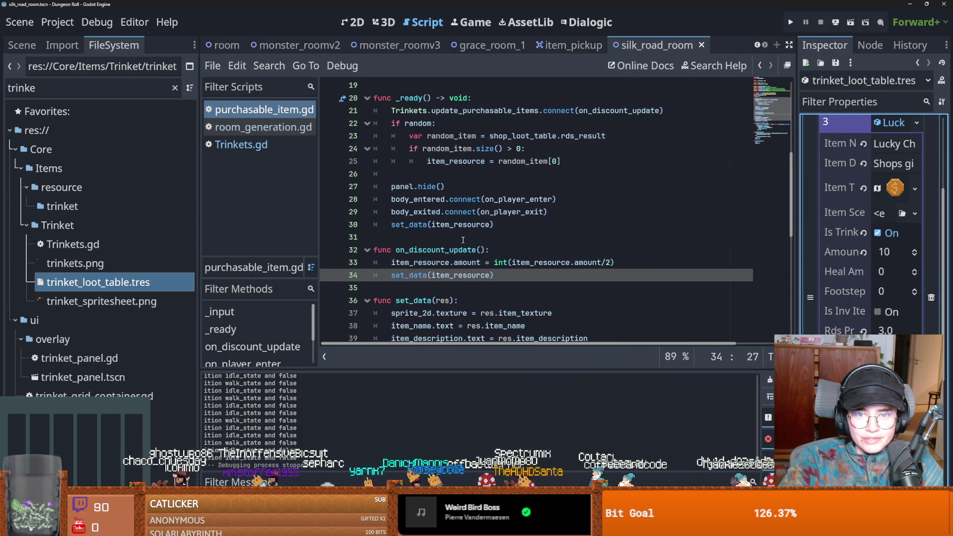
{"action": "scroll", "coordinate": [464, 240], "scroll_direction": "down", "scroll_amount": 2}
{"action": "double_click", "coordinate": [457, 224]}
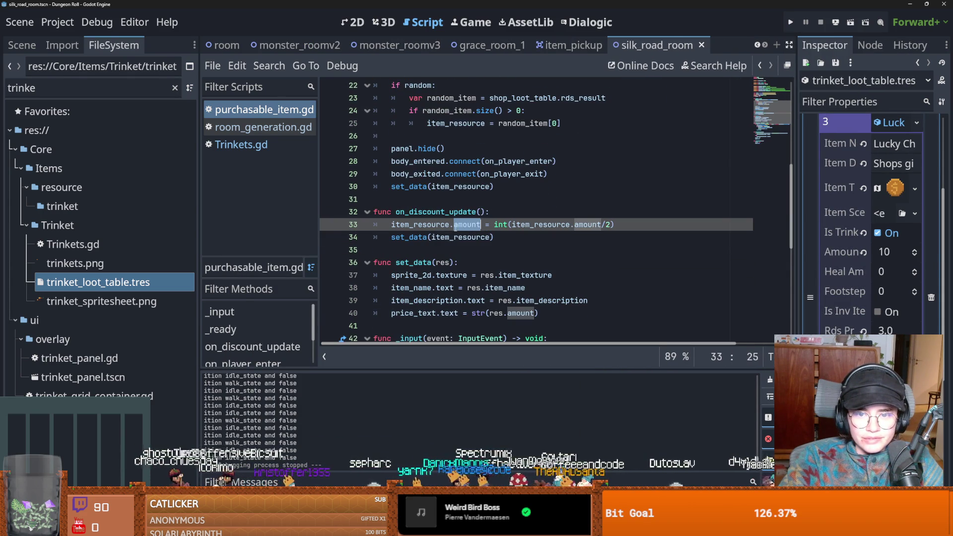
{"action": "left_click", "coordinate": [547, 237]}
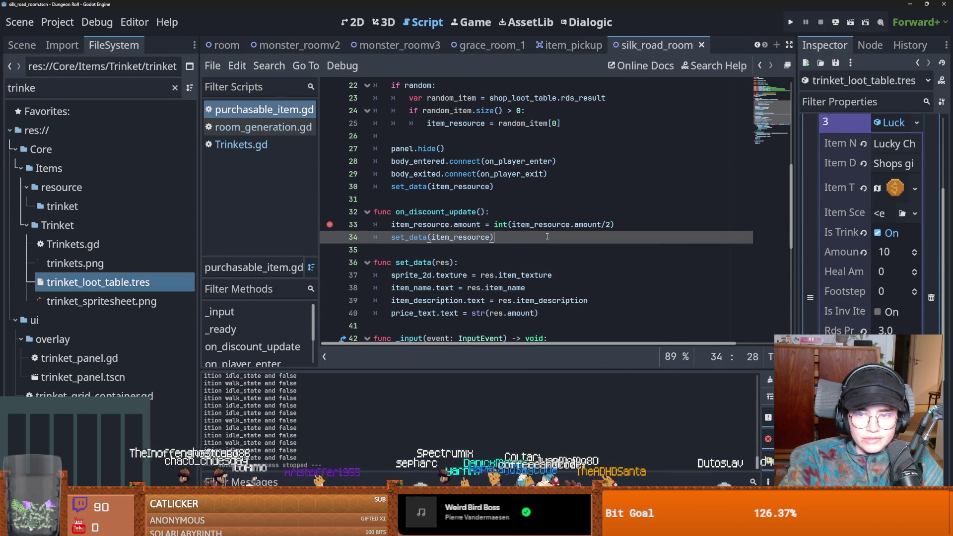
{"action": "left_click", "coordinate": [588, 225]}
{"action": "double_click", "coordinate": [588, 224]}
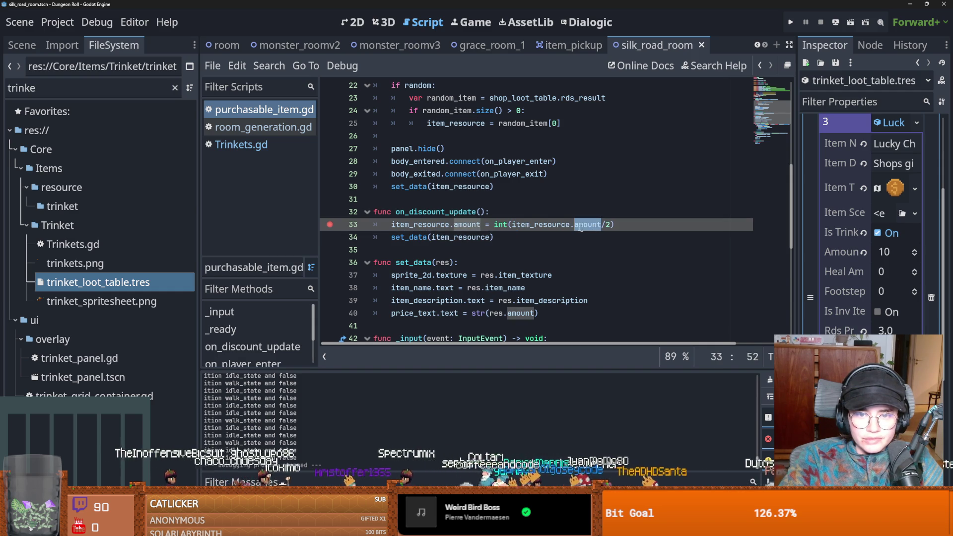
{"action": "double_click", "coordinate": [445, 225]}
{"action": "double_click", "coordinate": [467, 224]}
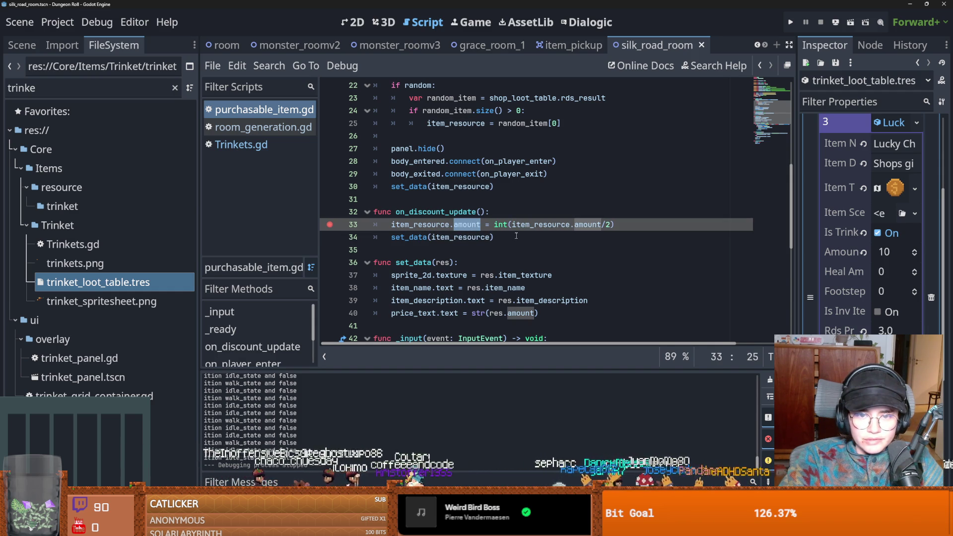
Open Trinkets.gd with its discount signal and start a test run
{"action": "scroll", "coordinate": [474, 222], "scroll_direction": "up", "scroll_amount": 3}
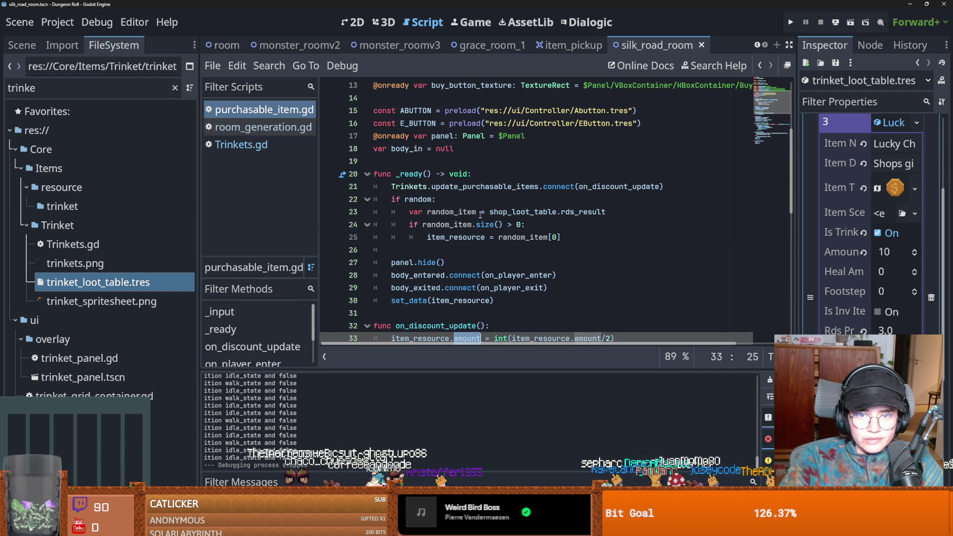
{"action": "left_click", "coordinate": [436, 191], "text": "ctrl"}
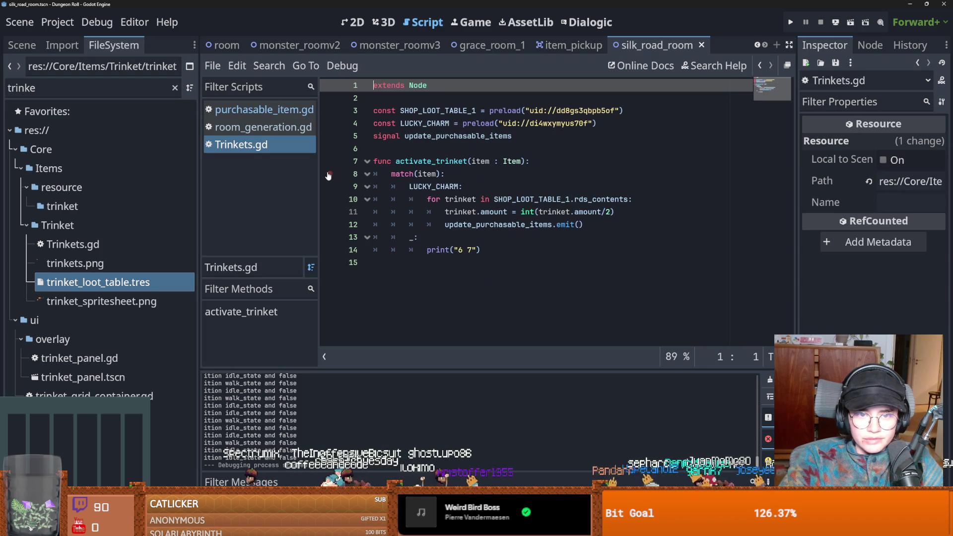
{"action": "left_click", "coordinate": [791, 22]}
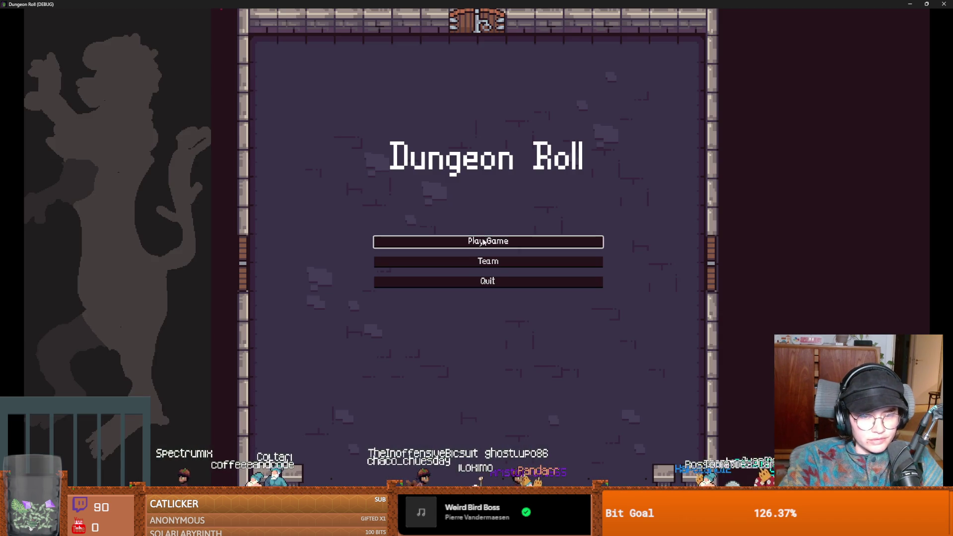
Close the running game and follow the update_purchasable_items signal to purchasable_item.gd
{"action": "left_click", "coordinate": [489, 241]}
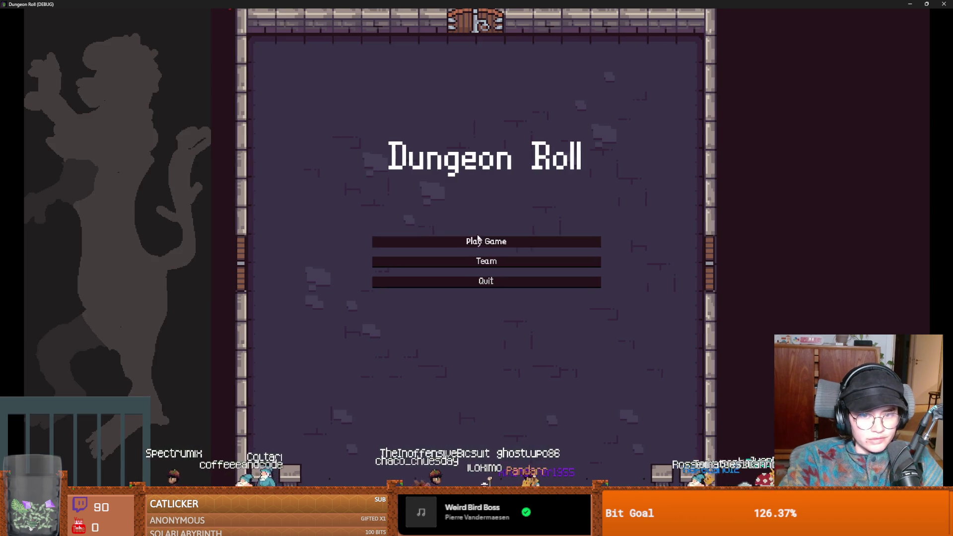
{"action": "mouse_move", "coordinate": [474, 4]}
{"action": "left_mouse_down"}
{"action": "mouse_move", "coordinate": [434, 227]}
{"action": "mouse_move", "coordinate": [392, 282]}
{"action": "left_mouse_up"}
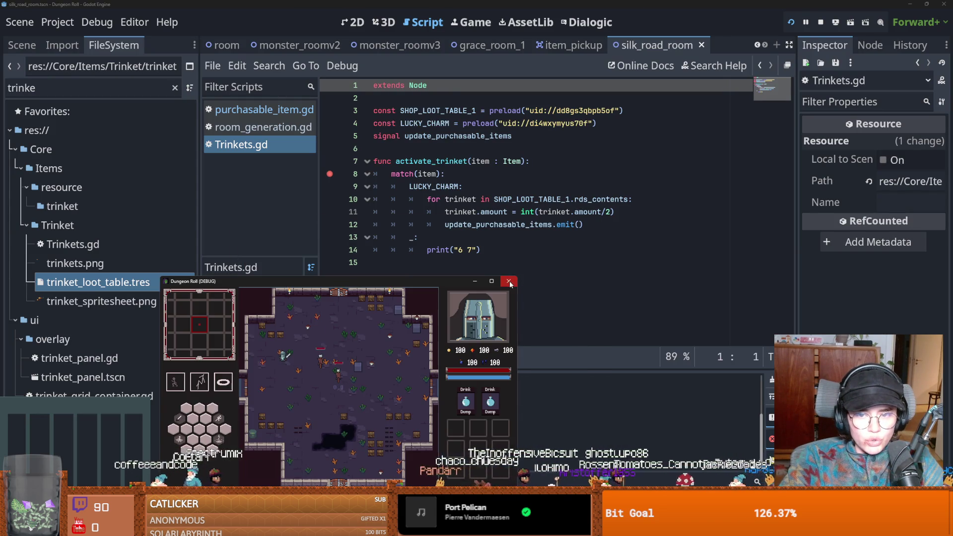
{"action": "left_click", "coordinate": [509, 280]}
{"action": "left_click_drag", "start_coordinate": [584, 224], "coordinate": [454, 225]}
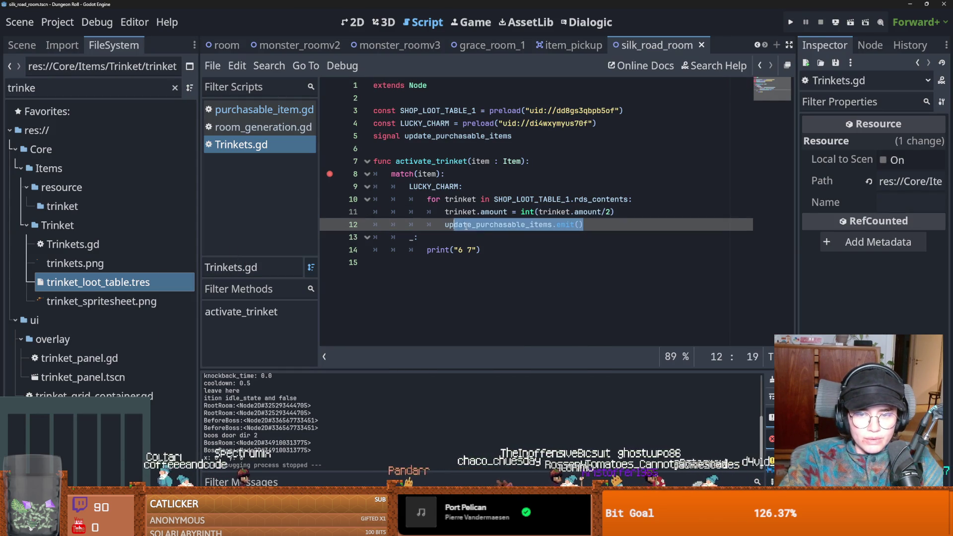
{"action": "left_click", "coordinate": [498, 226], "text": "ctrl"}
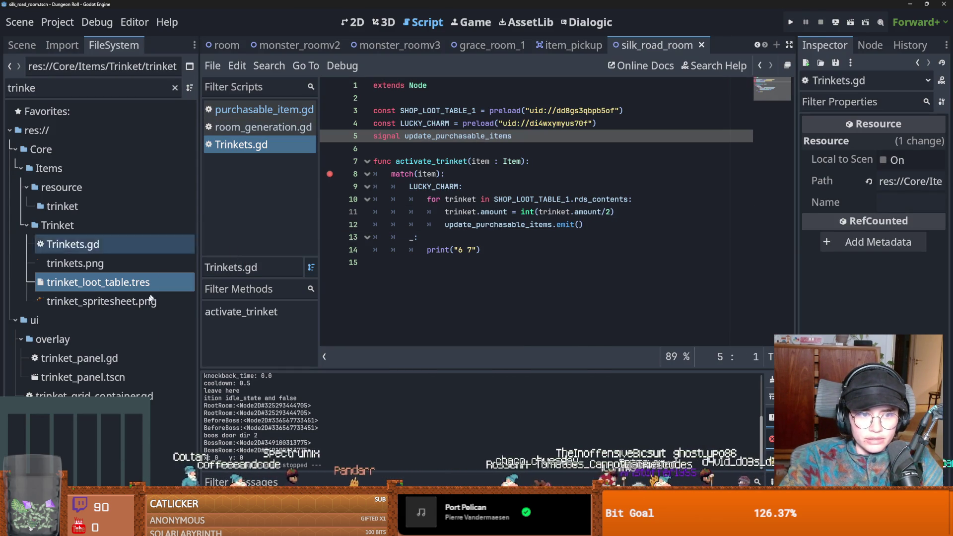
{"action": "left_click", "coordinate": [268, 110]}
Delete the redundant price-halving line from on_discount_update and relaunch the game
{"action": "scroll", "coordinate": [478, 214], "scroll_direction": "down", "scroll_amount": 2}
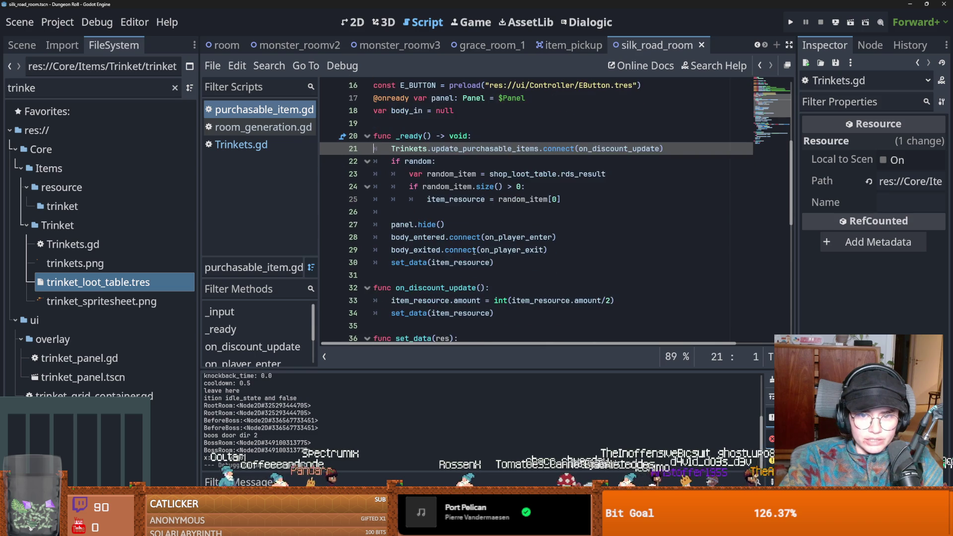
{"action": "left_click", "coordinate": [467, 262]}
{"action": "left_click", "coordinate": [512, 262]}
{"action": "scroll", "coordinate": [498, 293], "scroll_direction": "up", "scroll_amount": 3}
{"action": "scroll", "coordinate": [498, 292], "scroll_direction": "down", "scroll_amount": 4}
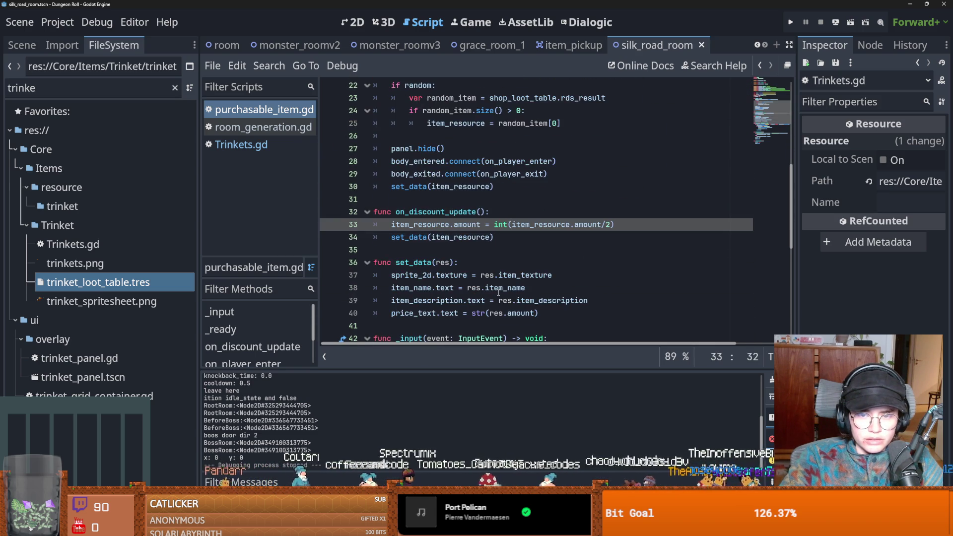
{"action": "triple_click", "coordinate": [496, 224]}
{"action": "key", "text": "BackSpace"}
{"action": "key", "text": "BackSpace"}
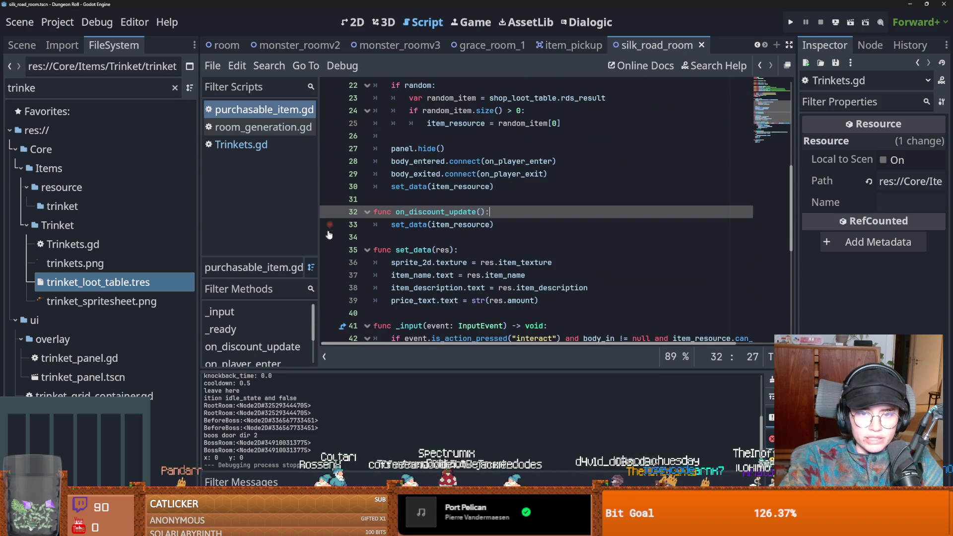
{"action": "left_click", "coordinate": [792, 23]}
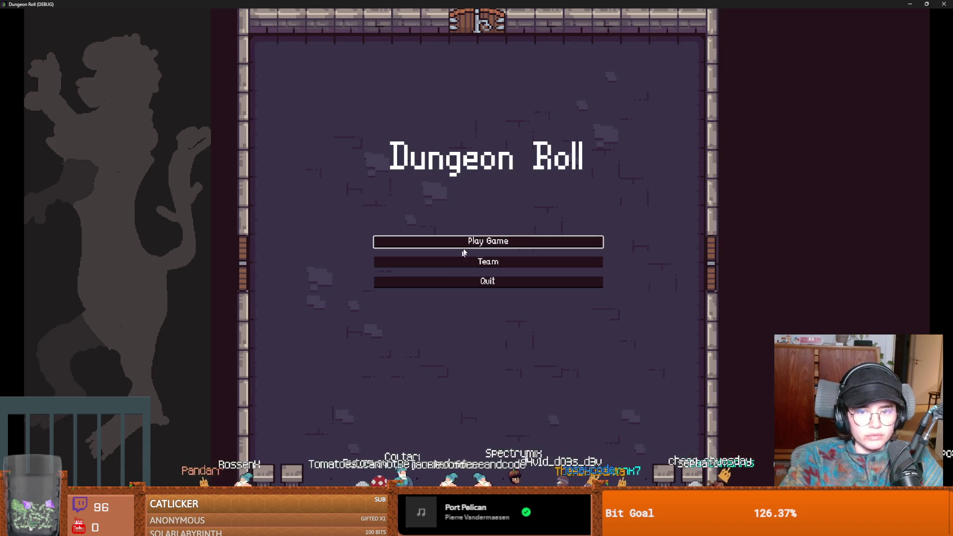
Start a Crusader run, reroll once, and check Silk Road shop prices: Apple 2, Gems 3, key 15
{"action": "left_click", "coordinate": [463, 250]}
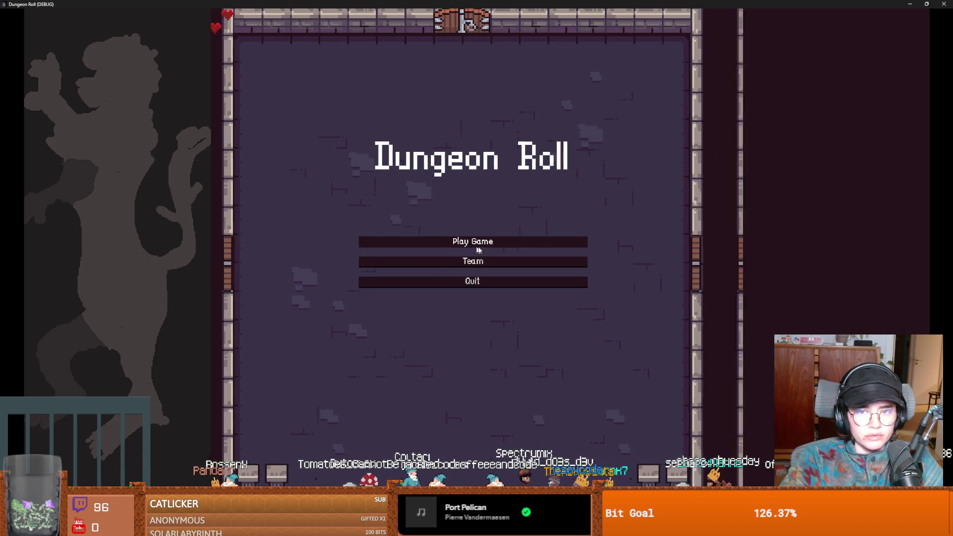
{"action": "left_click", "coordinate": [446, 229]}
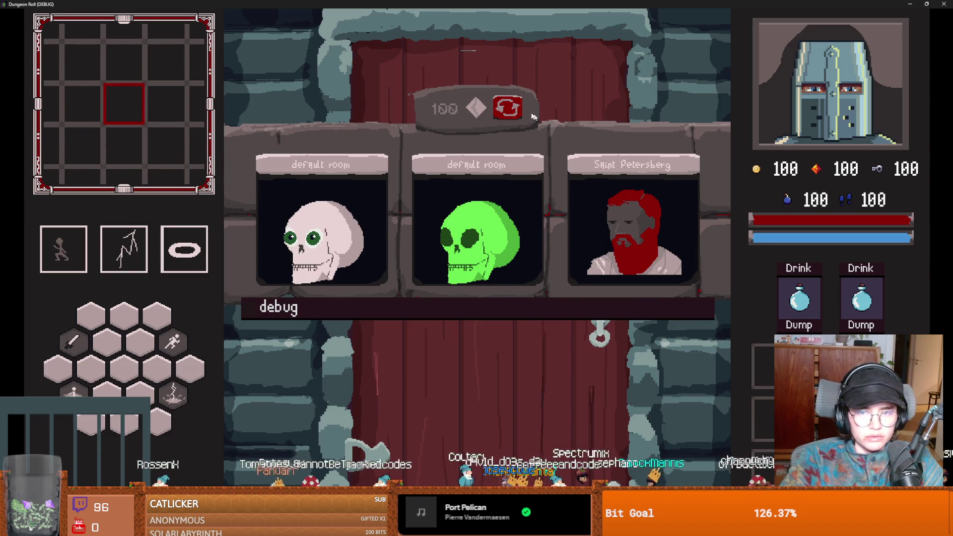
{"action": "left_click", "coordinate": [507, 109]}
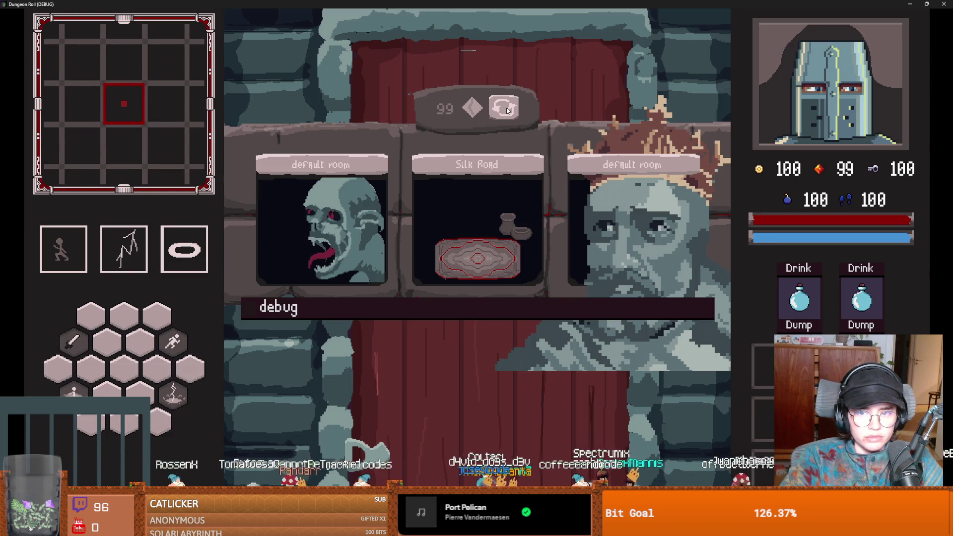
{"action": "left_click", "coordinate": [475, 224]}
{"action": "key", "text": "a"}
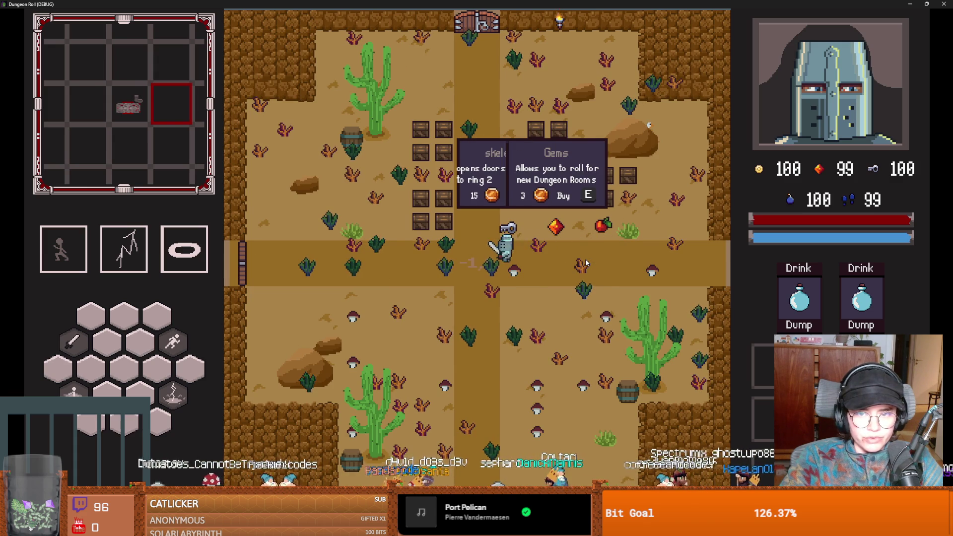
{"action": "key", "text": "s"}
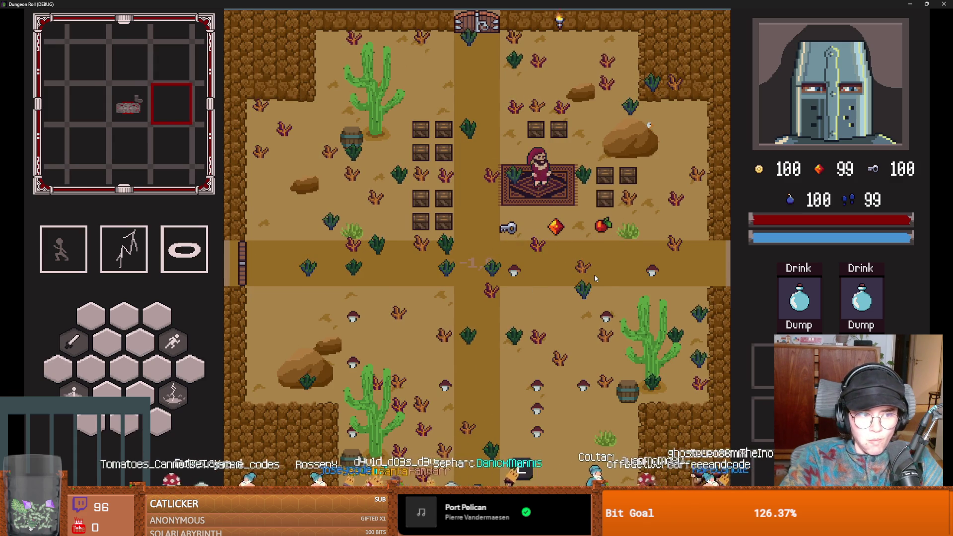
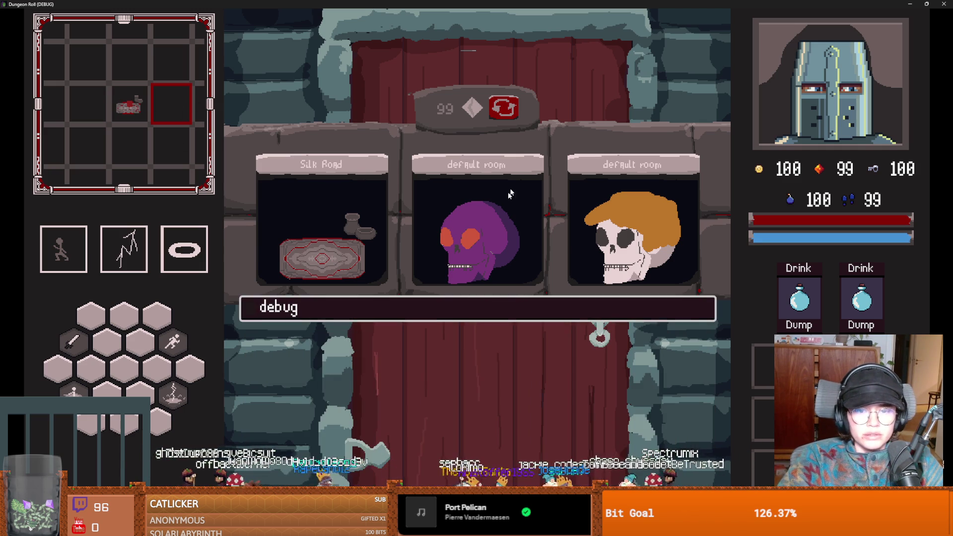
Reroll the three offered rooms about a dozen times, then enter the middle skull room and resume
{"action": "left_click", "coordinate": [506, 116]}
{"action": "left_click", "coordinate": [506, 117]}
{"action": "left_click", "coordinate": [506, 117]}
{"action": "left_click", "coordinate": [507, 119]}
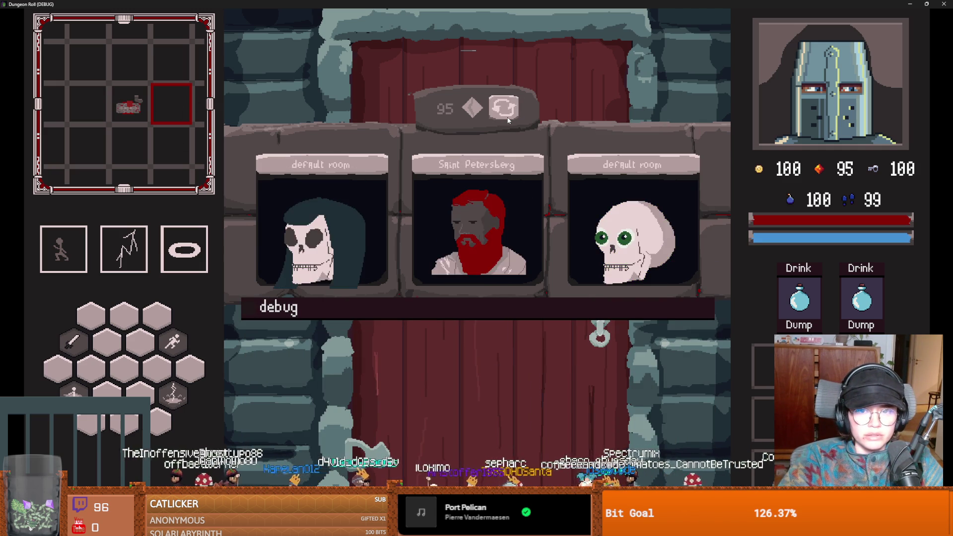
{"action": "left_click", "coordinate": [508, 120]}
{"action": "left_click", "coordinate": [508, 119]}
{"action": "left_click", "coordinate": [507, 120]}
{"action": "left_click", "coordinate": [507, 120]}
{"action": "left_click", "coordinate": [507, 118]}
{"action": "left_click", "coordinate": [508, 118]}
{"action": "left_click", "coordinate": [508, 118]}
{"action": "left_click", "coordinate": [508, 118]}
{"action": "left_click", "coordinate": [507, 117]}
{"action": "left_click", "coordinate": [507, 117]}
{"action": "left_click", "coordinate": [476, 223]}
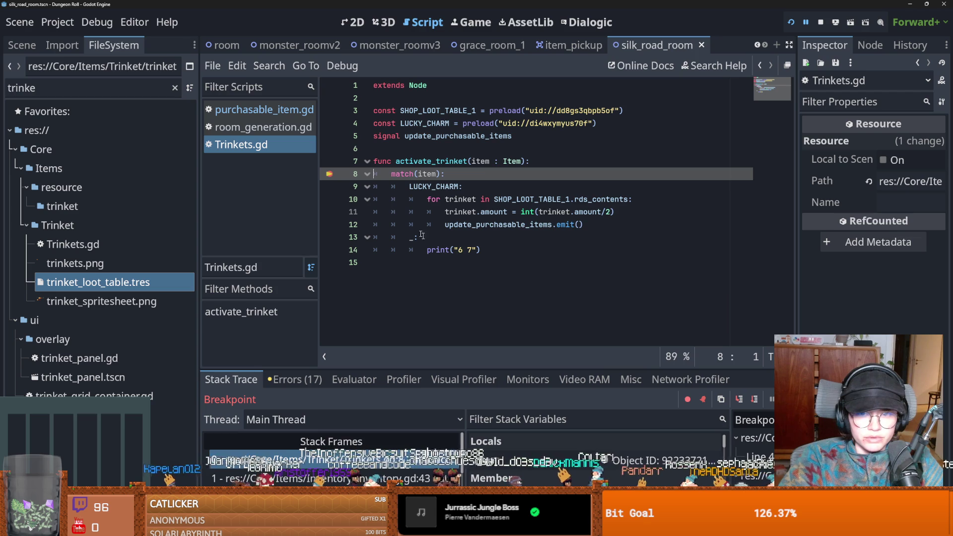
{"action": "key", "text": "F12"}
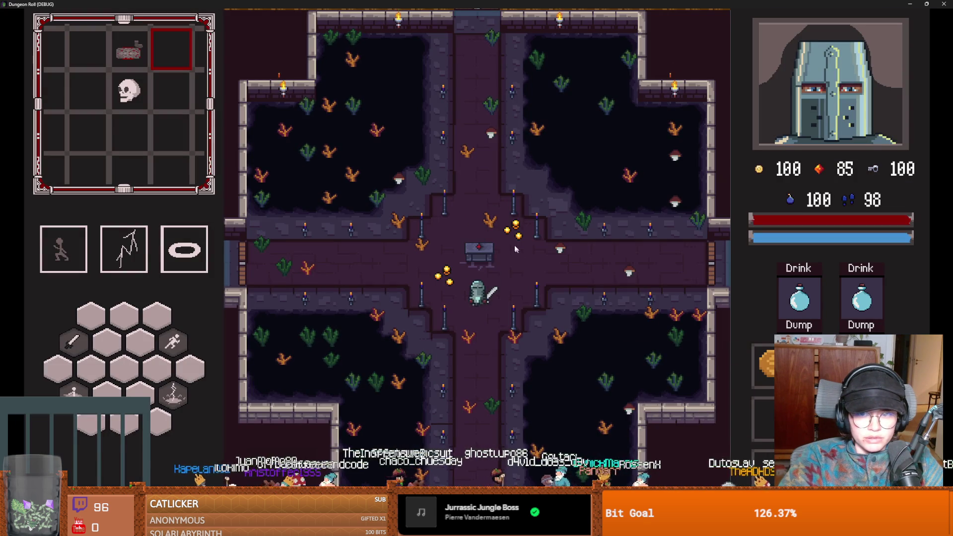
Dash the knight around the chest and walk it up the bottom corridor toward the crossroads
{"action": "key", "text": "w"}
{"action": "key", "text": "space"}
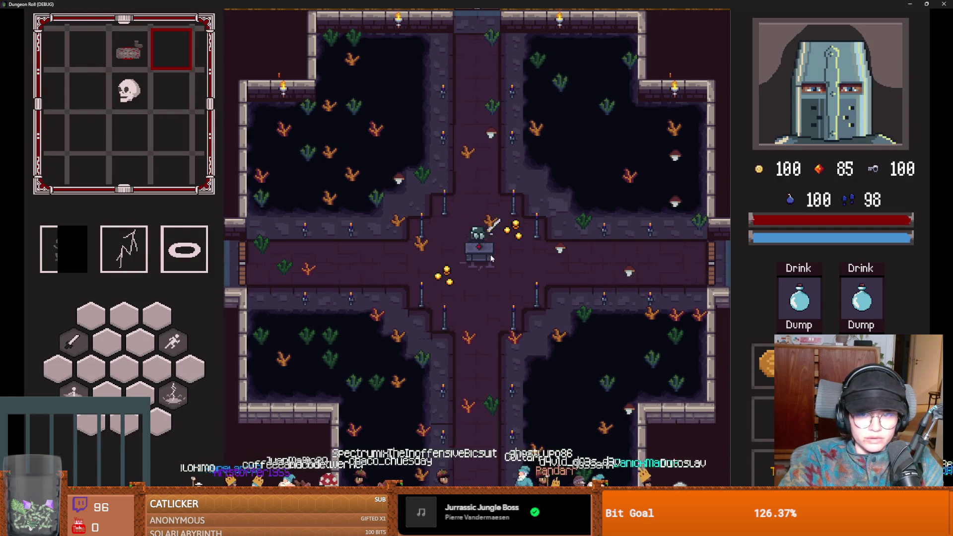
{"action": "key", "text": "s"}
{"action": "key", "text": "space"}
{"action": "key", "text": "s"}
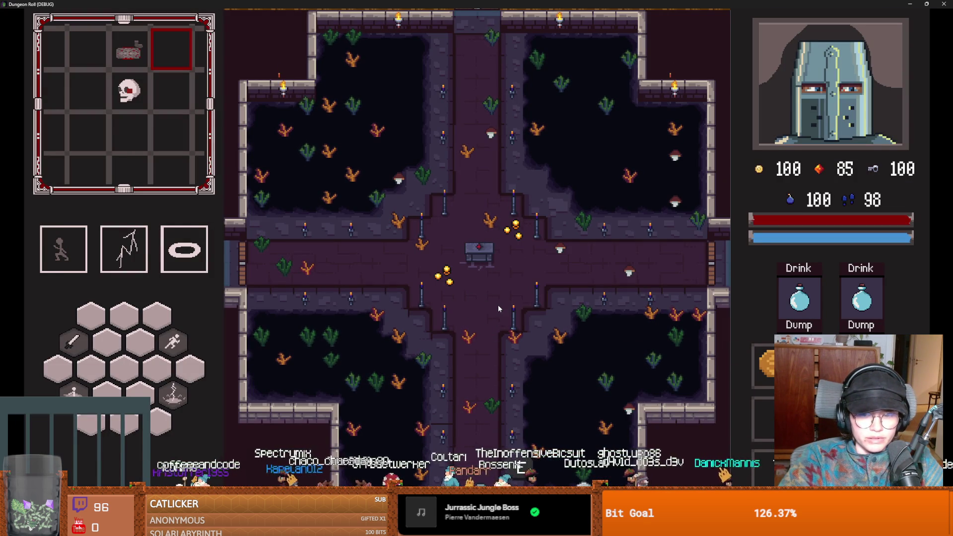
{"action": "key", "text": "space"}
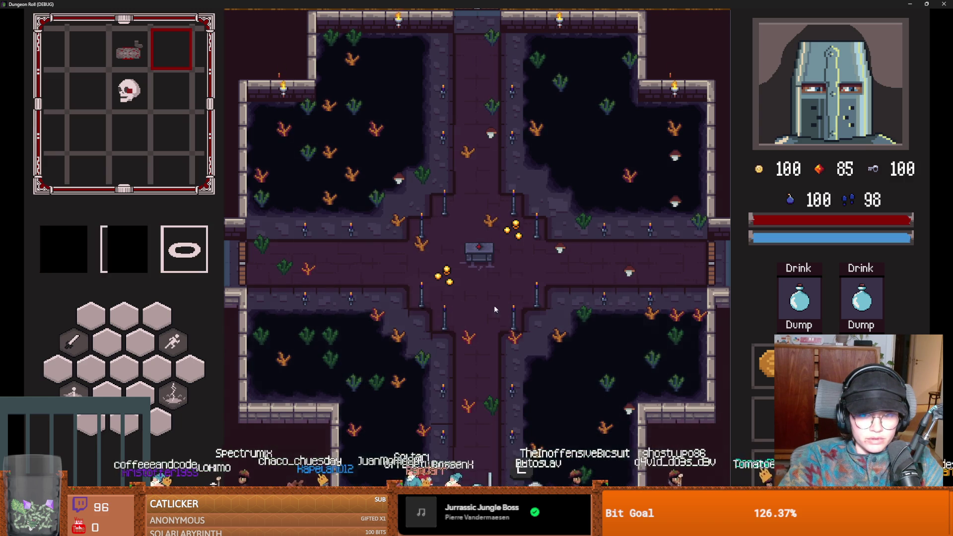
{"action": "key", "text": "w"}
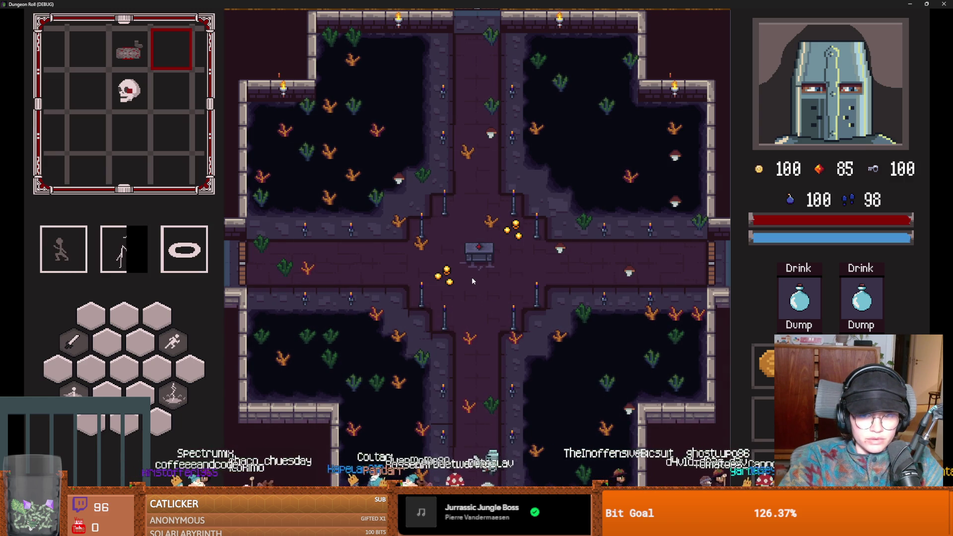
{"action": "key", "text": "w"}
{"action": "key", "text": "shift"}
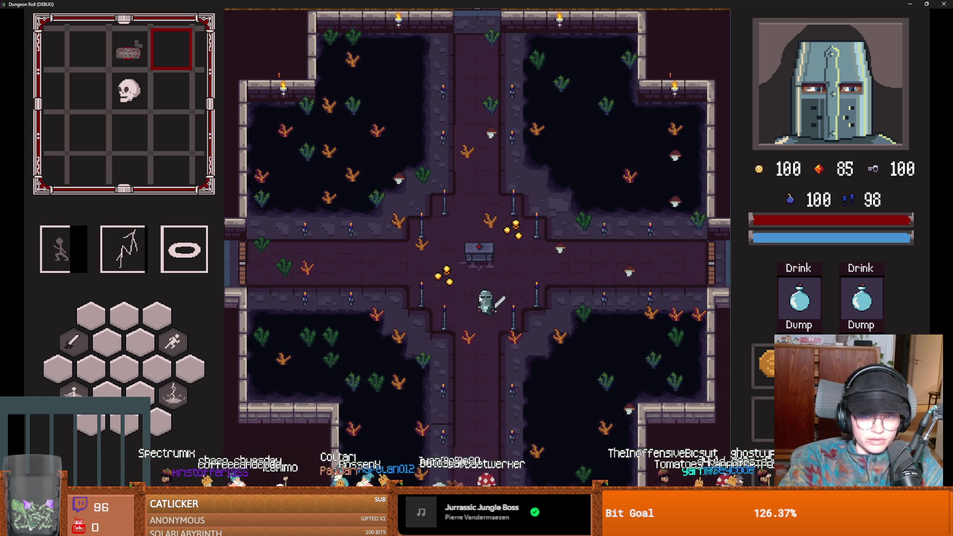
{"action": "key", "text": "w"}
Dash the knight up and down the lower corridor, then back up to the crossroads
{"action": "key", "text": "shift"}
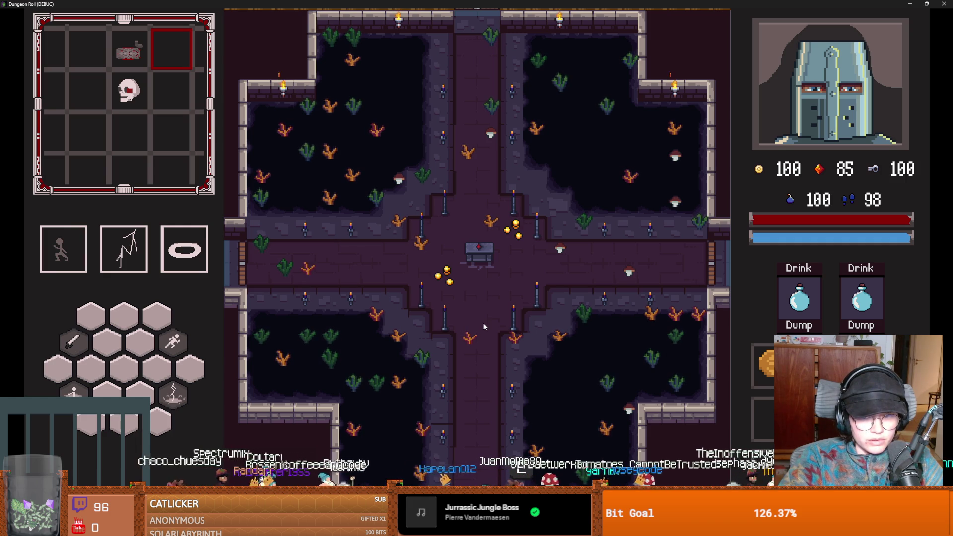
{"action": "key", "text": "shift"}
{"action": "key", "text": "w"}
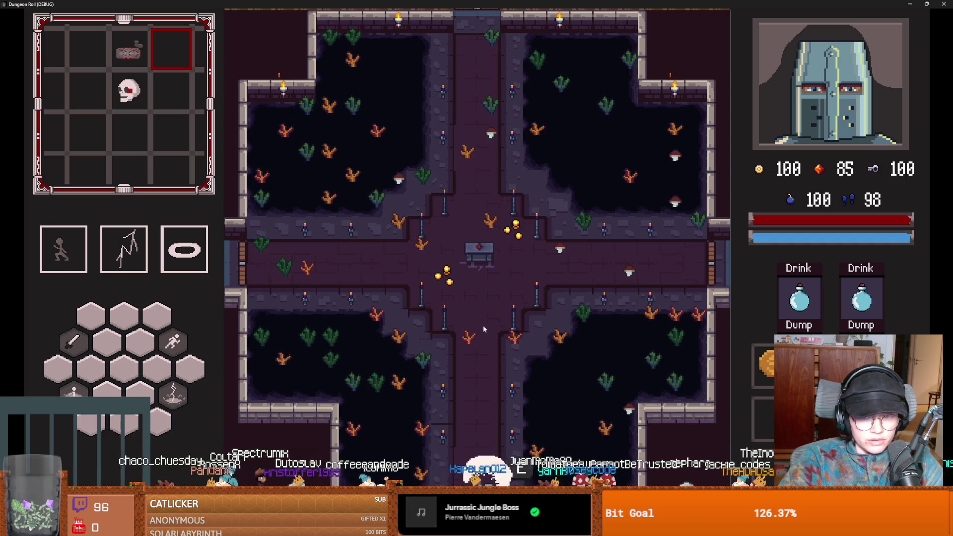
{"action": "key", "text": "s"}
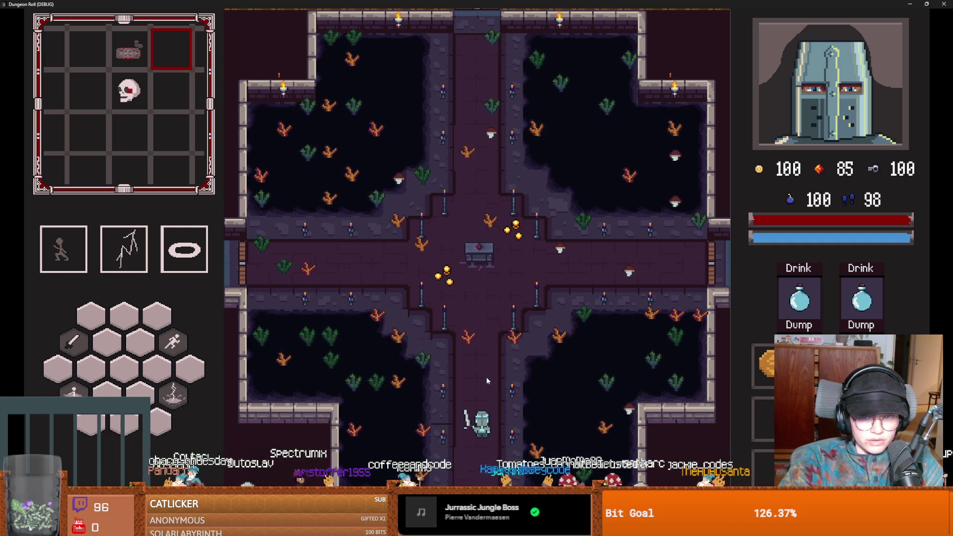
{"action": "key", "text": "shift"}
{"action": "key", "text": "w"}
{"action": "key", "text": "shift"}
{"action": "key", "text": "w"}
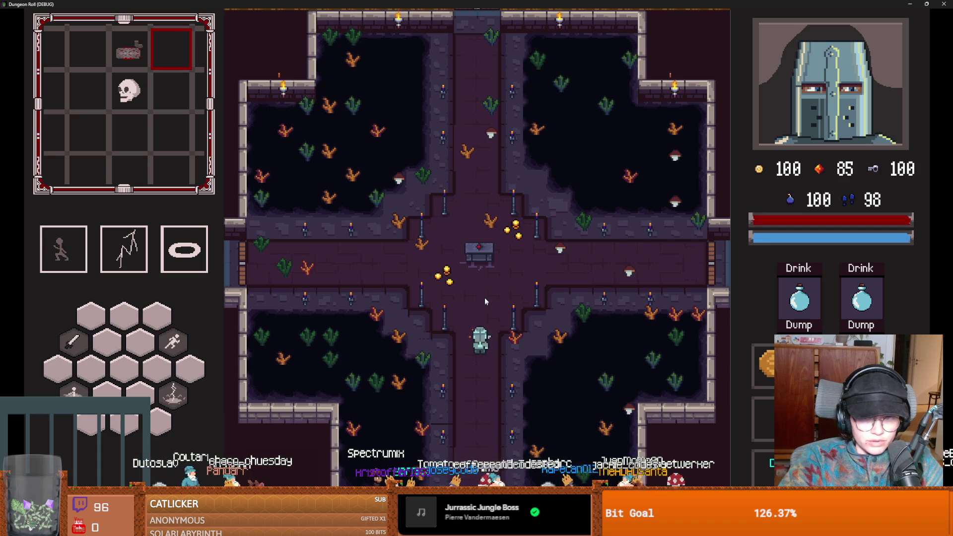
{"action": "key", "text": "shift"}
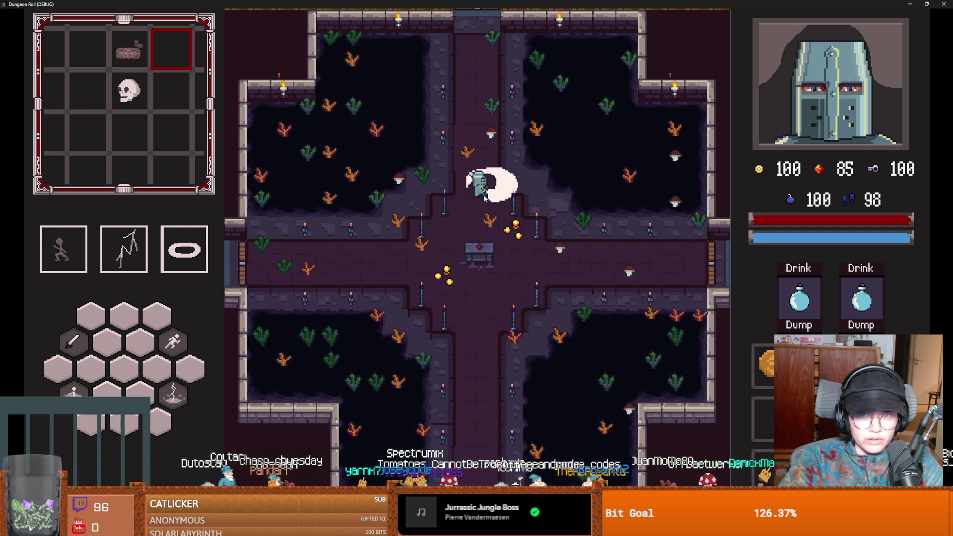
Sweep the knight across the crossroads into the lower-right area, then into the upper corridor
{"action": "key", "text": "w"}
{"action": "key", "text": "shift"}
{"action": "key", "text": "d"}
{"action": "key", "text": "s"}
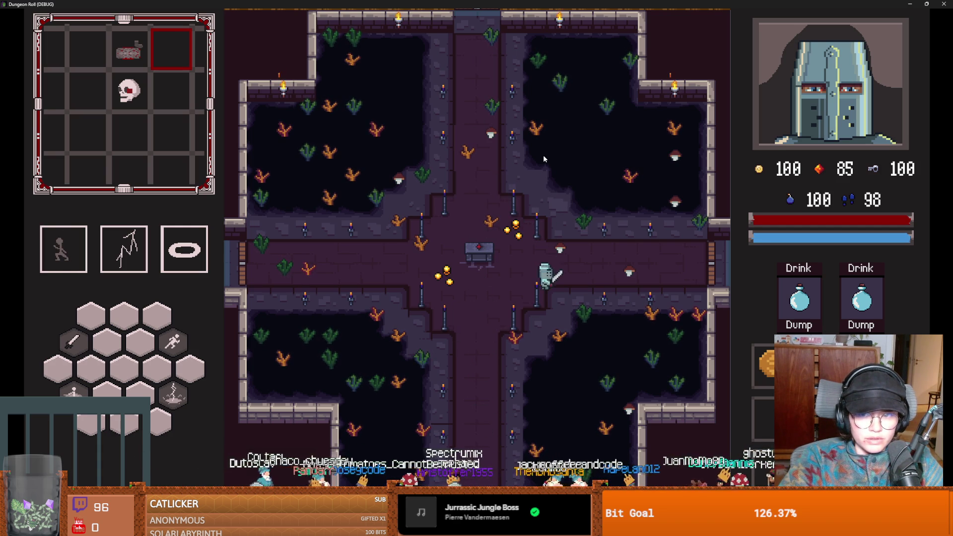
{"action": "key", "text": "d"}
{"action": "key", "text": "shift"}
{"action": "key", "text": "a"}
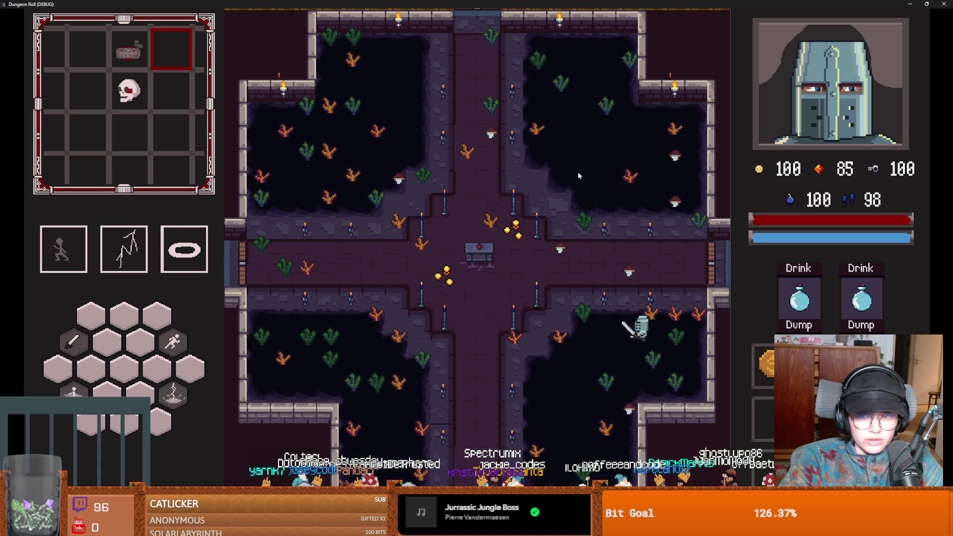
{"action": "key", "text": "w"}
{"action": "key", "text": "shift"}
Walk the knight through the top door into the desert shop and stand by the Gems and skeleton1 offers
{"action": "key", "text": "w"}
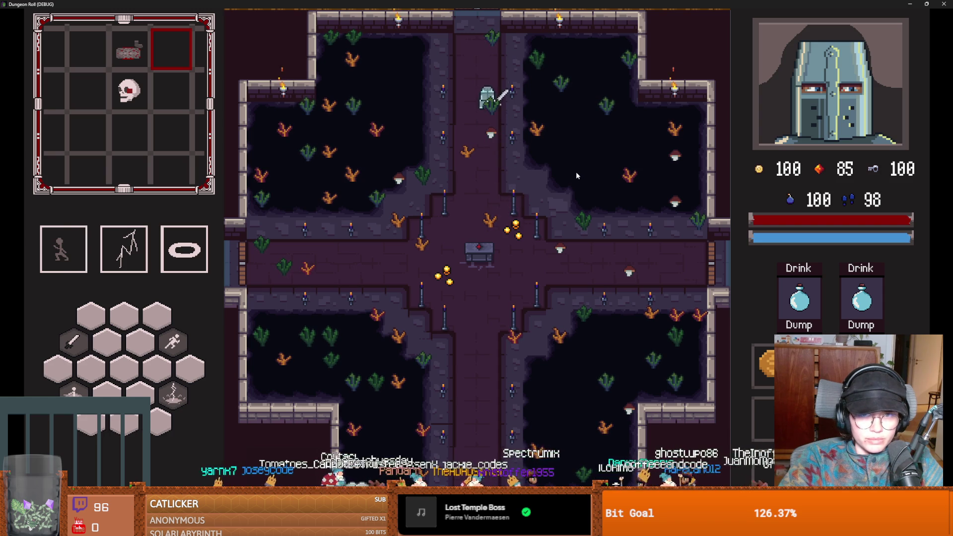
{"action": "key", "text": "w"}
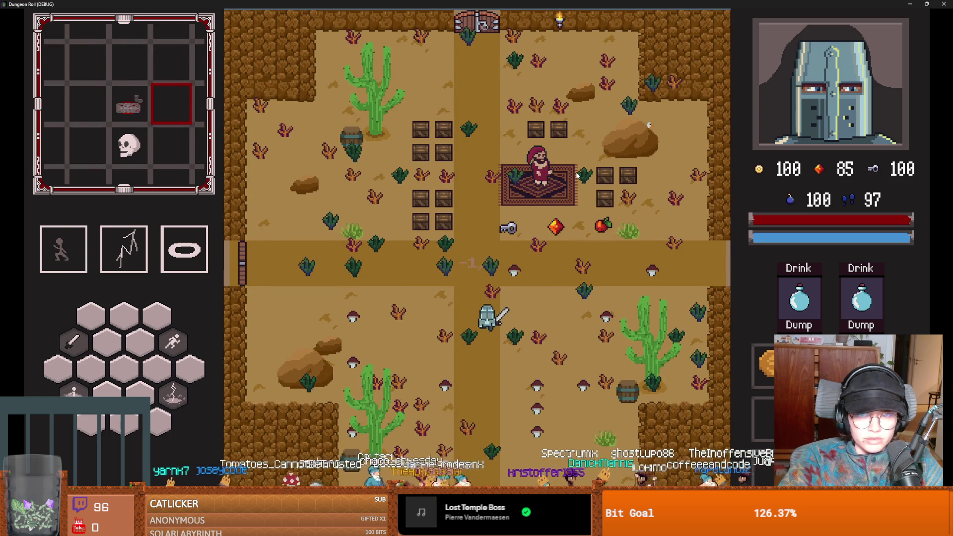
{"action": "key", "text": "d"}
{"action": "key", "text": "d"}
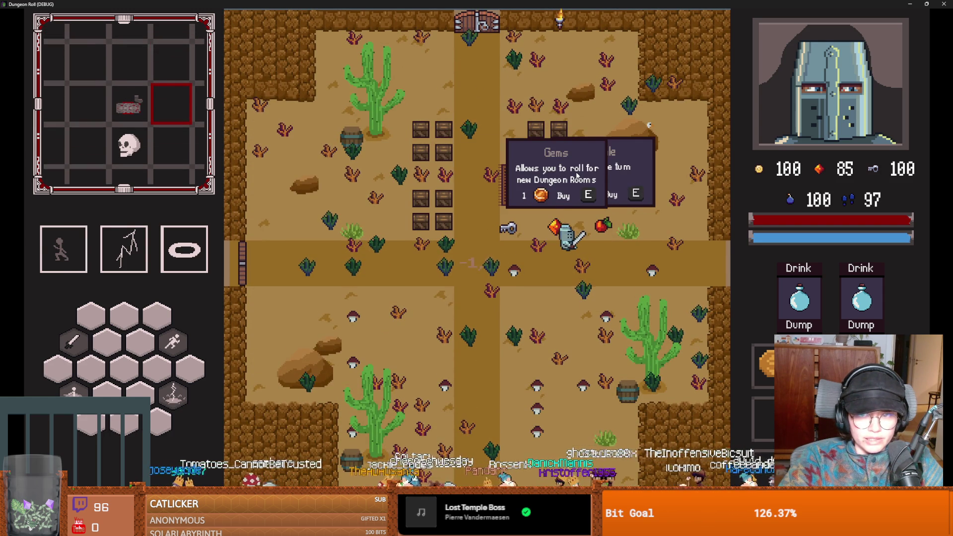
{"action": "key", "text": "a"}
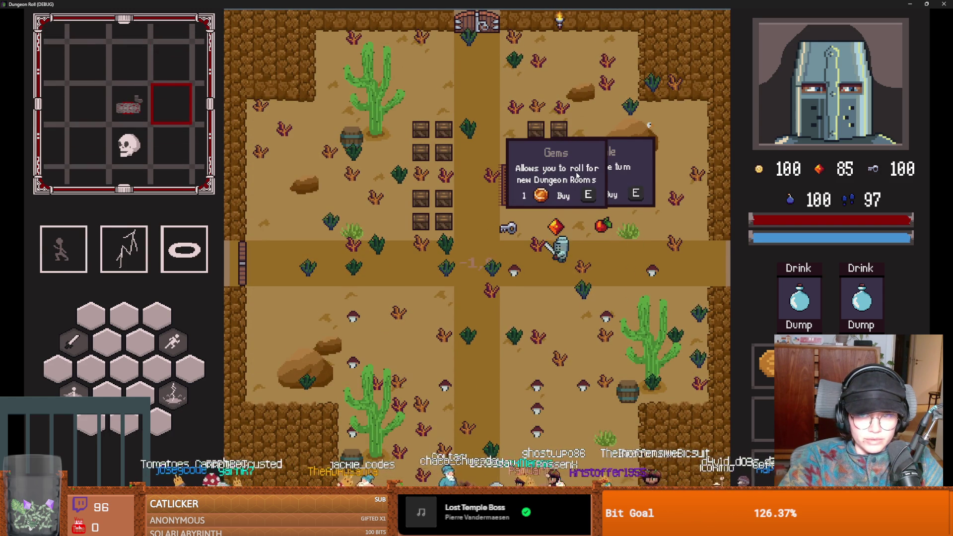
{"action": "key", "text": "s"}
{"action": "key", "text": "a"}
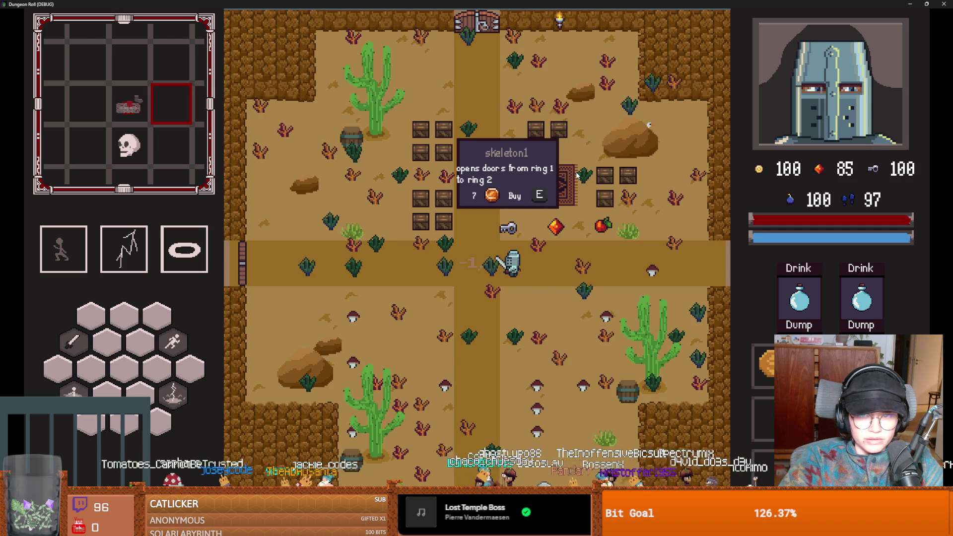
{"action": "key", "text": "super+Down"}
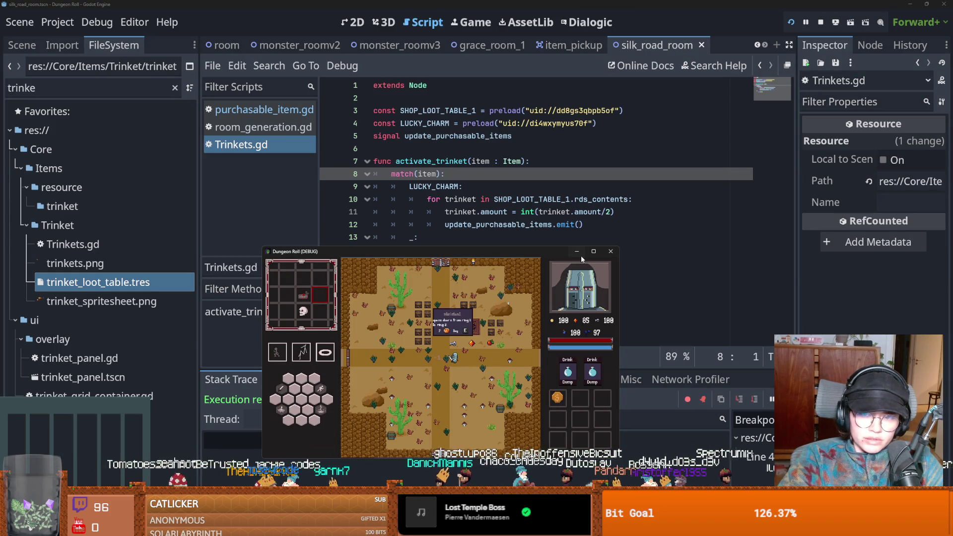
Close the running game, filter FileSystem for 'gem', and show Gem.tres in the Inspector
{"action": "left_click", "coordinate": [610, 252]}
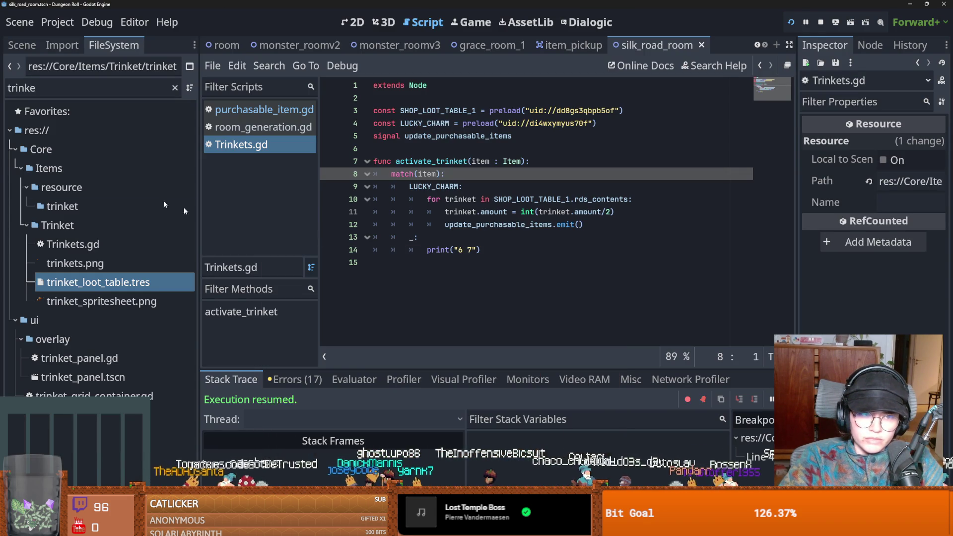
{"action": "double_click", "coordinate": [78, 88]}
{"action": "type", "text": "gems"}
{"action": "key", "text": "BackSpace"}
{"action": "left_click", "coordinate": [92, 270]}
{"action": "left_click", "coordinate": [94, 262]}
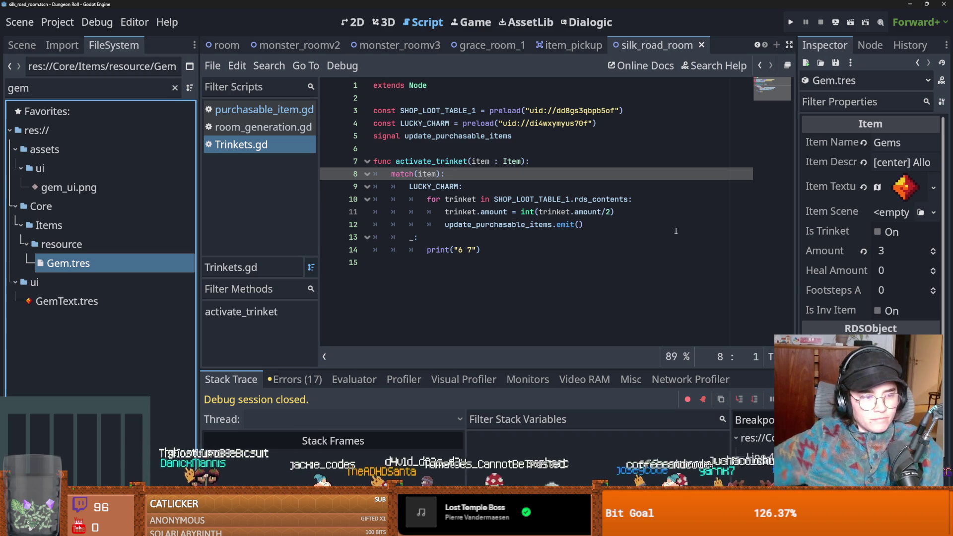
Save the project and switch to GitHub Desktop to see the five changed files
{"action": "left_click", "coordinate": [509, 145]}
{"action": "key", "text": "ctrl+s"}
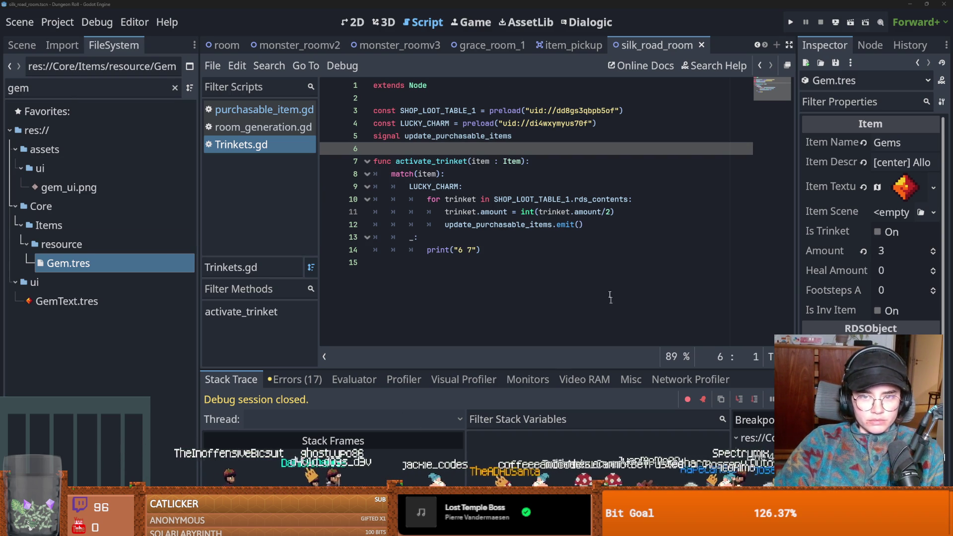
{"action": "key", "text": "alt+Tab"}
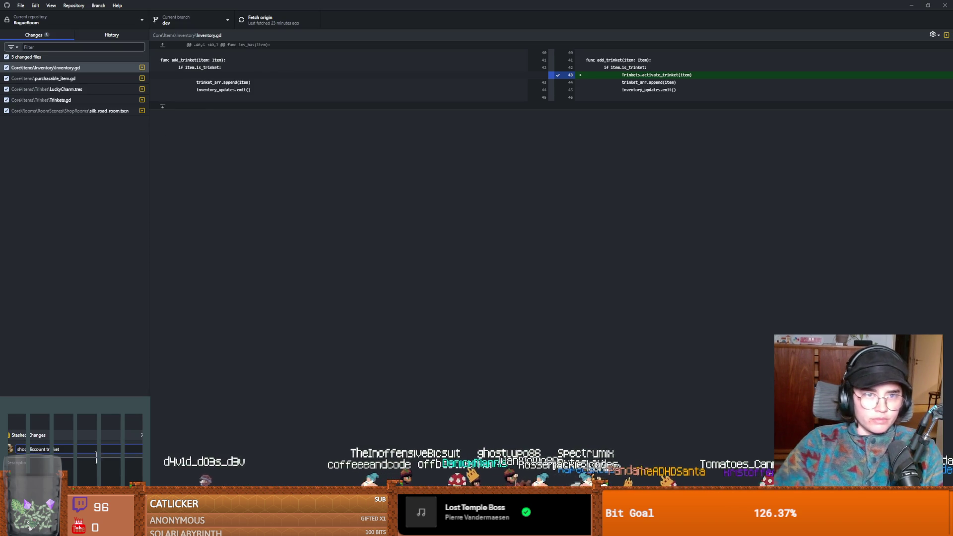
Commit as 'shop discount trinket', push to origin, and close GitHub Desktop
{"action": "key", "text": "ctrl+Return"}
{"action": "left_click", "coordinate": [266, 20]}
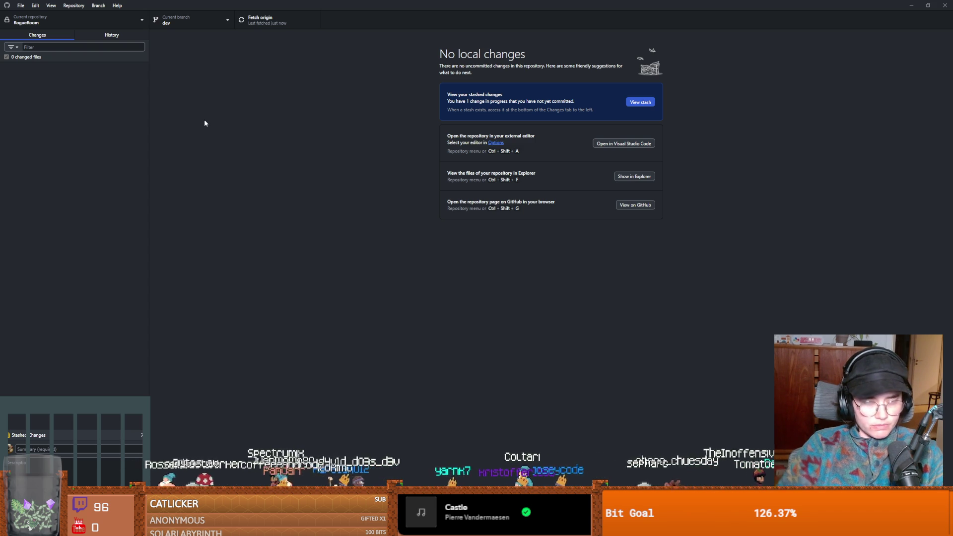
{"action": "key", "text": "super+Down"}
{"action": "left_click", "coordinate": [493, 284]}
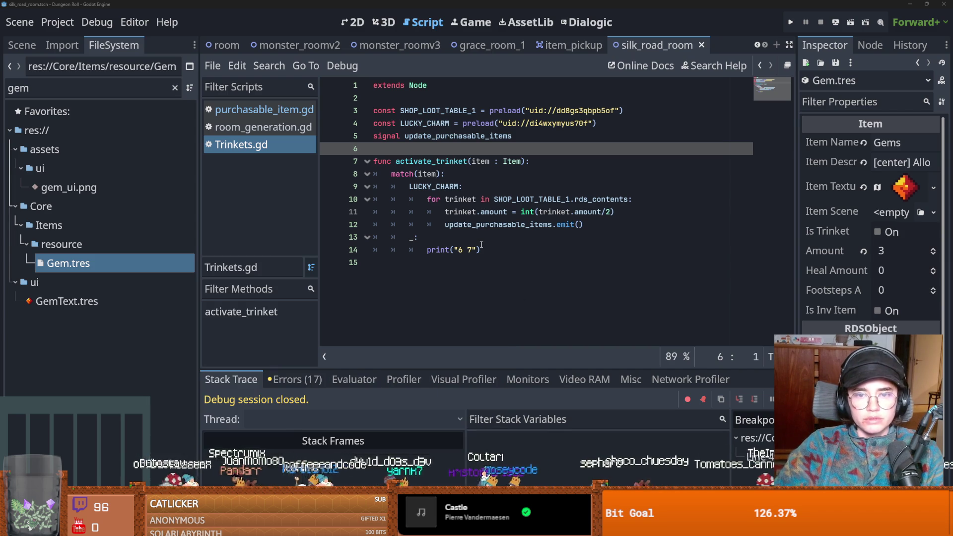
Visit lines 13, 11 and 6 of Trinkets.gd, saving after each
{"action": "left_click", "coordinate": [472, 238]}
{"action": "key", "text": "ctrl+s"}
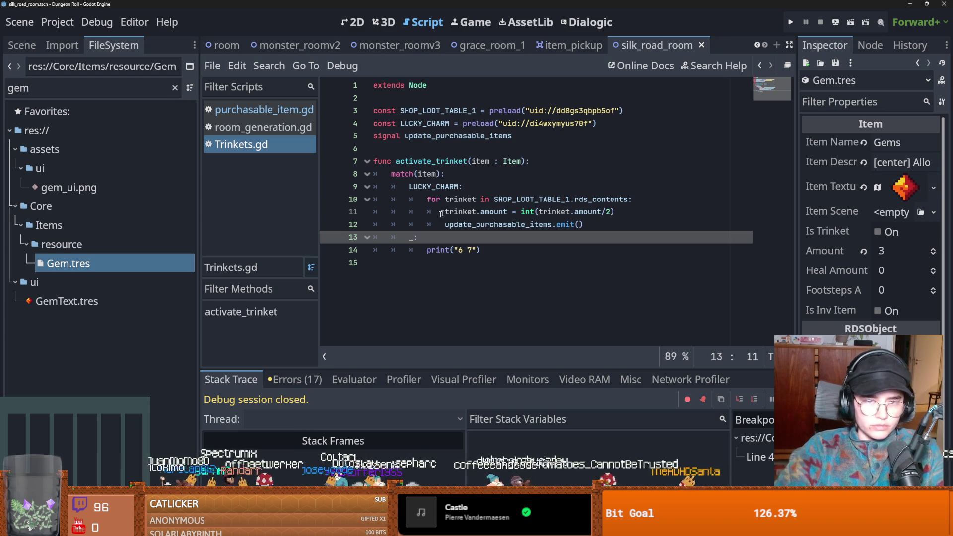
{"action": "key", "text": "Up"}
{"action": "key", "text": "Up"}
{"action": "key", "text": "ctrl+s"}
{"action": "left_click", "coordinate": [398, 148]}
{"action": "key", "text": "ctrl+s"}
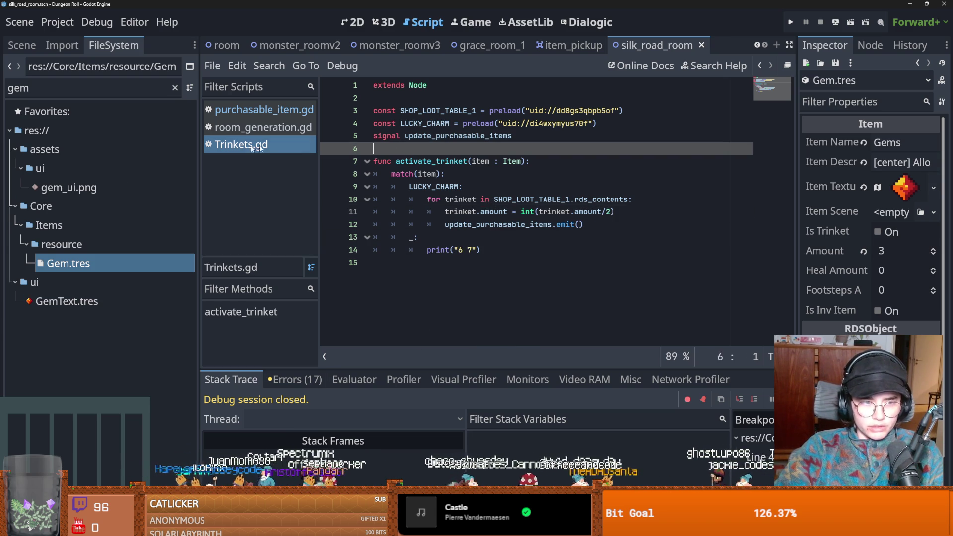
Filter project files for 'trinke' and open trinket_loot_table.tres
{"action": "left_click", "coordinate": [132, 94]}
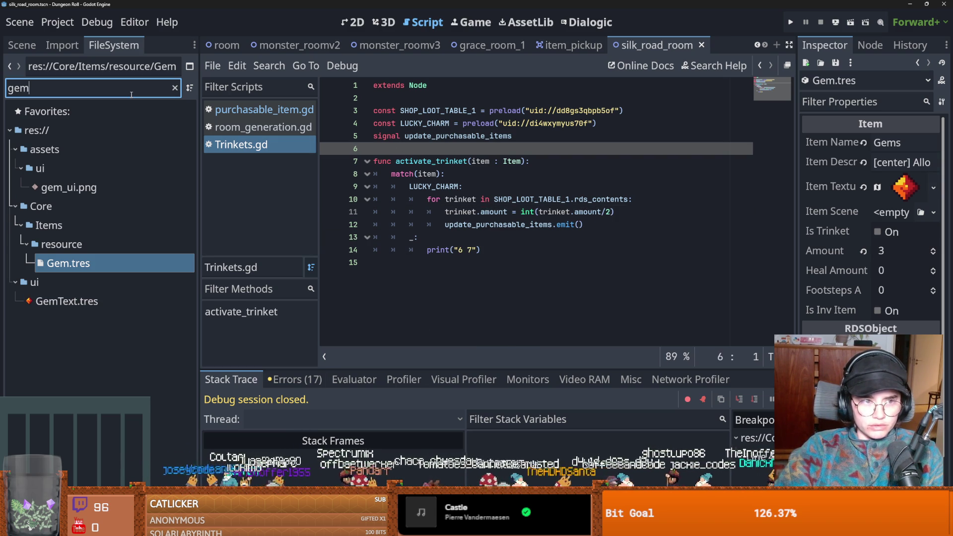
{"action": "key", "text": "ctrl+a"}
{"action": "type", "text": "trinke"}
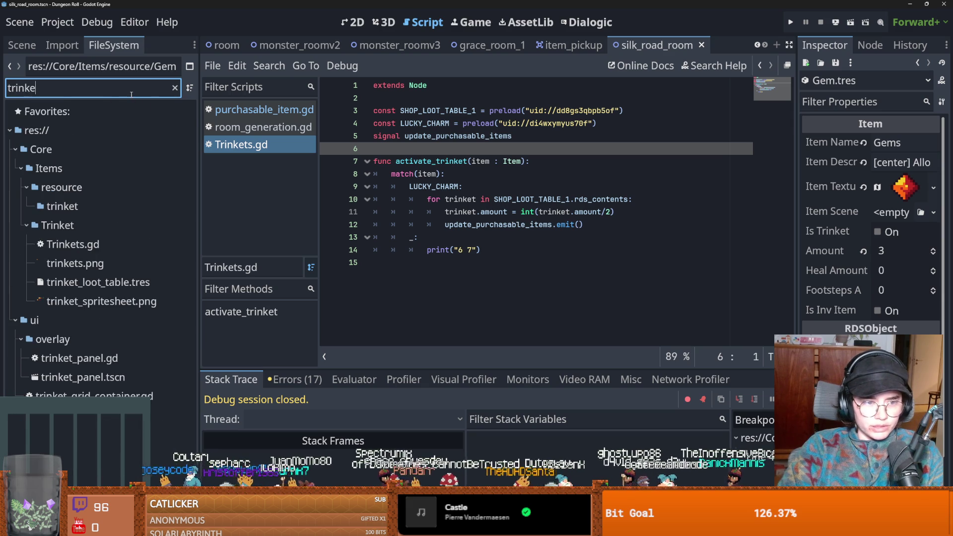
{"action": "left_click", "coordinate": [99, 282]}
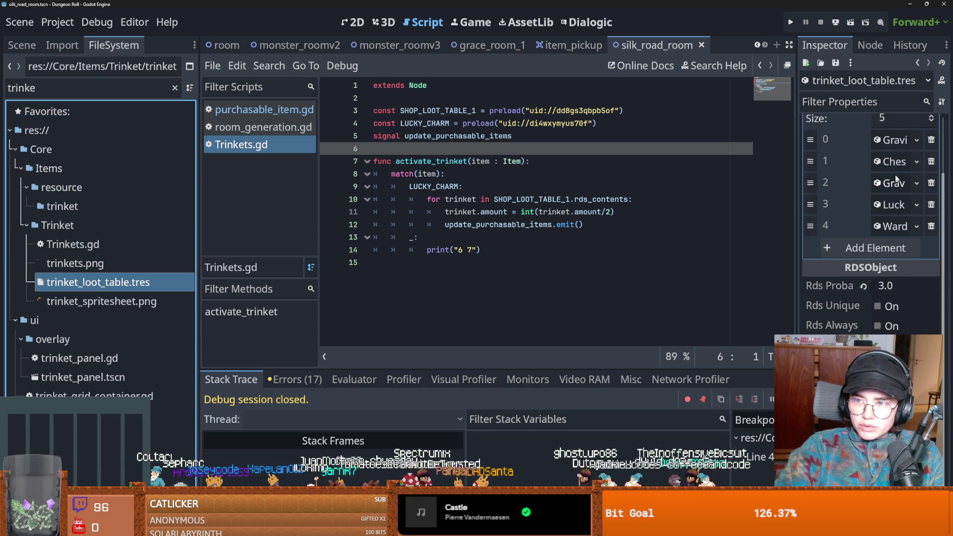
Read the Lucky Charm, Gravedigger Charm and Chest of Avarice descriptions, save, and widen the script editor
{"action": "left_click", "coordinate": [892, 205]}
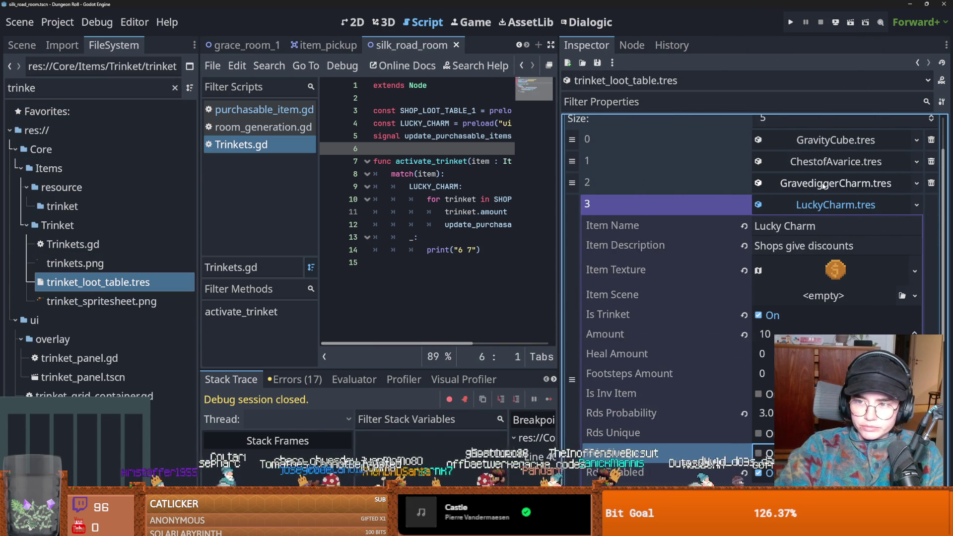
{"action": "left_click", "coordinate": [823, 186]}
{"action": "left_click", "coordinate": [837, 225]}
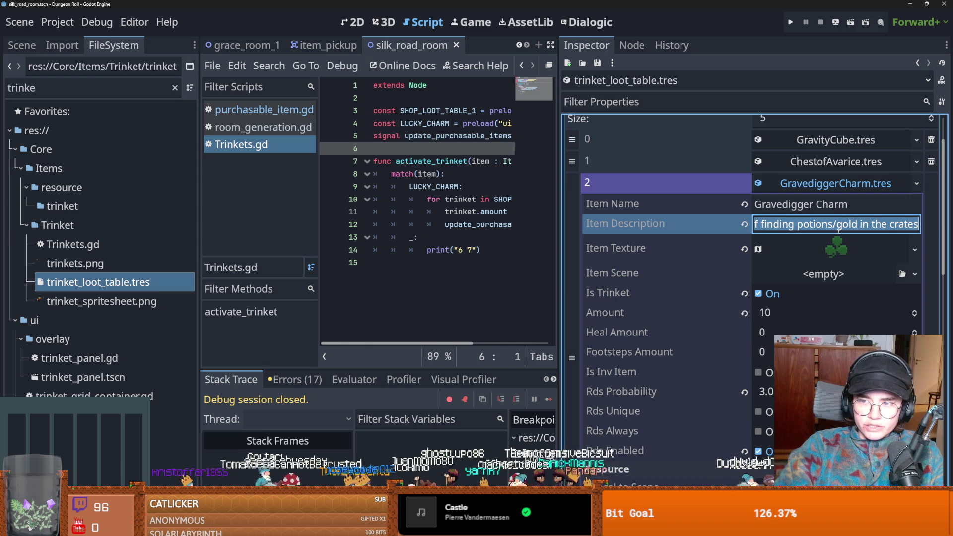
{"action": "double_click", "coordinate": [887, 225]}
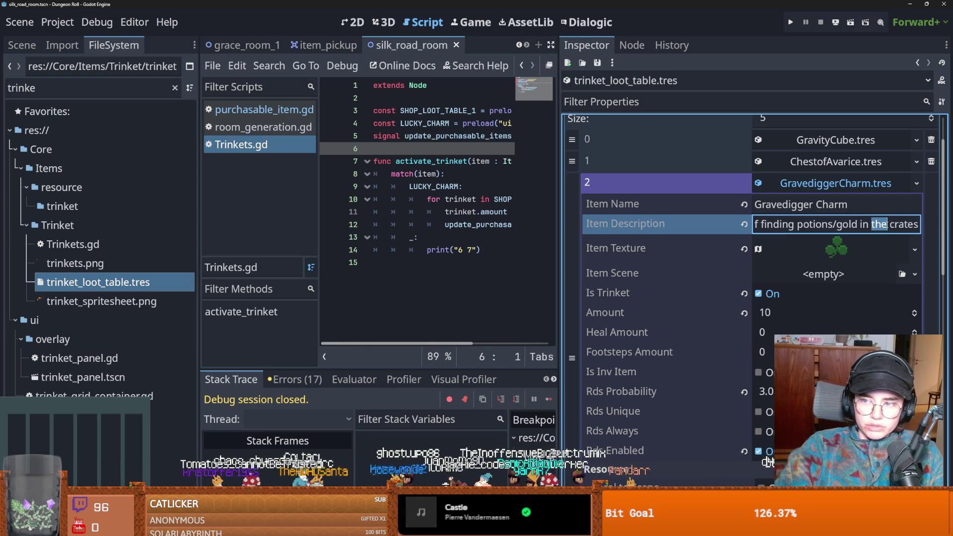
{"action": "left_click", "coordinate": [836, 183]}
{"action": "left_click", "coordinate": [836, 162]}
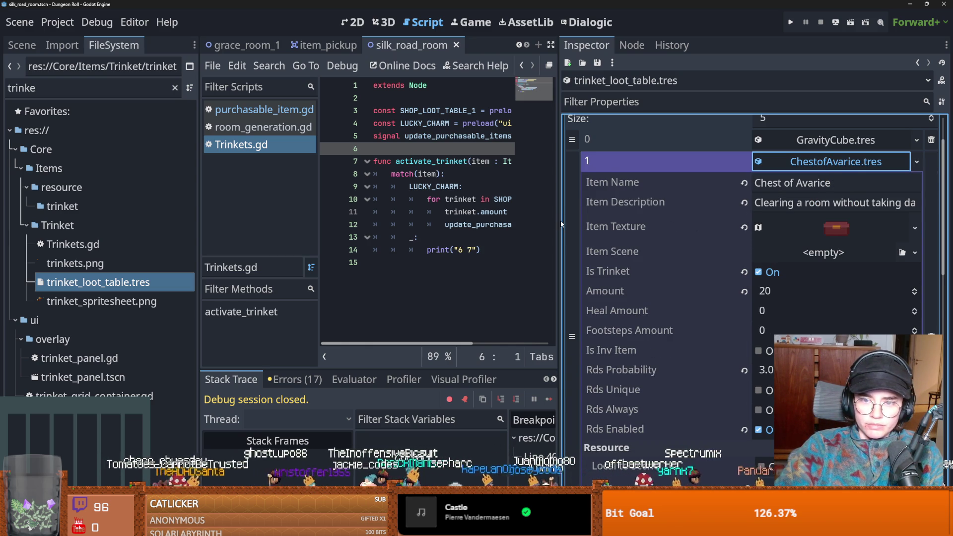
{"action": "left_click", "coordinate": [836, 202]}
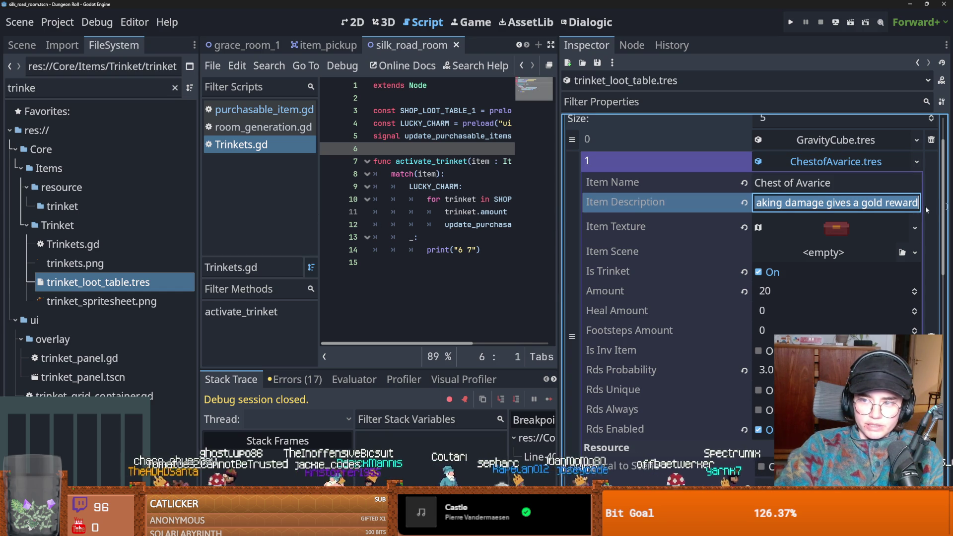
{"action": "key", "text": "ctrl+s"}
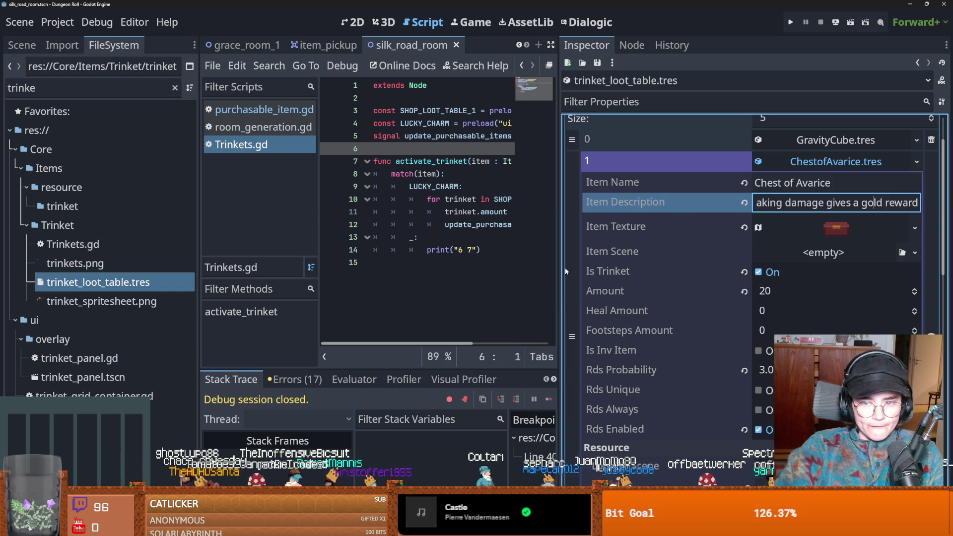
{"action": "left_click_drag", "start_coordinate": [558, 269], "coordinate": [804, 269]}
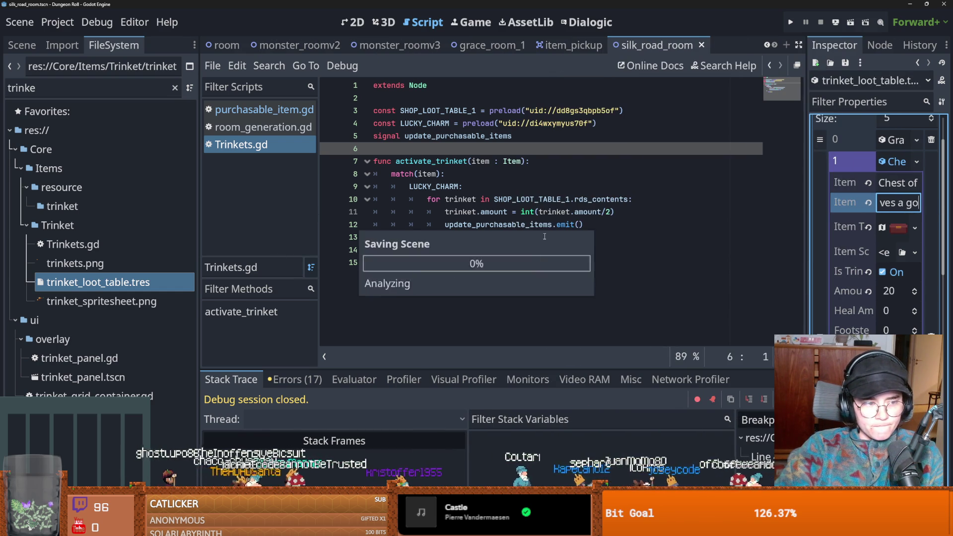
{"action": "left_click", "coordinate": [432, 235]}
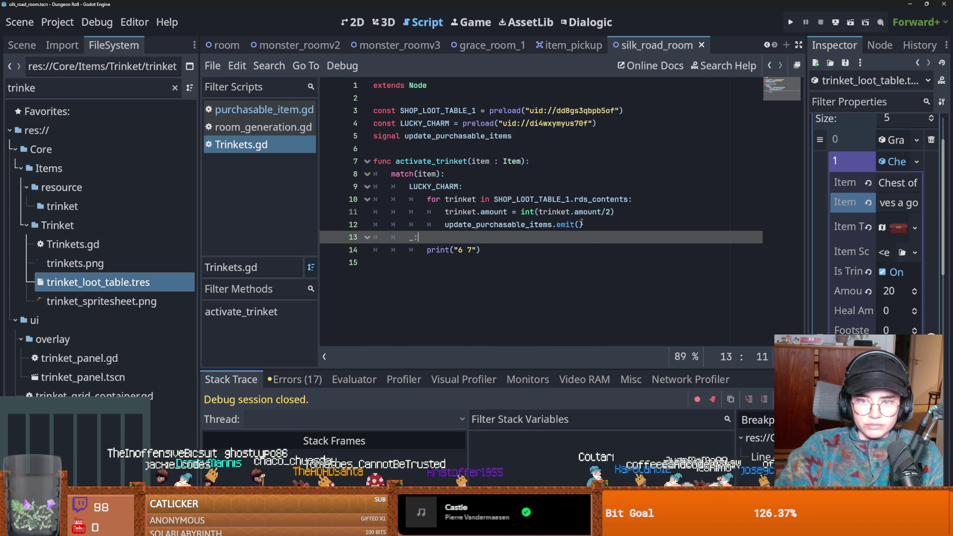
Move the LUCKY_CHARM preload below the signal under a '#trinkets' comment
{"action": "left_click_drag", "start_coordinate": [597, 123], "coordinate": [341, 130]}
{"action": "key", "text": "ctrl+c"}
{"action": "key", "text": "BackSpace"}
{"action": "key", "text": "BackSpace"}
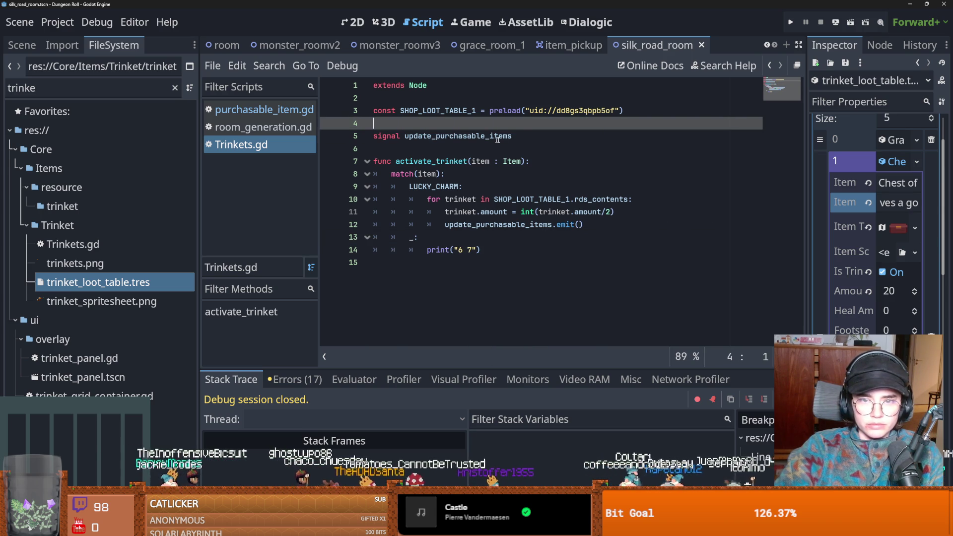
{"action": "key", "text": "Down"}
{"action": "key", "text": "Return"}
{"action": "key", "text": "Return"}
{"action": "key", "text": "ctrl+v"}
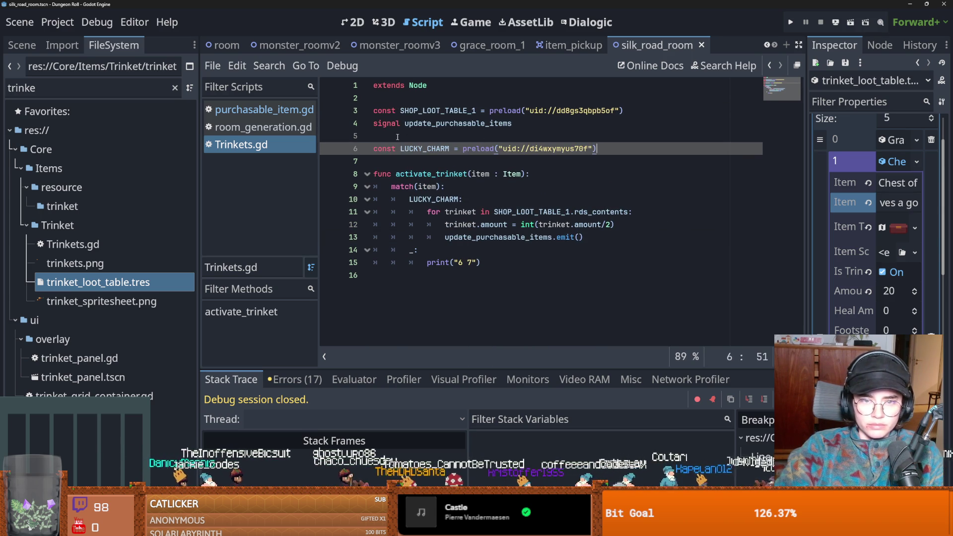
{"action": "key", "text": "Up"}
{"action": "key", "text": "Return"}
{"action": "type", "text": "#trinkets"}
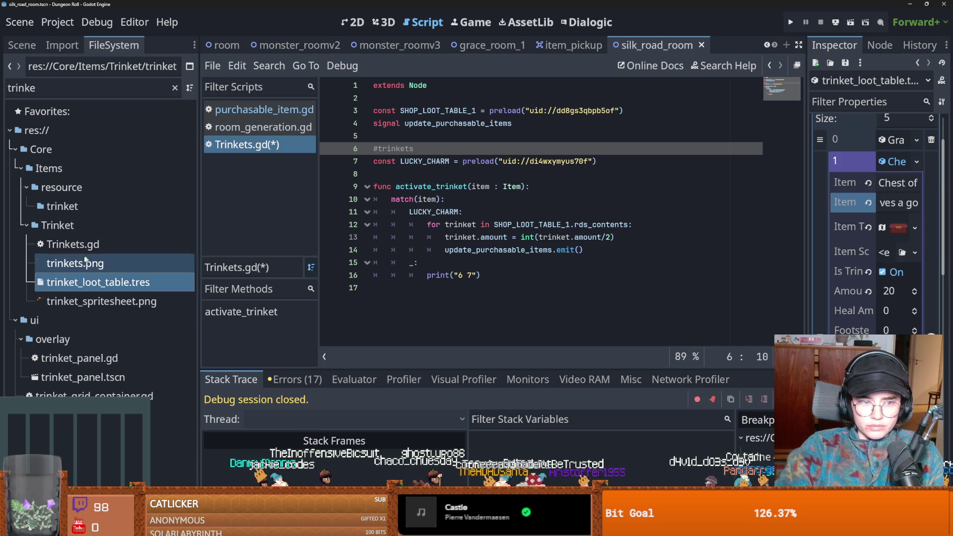
Clear the file filter, add a blank line after the preload, save, and select GravityCube.tres
{"action": "left_click", "coordinate": [174, 91]}
{"action": "left_click", "coordinate": [175, 89]}
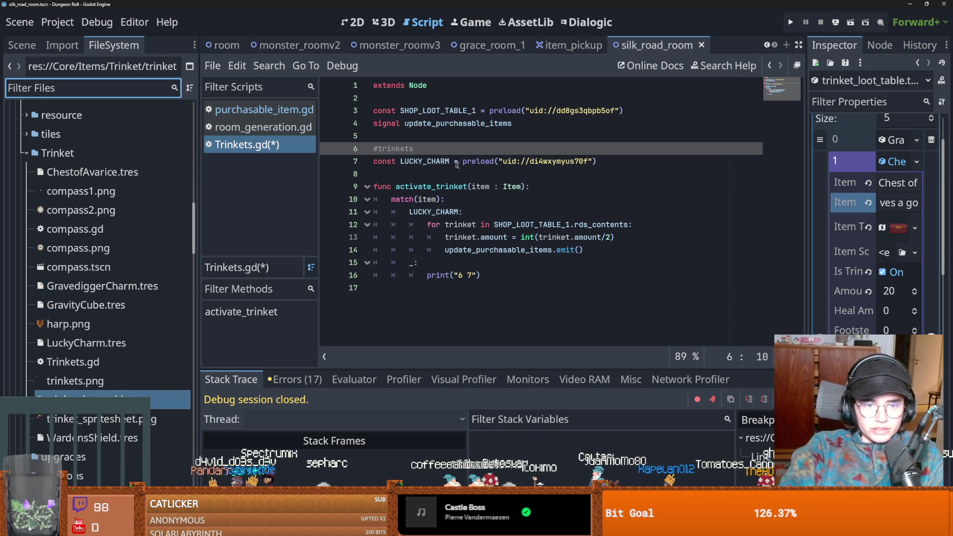
{"action": "key", "text": "Down"}
{"action": "key", "text": "End"}
{"action": "key", "text": "Return"}
{"action": "key", "text": "ctrl+s"}
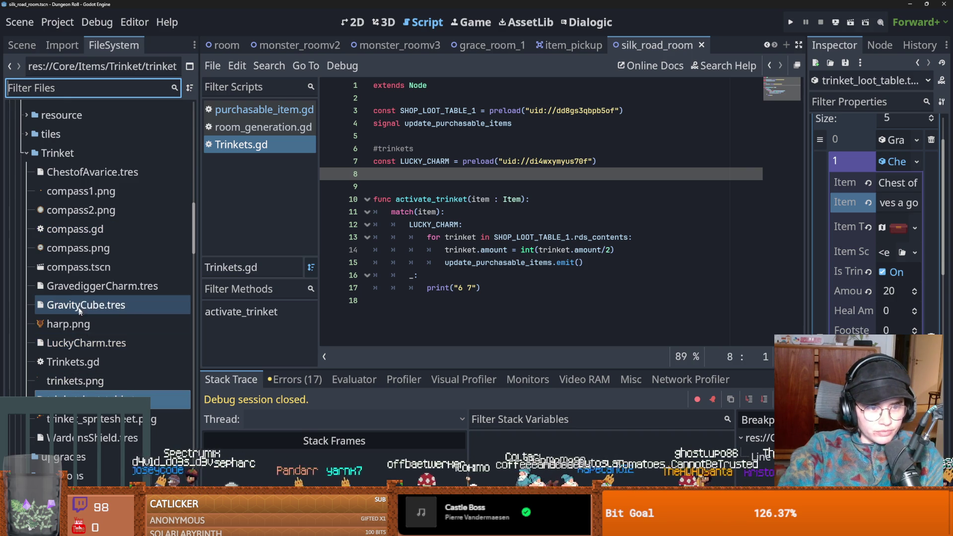
{"action": "left_click", "coordinate": [85, 299]}
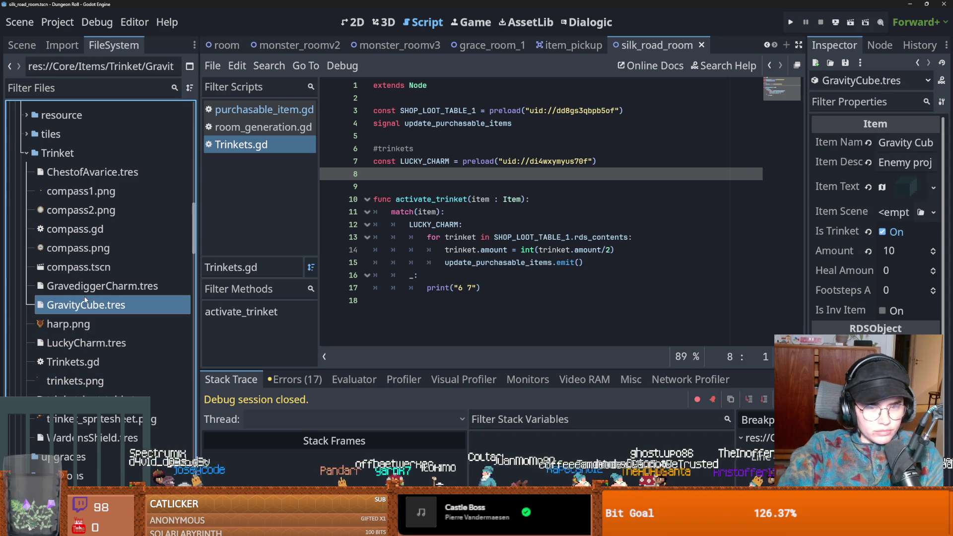
Drag GravityCube.tres into Trinkets.gd as a GRAVITY_CUBE preload constant and save
{"action": "left_click_drag", "start_coordinate": [806, 246], "coordinate": [560, 245]}
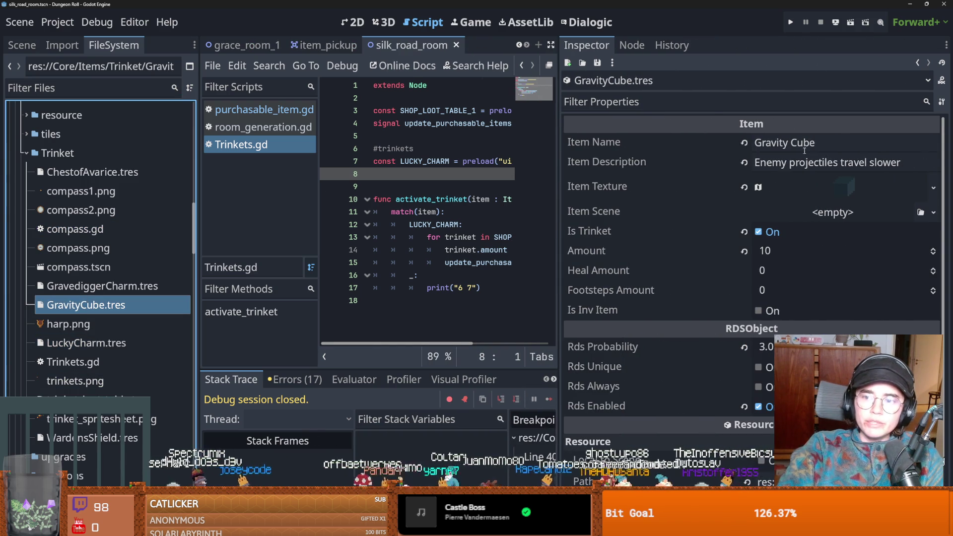
{"action": "double_click", "coordinate": [813, 163]}
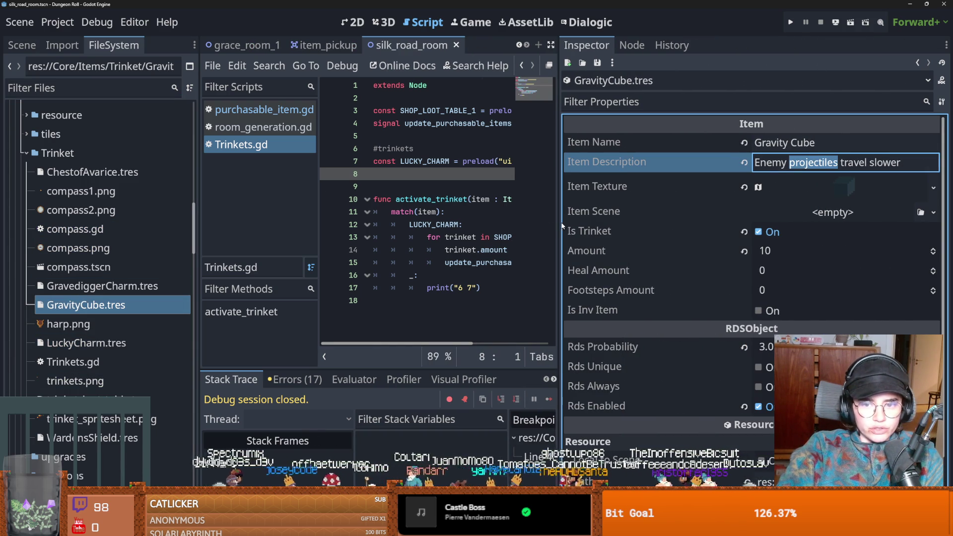
{"action": "left_click_drag", "start_coordinate": [563, 225], "coordinate": [730, 226]}
{"action": "mouse_move", "coordinate": [118, 305]}
{"action": "left_mouse_down"}
{"action": "mouse_move", "coordinate": [348, 203]}
{"action": "mouse_move", "coordinate": [433, 180]}
{"action": "mouse_move", "coordinate": [497, 180]}
{"action": "left_mouse_up"}
{"action": "key", "text": "ctrl+s"}
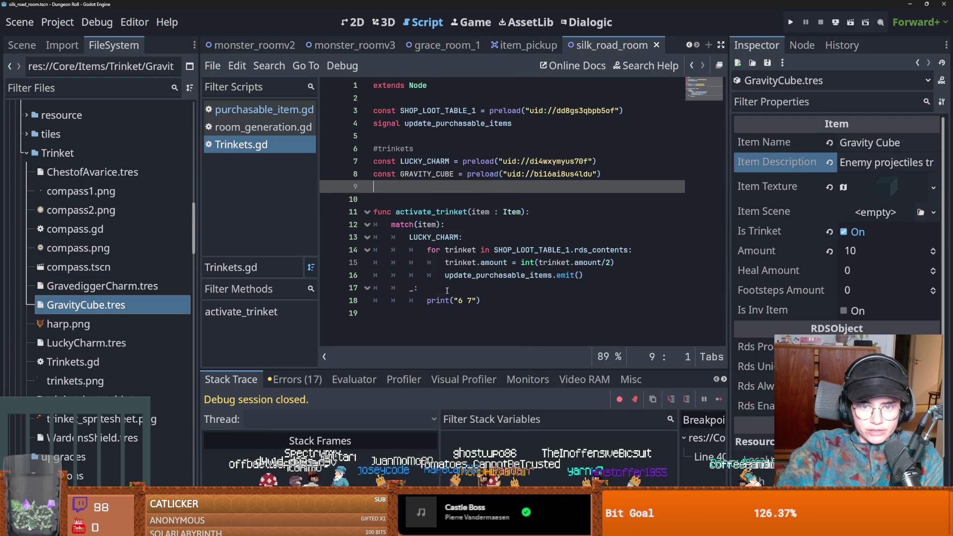
Add a GRAVITY_CUBE case with pass to activate_trinket's match and save
{"action": "left_click", "coordinate": [447, 291]}
{"action": "key", "text": "ctrl+shift+Return"}
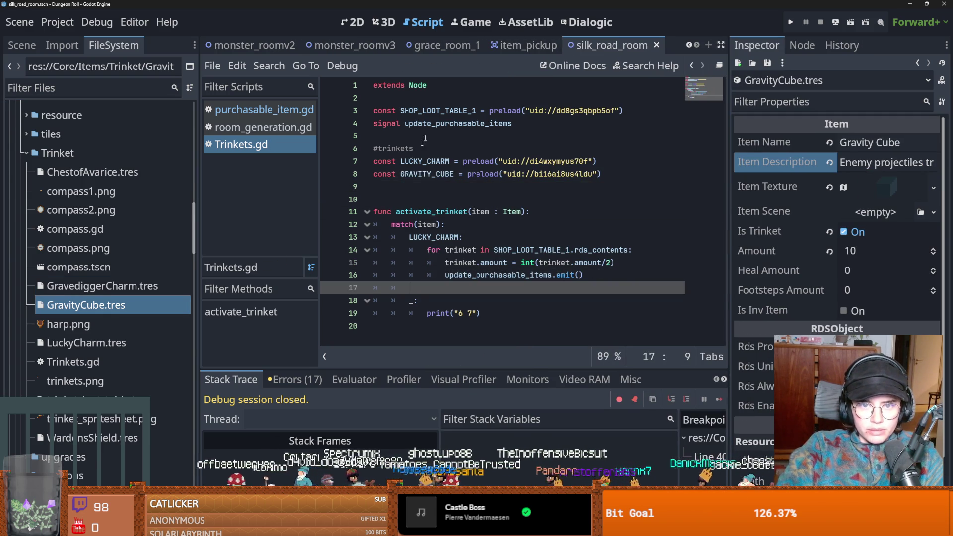
{"action": "double_click", "coordinate": [422, 173]}
{"action": "key", "text": "ctrl+c"}
{"action": "left_click", "coordinate": [449, 291]}
{"action": "key", "text": "ctrl+v"}
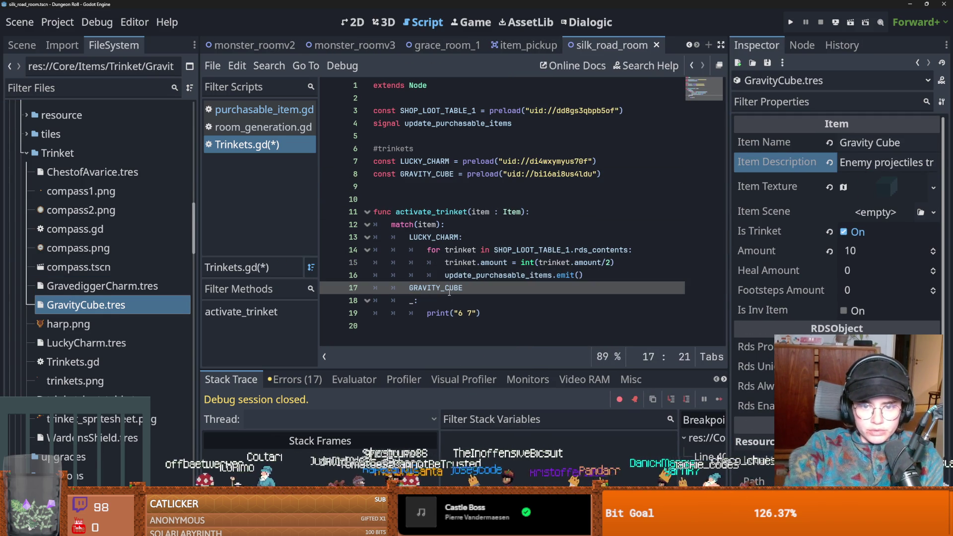
{"action": "type", "text": ":"}
{"action": "key", "text": "Return"}
{"action": "type", "text": "pass"}
{"action": "key", "text": "ctrl+s"}
{"action": "left_click", "coordinate": [68, 95]}
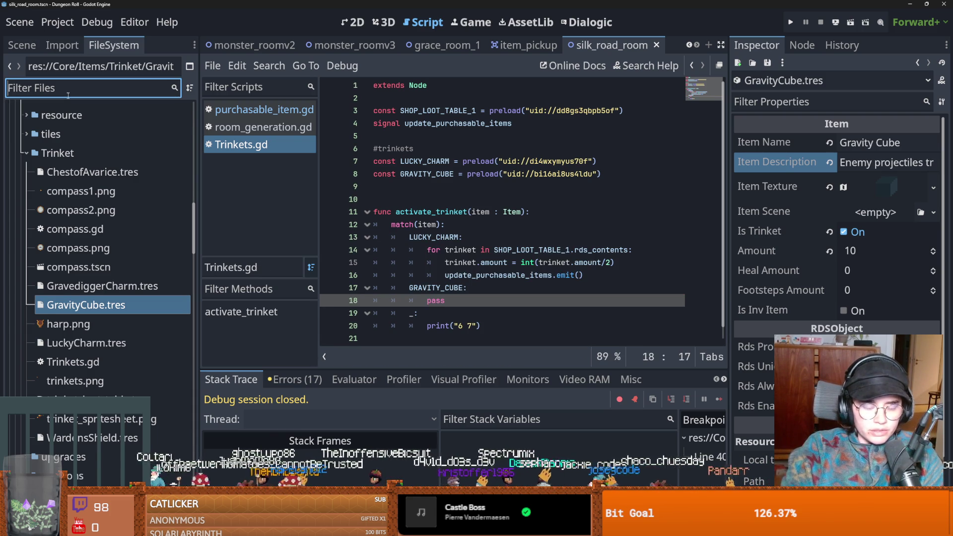
Filter files for 'enemy', open the archer_enemy scene, and select its root node
{"action": "type", "text": "enemy"}
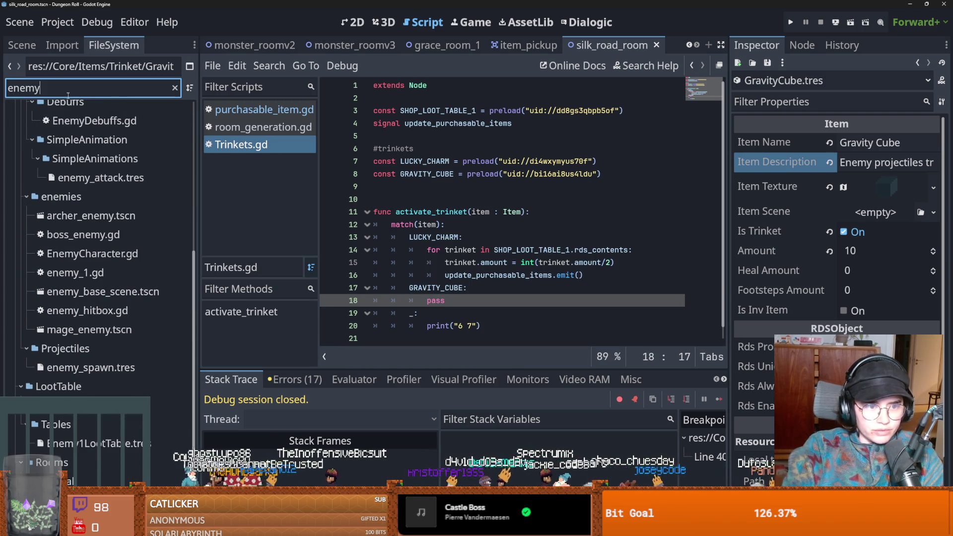
{"action": "scroll", "coordinate": [99, 357], "scroll_direction": "up", "scroll_amount": 2}
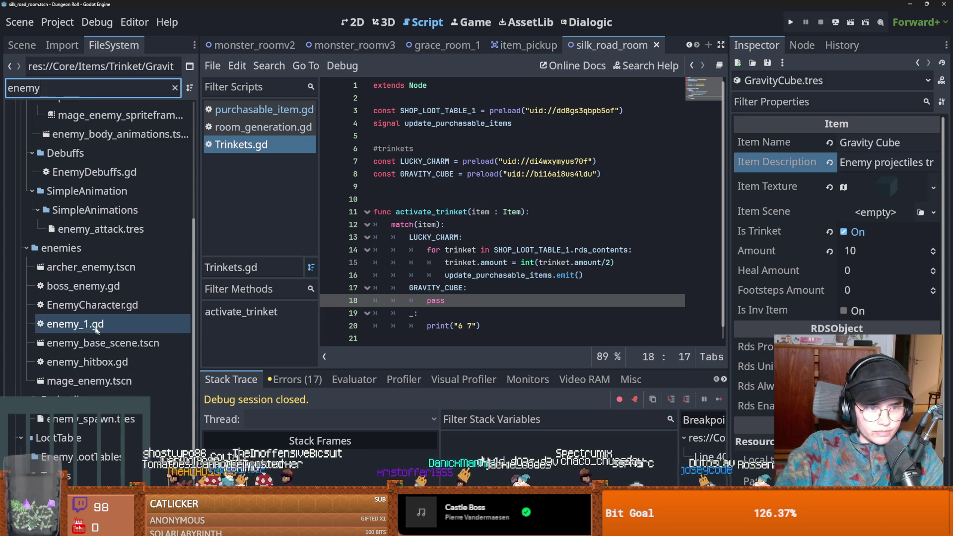
{"action": "double_click", "coordinate": [107, 273]}
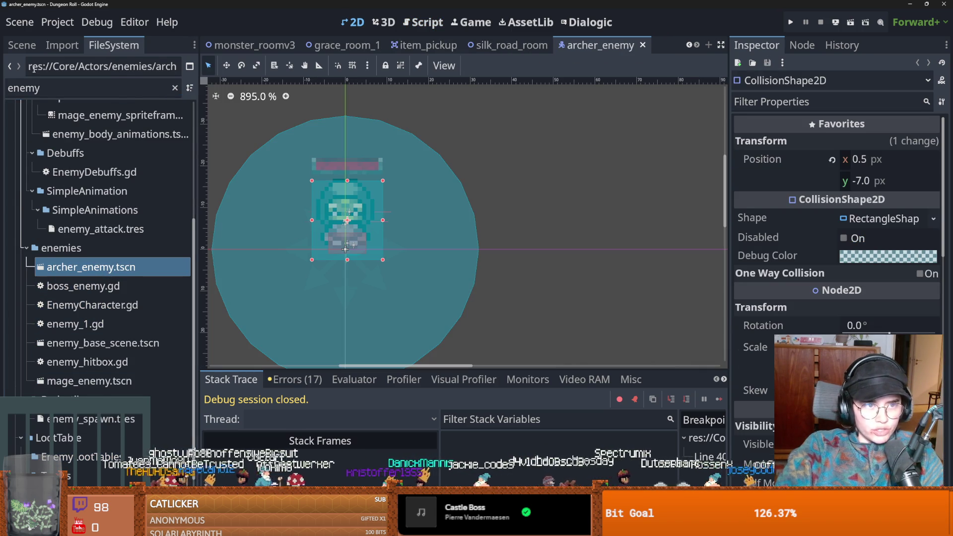
{"action": "left_click", "coordinate": [21, 45]}
{"action": "left_click", "coordinate": [58, 90]}
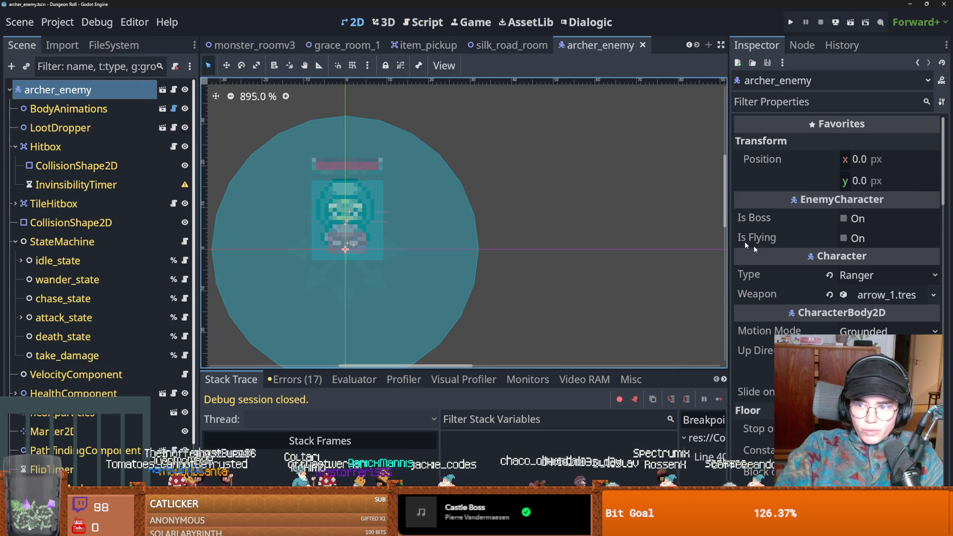
Expand the archer's arrow_1.tres weapon to confirm Speed 200.0, then save the scene
{"action": "left_click", "coordinate": [893, 295]}
{"action": "scroll", "coordinate": [892, 293], "scroll_direction": "down", "scroll_amount": 2}
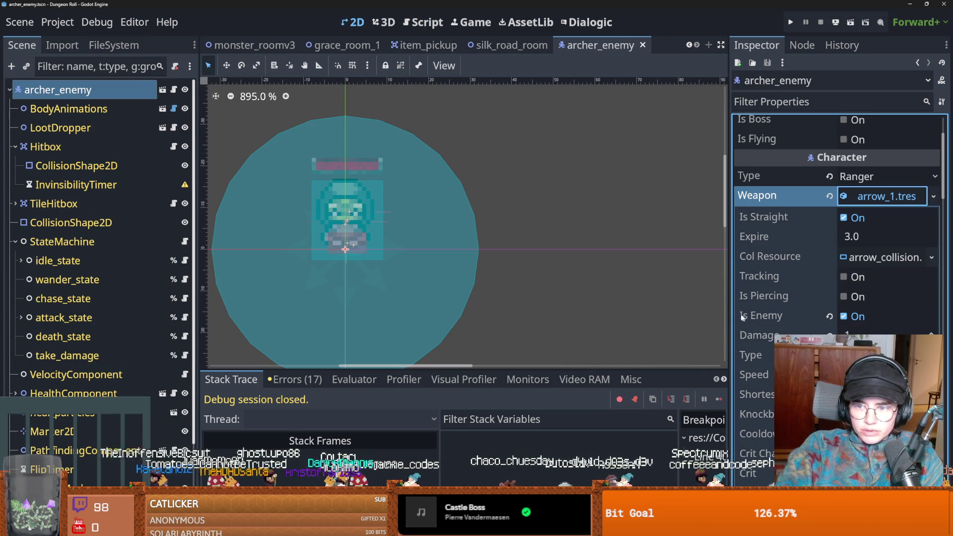
{"action": "scroll", "coordinate": [734, 323], "scroll_direction": "down", "scroll_amount": 2}
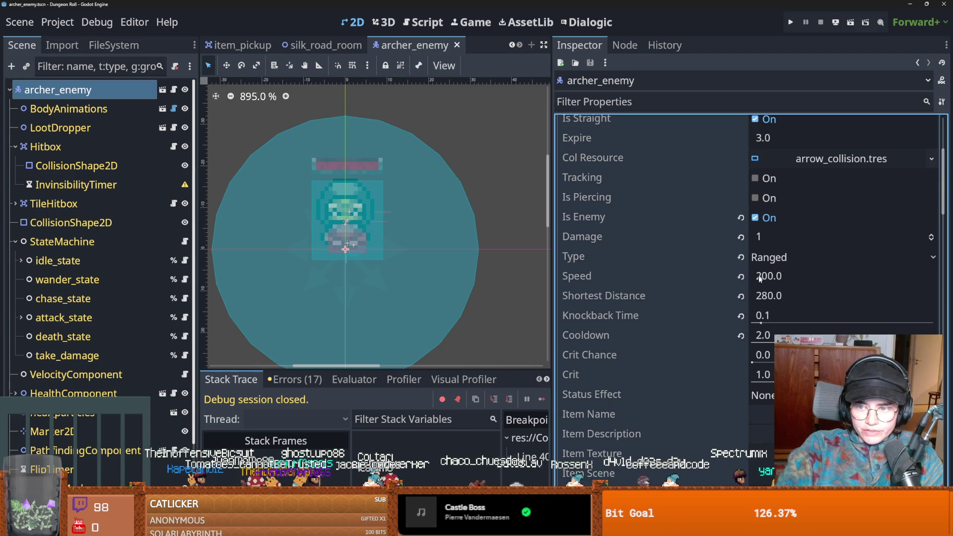
{"action": "left_click", "coordinate": [765, 277]}
{"action": "scroll", "coordinate": [518, 190], "scroll_direction": "up", "scroll_amount": 2}
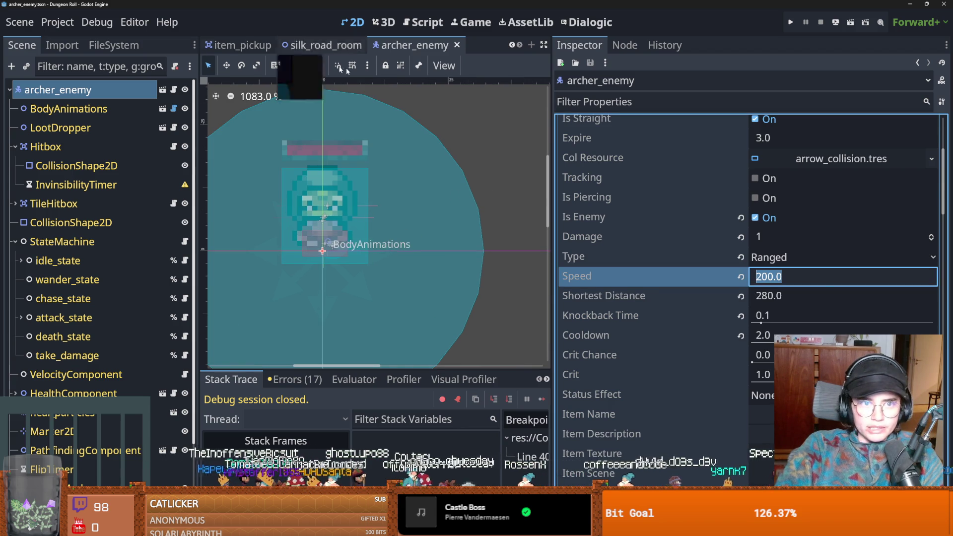
{"action": "scroll", "coordinate": [726, 222], "scroll_direction": "down", "scroll_amount": 3}
{"action": "scroll", "coordinate": [726, 221], "scroll_direction": "up", "scroll_amount": 5}
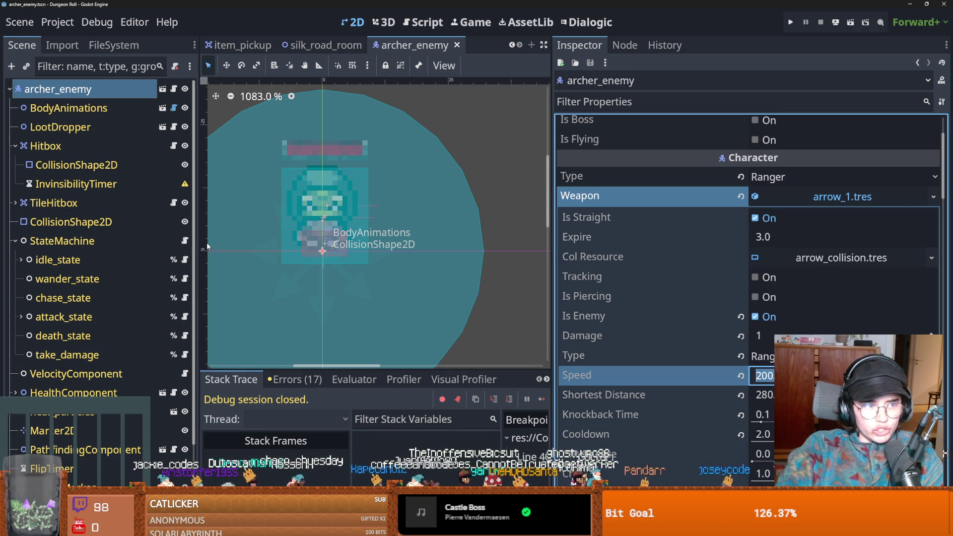
{"action": "left_click_drag", "start_coordinate": [197, 247], "coordinate": [287, 231]}
{"action": "key", "text": "ctrl+s"}
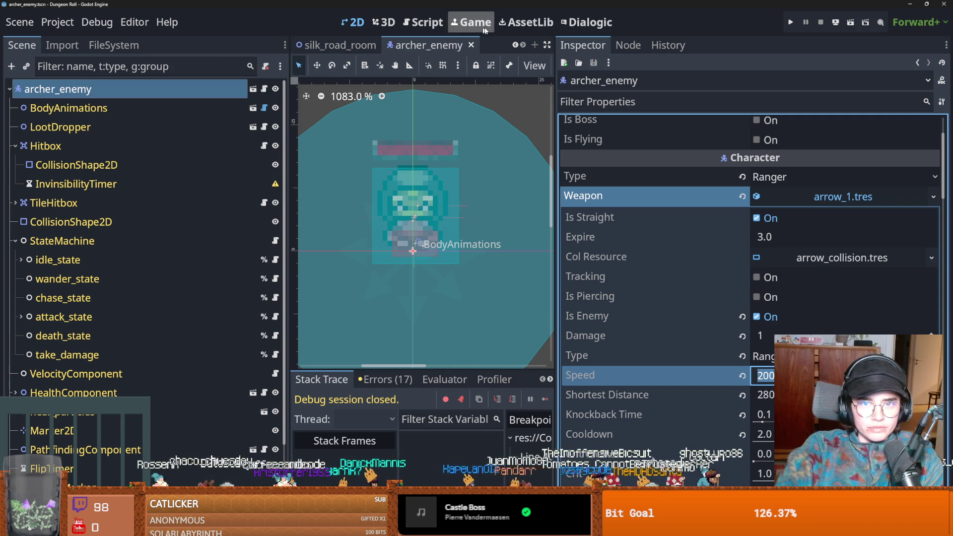
{"action": "left_click", "coordinate": [424, 22]}
In Trinkets.gd, replace pass under GRAVITY_CUBE with ARROW_1.speed = 100 and save
{"action": "left_click", "coordinate": [340, 144]}
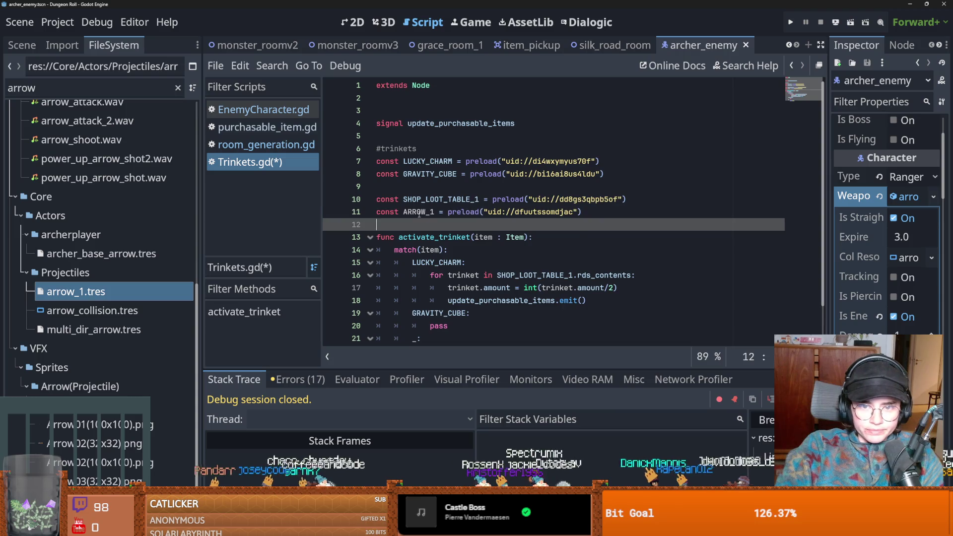
{"action": "double_click", "coordinate": [419, 214]}
{"action": "scroll", "coordinate": [481, 237], "scroll_direction": "down", "scroll_amount": 1}
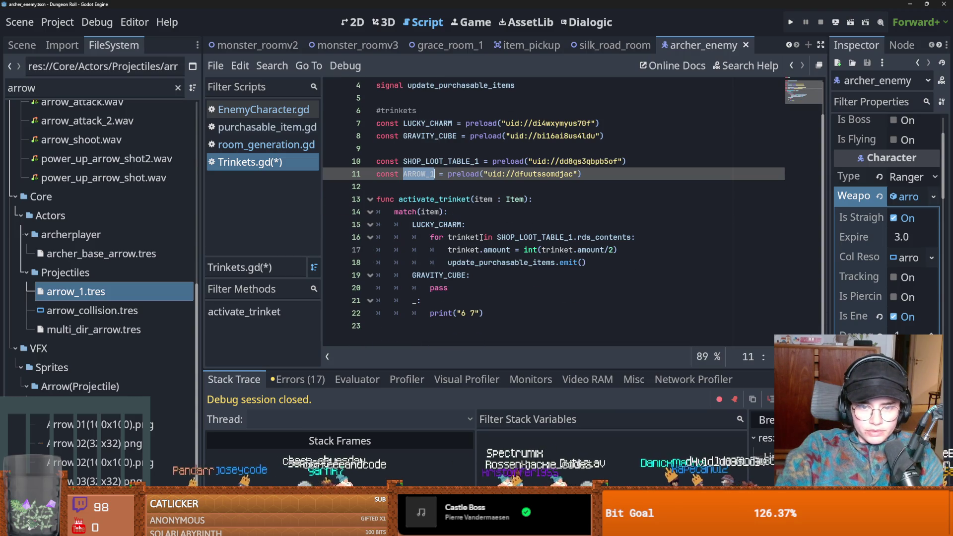
{"action": "double_click", "coordinate": [472, 288]}
{"action": "key", "text": "ctrl+v"}
{"action": "type", "text": ".sp"}
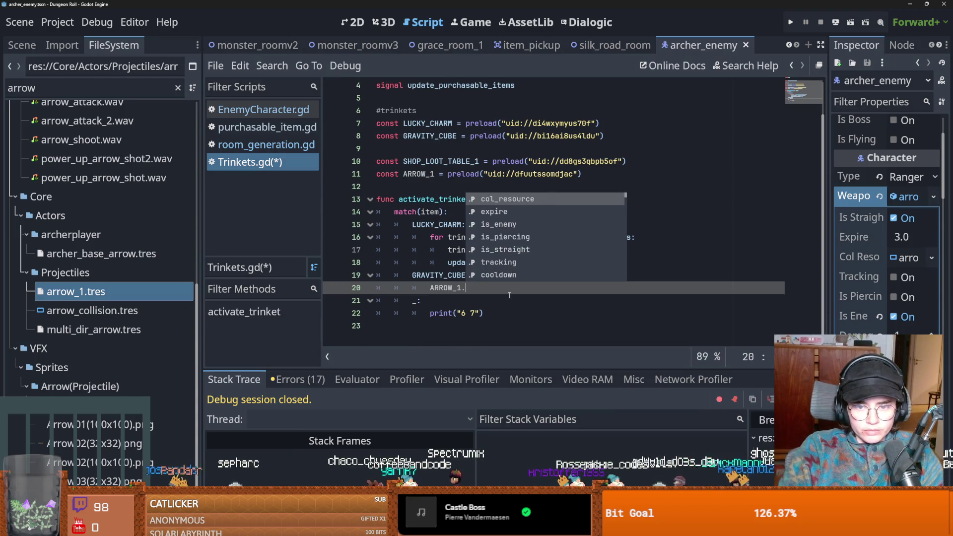
{"action": "key", "text": "Return"}
{"action": "type", "text": "= "}
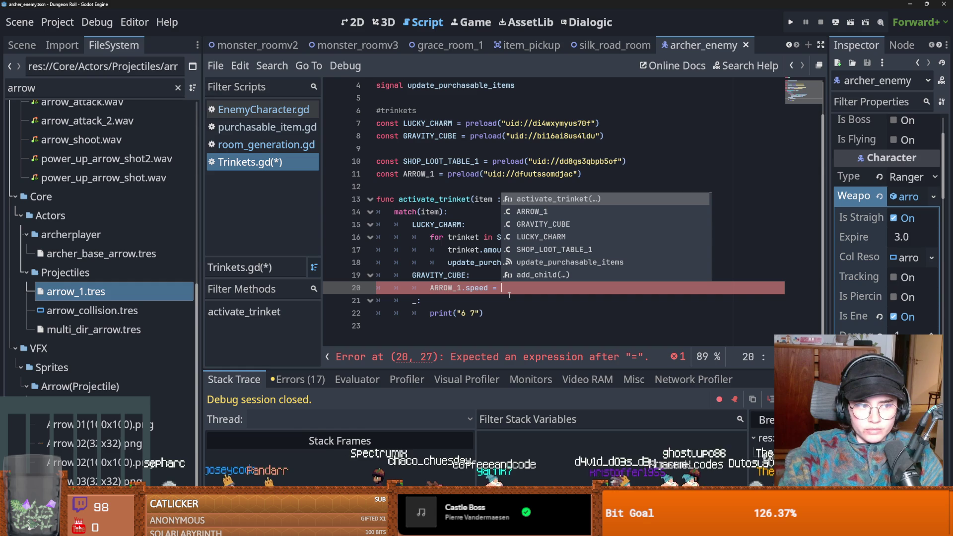
{"action": "type", "text": "100"}
{"action": "key", "text": "ctrl+s"}
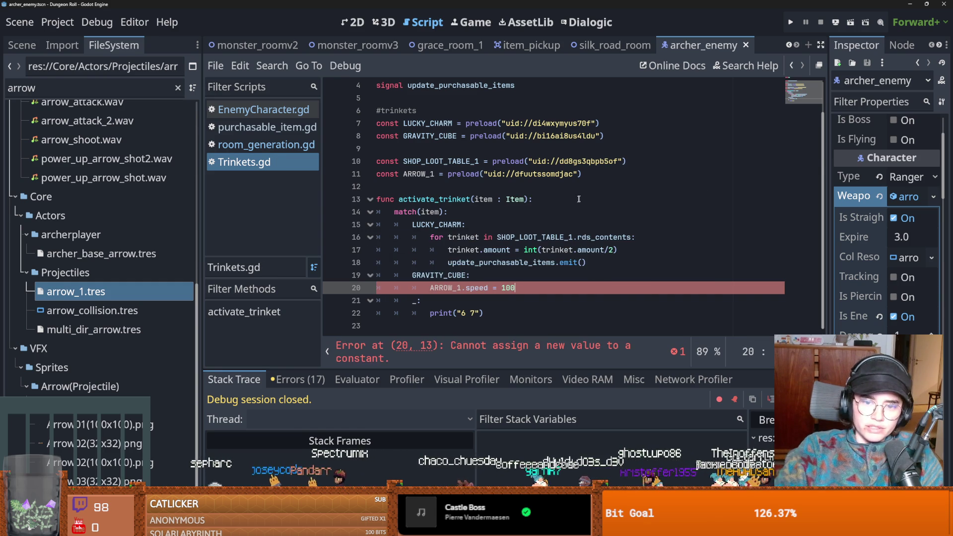
{"action": "key", "text": "ctrl+s"}
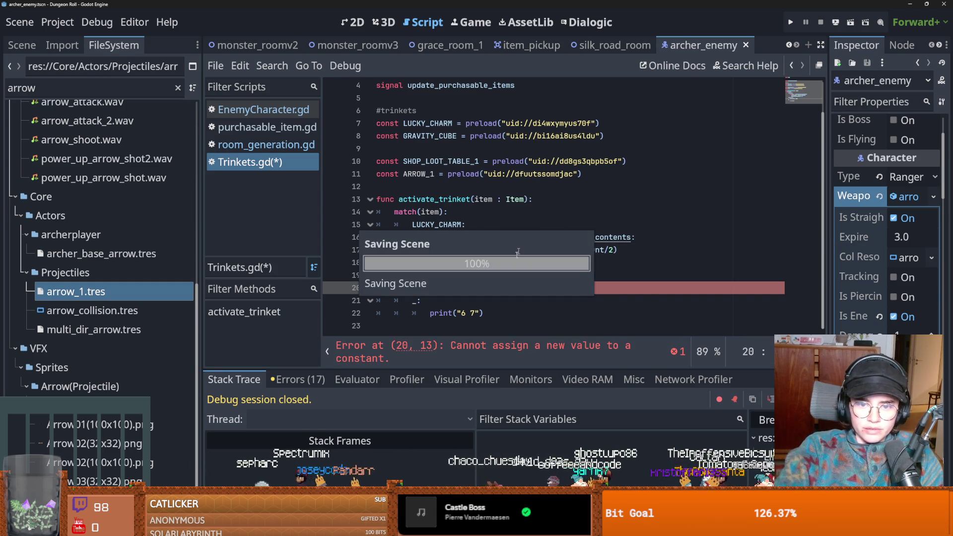
{"action": "left_click", "coordinate": [472, 292], "text": "ctrl"}
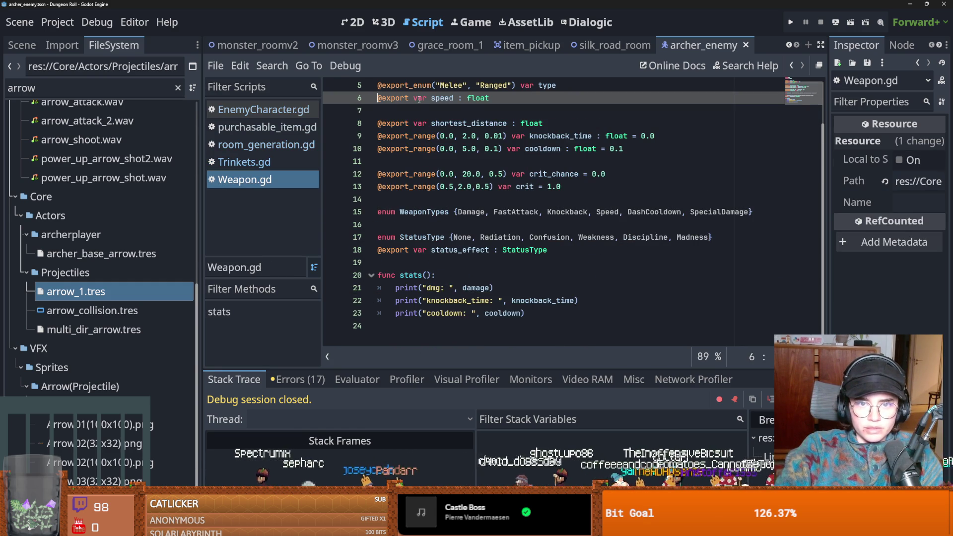
Select the speed variable on line 6 and save the open files
{"action": "scroll", "coordinate": [438, 147], "scroll_direction": "up", "scroll_amount": 1}
{"action": "double_click", "coordinate": [441, 136]}
{"action": "scroll", "coordinate": [447, 149], "scroll_direction": "up", "scroll_amount": 1}
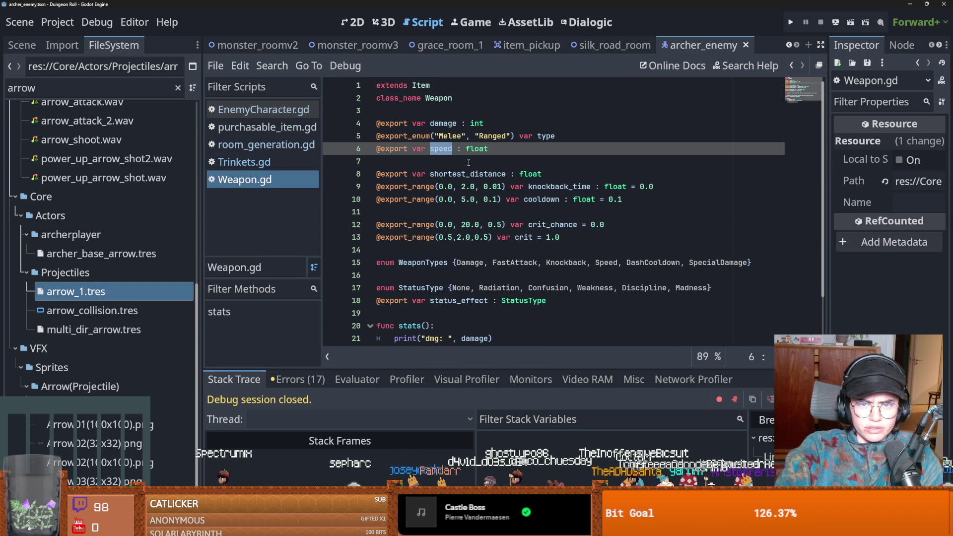
{"action": "scroll", "coordinate": [469, 163], "scroll_direction": "down", "scroll_amount": 1}
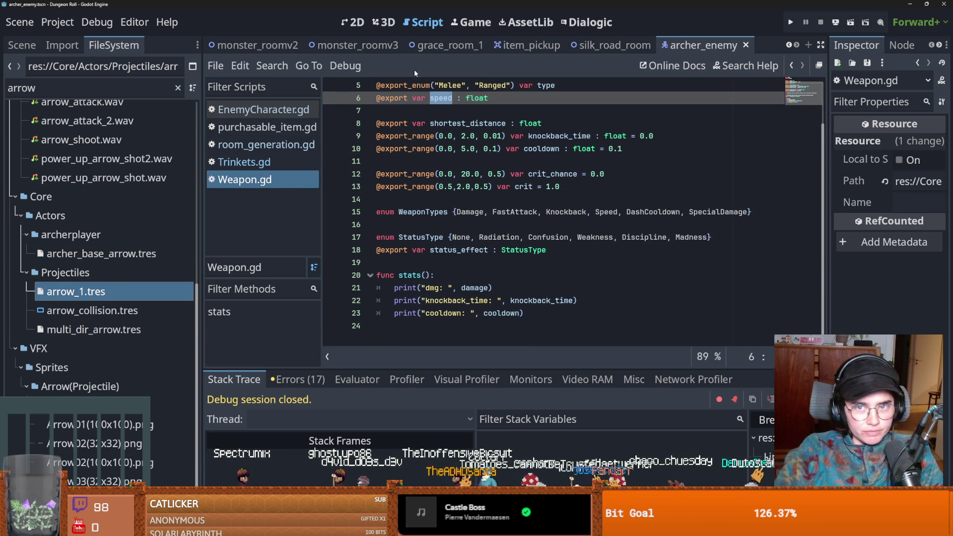
{"action": "left_click", "coordinate": [437, 174]}
{"action": "key", "text": "ctrl+s"}
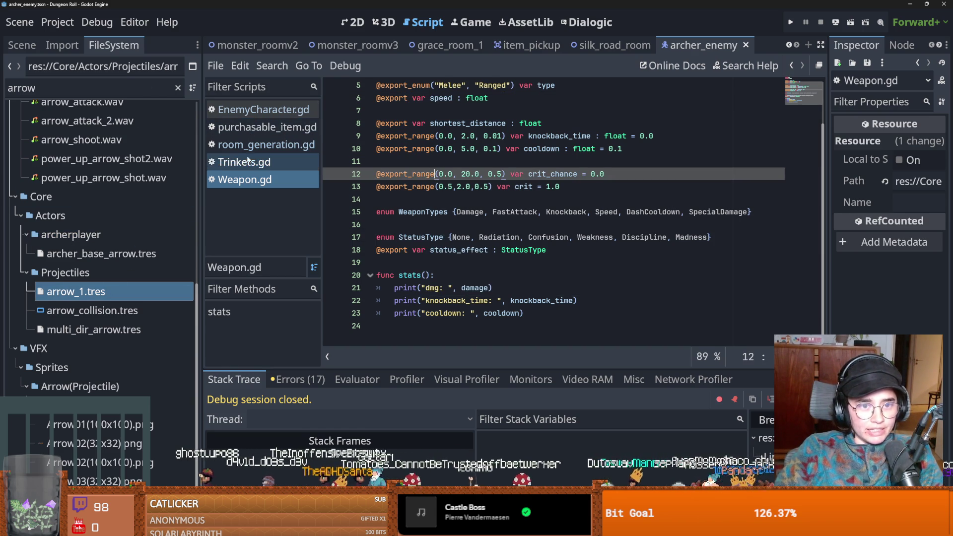
From speed on Trinkets.gd line 20, jump to its declaration in Weapon.gd
{"action": "left_click", "coordinate": [296, 163]}
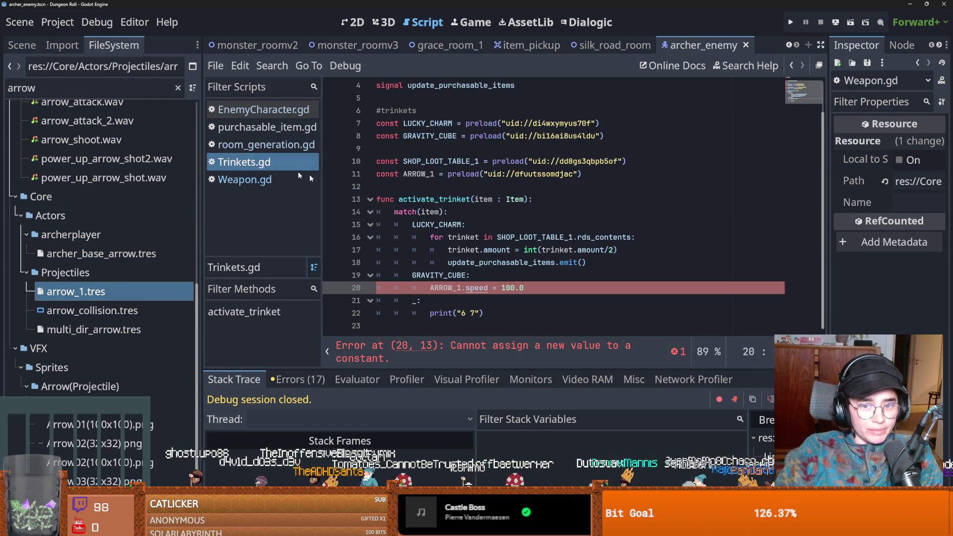
{"action": "double_click", "coordinate": [480, 288]}
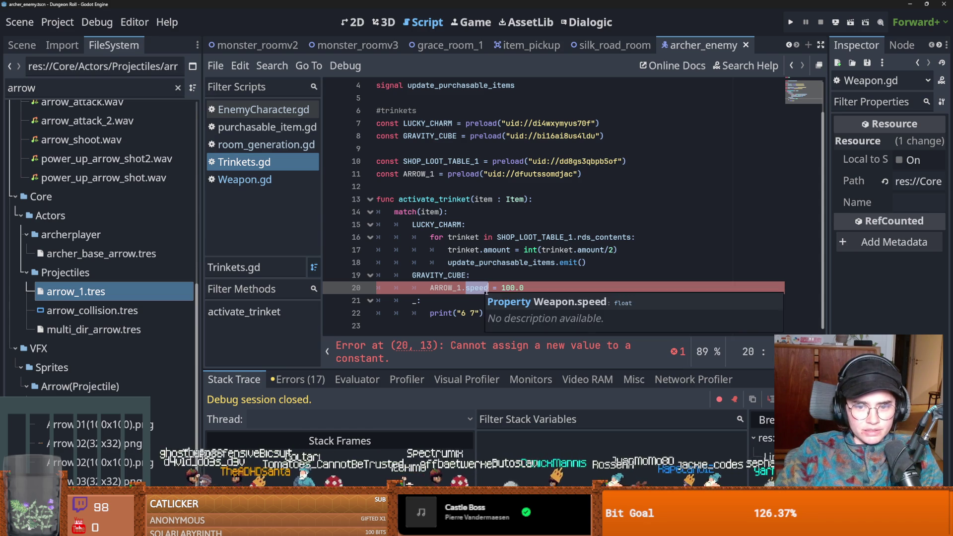
{"action": "left_click", "coordinate": [480, 287], "text": "ctrl"}
{"action": "mouse_move", "coordinate": [406, 172]}
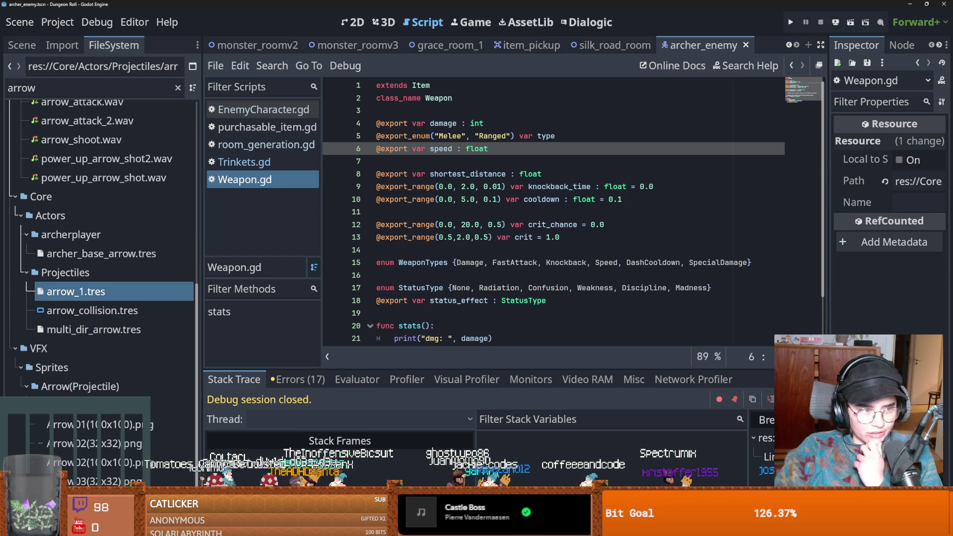
{"action": "double_click", "coordinate": [441, 149]}
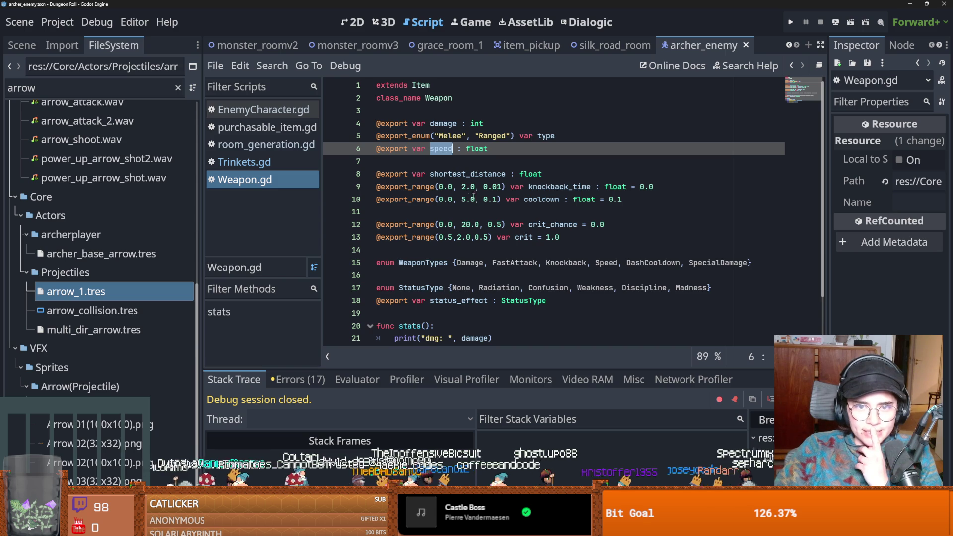
{"action": "scroll", "coordinate": [506, 223], "scroll_direction": "down", "scroll_amount": 2}
{"action": "scroll", "coordinate": [506, 222], "scroll_direction": "up", "scroll_amount": 2}
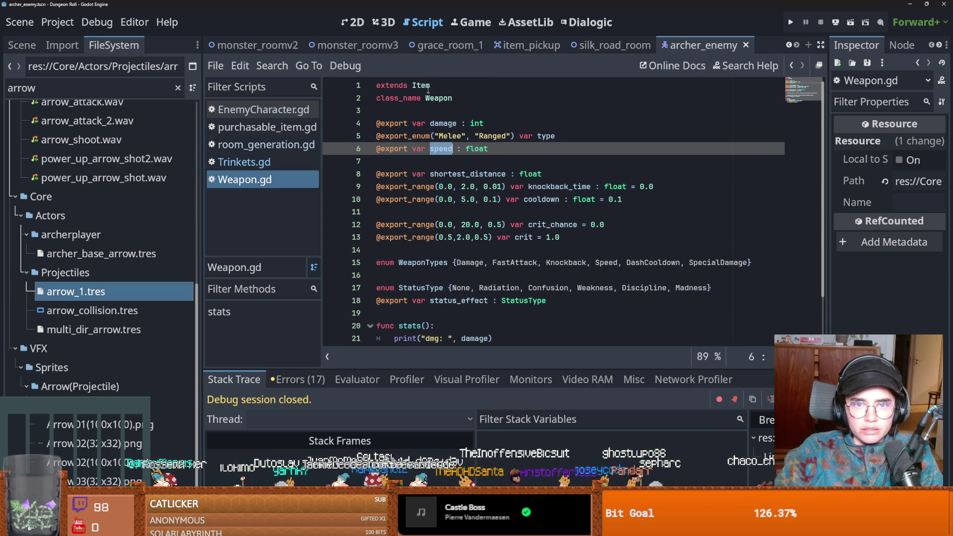
Open the Item base class and arrow_1.tres, then return to ARROW_1 in Trinkets.gd
{"action": "left_click", "coordinate": [421, 86], "text": "ctrl"}
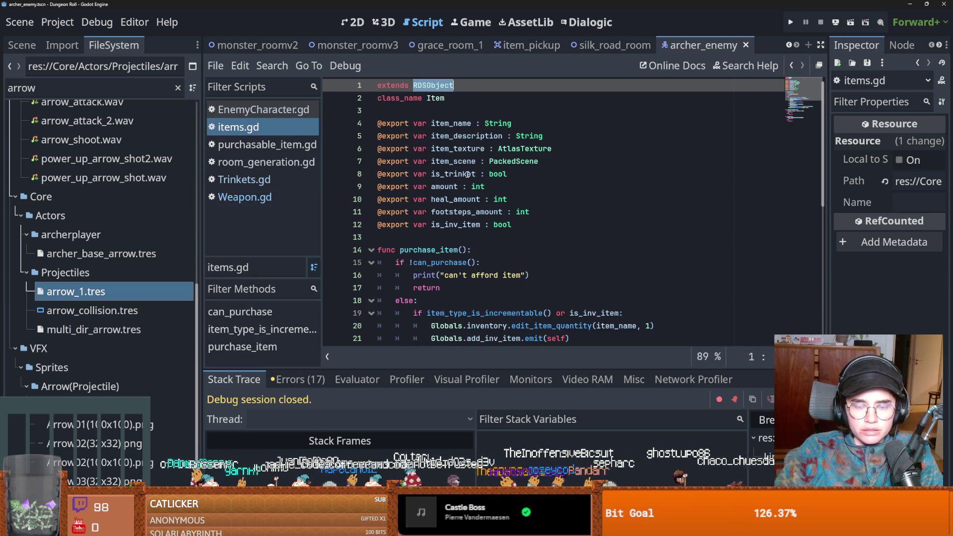
{"action": "left_click", "coordinate": [74, 291]}
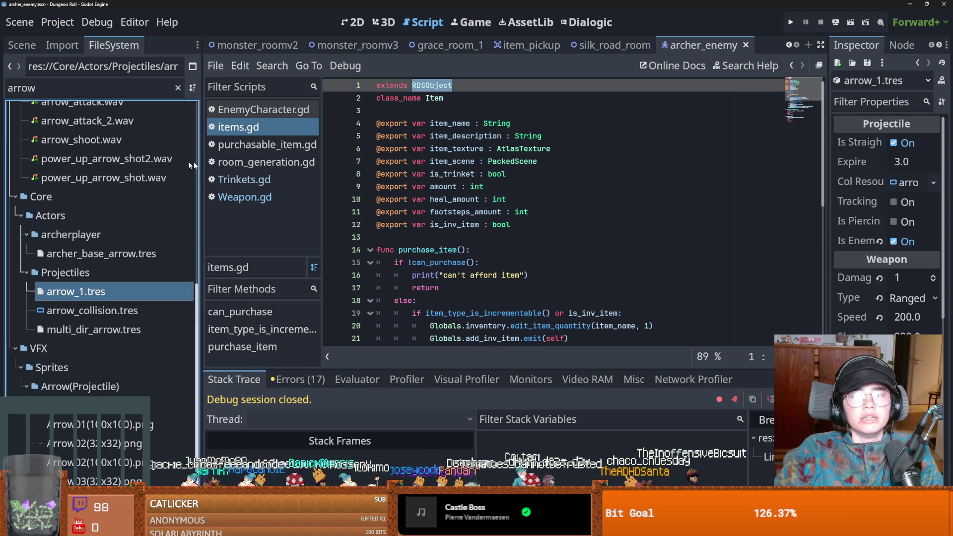
{"action": "scroll", "coordinate": [112, 111], "scroll_direction": "up", "scroll_amount": 10}
{"action": "left_click", "coordinate": [253, 194]}
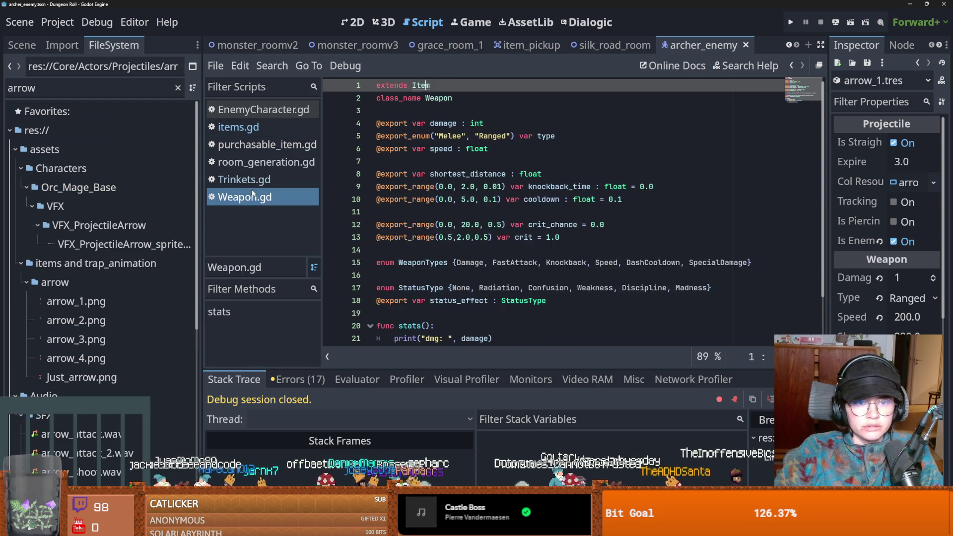
{"action": "key", "text": "alt+Left"}
{"action": "double_click", "coordinate": [455, 288]}
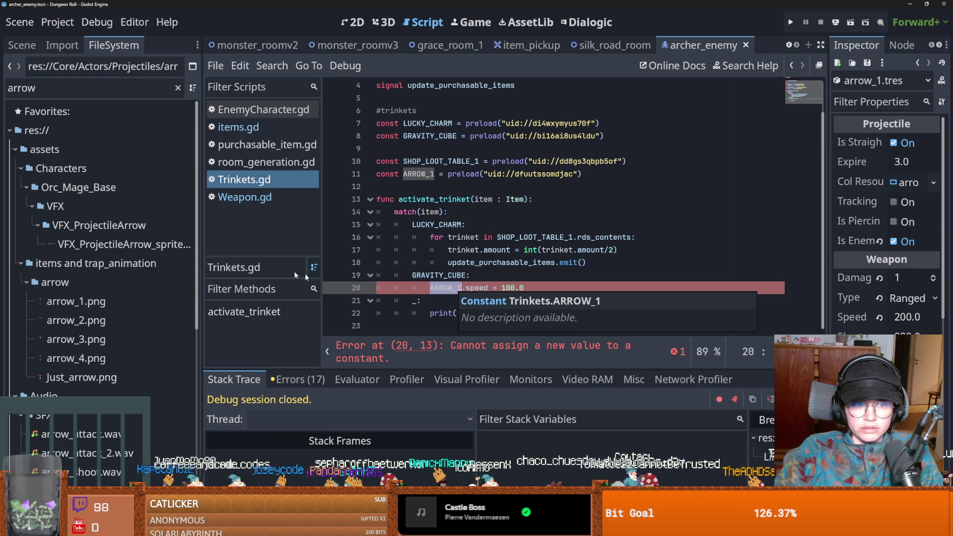
Change ARROW_1's declaration on line 11 from const to var, then review the GRAVITY_CUBE case
{"action": "left_click", "coordinate": [413, 174]}
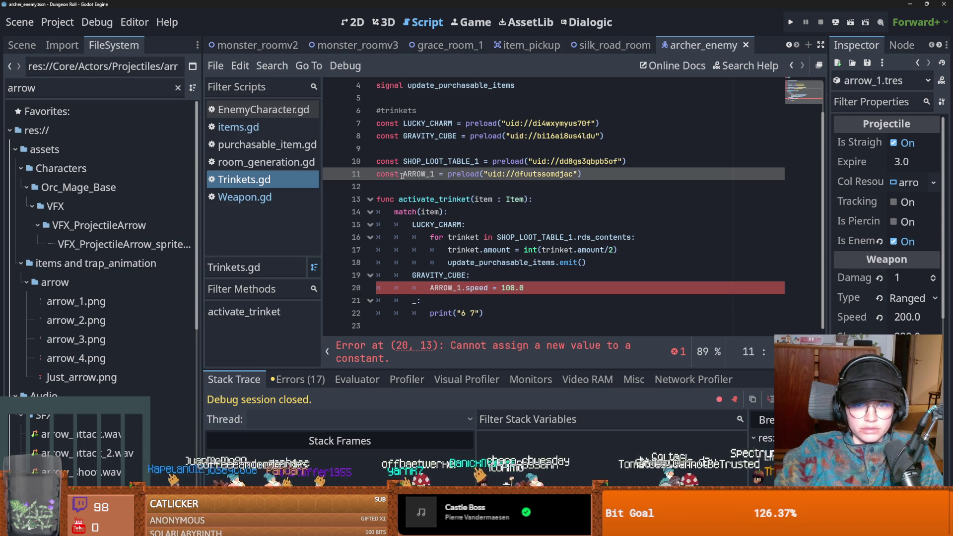
{"action": "double_click", "coordinate": [391, 174]}
{"action": "type", "text": "var"}
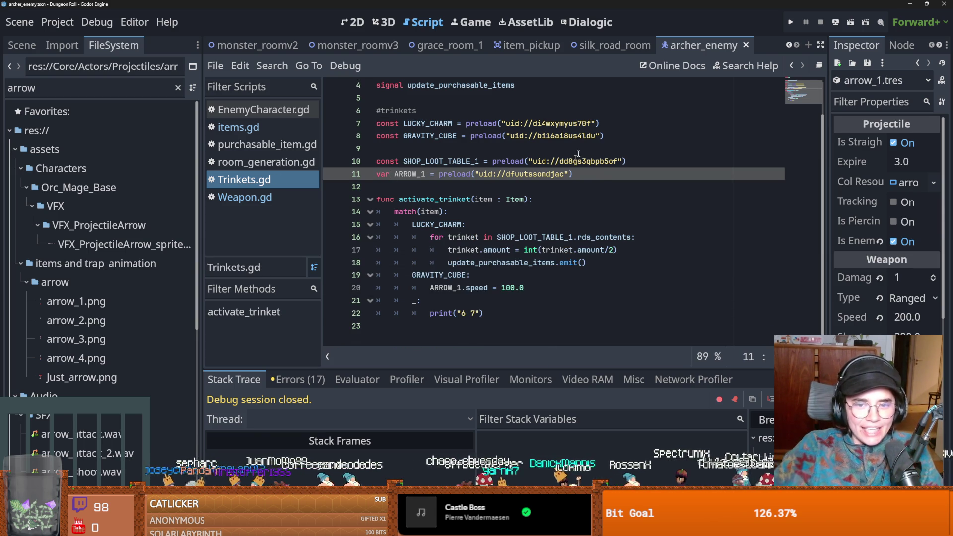
{"action": "left_click", "coordinate": [498, 289]}
{"action": "double_click", "coordinate": [465, 275]}
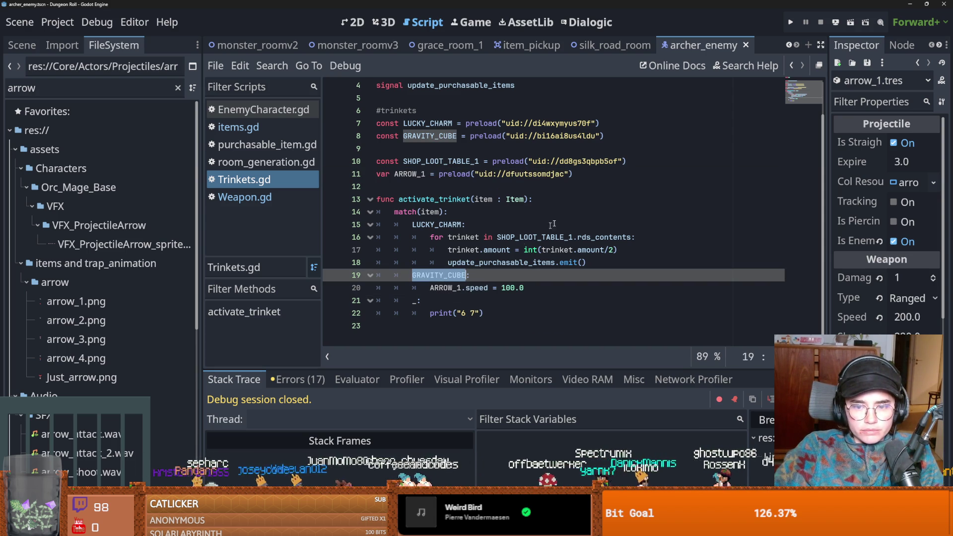
{"action": "scroll", "coordinate": [124, 323], "scroll_direction": "down", "scroll_amount": 5}
{"action": "scroll", "coordinate": [124, 323], "scroll_direction": "up", "scroll_amount": 4}
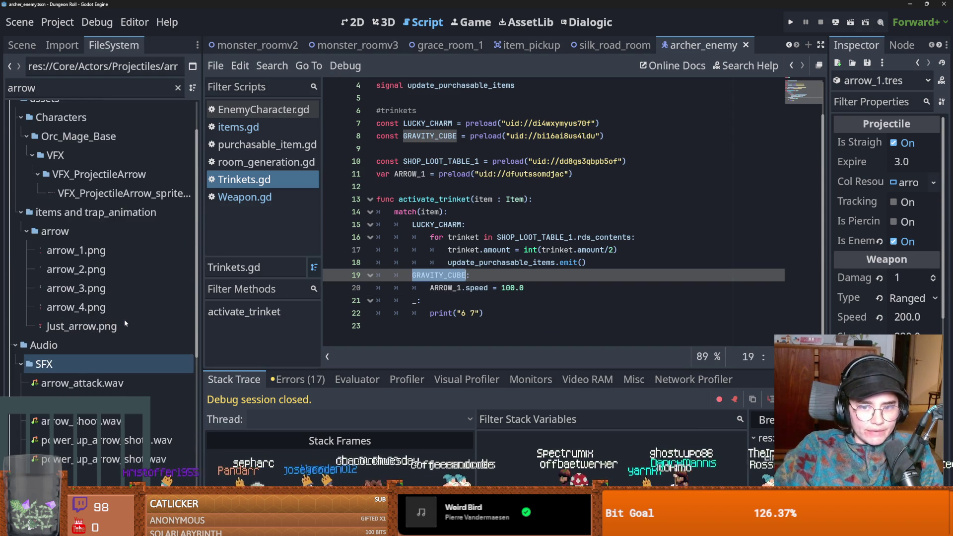
{"action": "scroll", "coordinate": [124, 319], "scroll_direction": "up", "scroll_amount": 5}
Clear the arrow file filter, select arrow_1.tres, and collapse the Projectiles and Actors folders
{"action": "left_click", "coordinate": [178, 88]}
{"action": "scroll", "coordinate": [107, 257], "scroll_direction": "down", "scroll_amount": 5}
{"action": "left_click", "coordinate": [104, 350]}
{"action": "scroll", "coordinate": [104, 350], "scroll_direction": "down", "scroll_amount": 2}
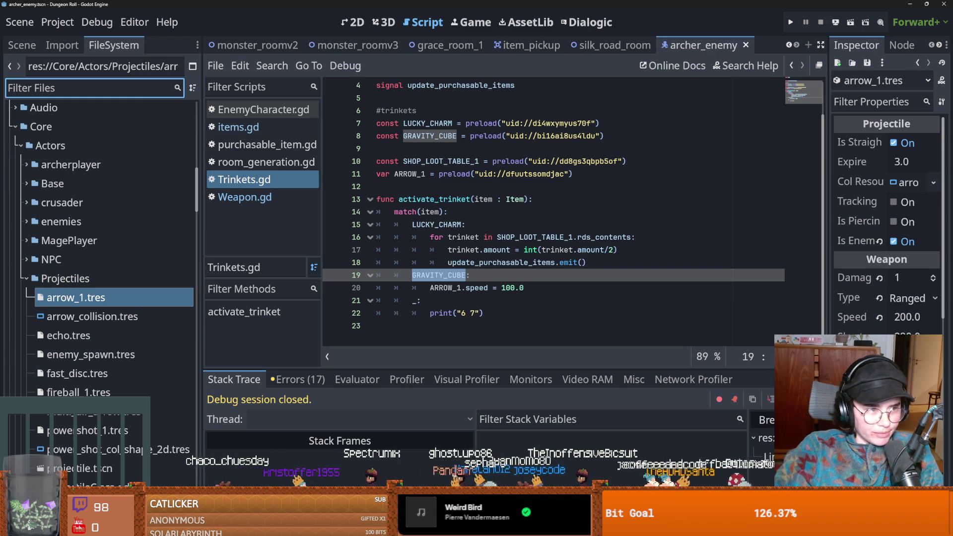
{"action": "scroll", "coordinate": [117, 314], "scroll_direction": "up", "scroll_amount": 10}
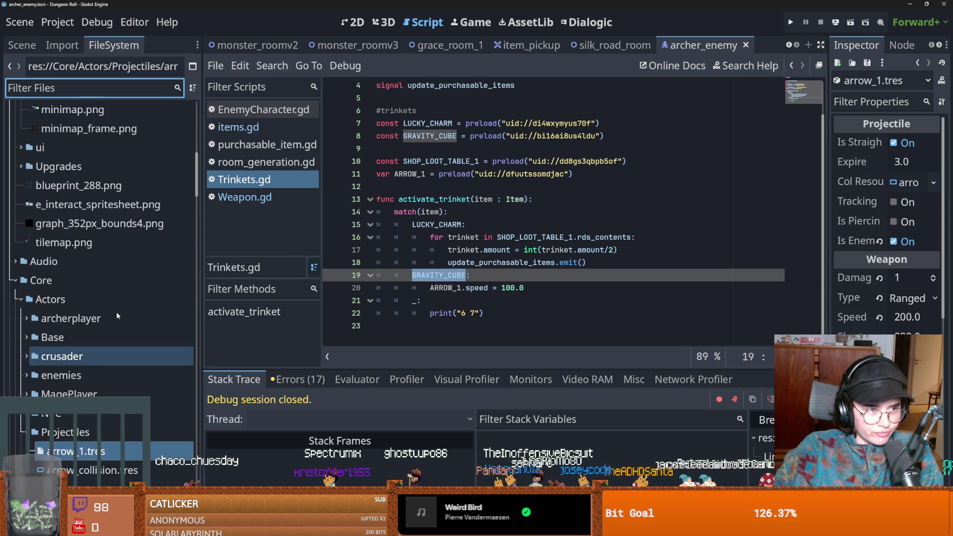
{"action": "scroll", "coordinate": [116, 312], "scroll_direction": "up", "scroll_amount": 3}
{"action": "scroll", "coordinate": [116, 311], "scroll_direction": "down", "scroll_amount": 10}
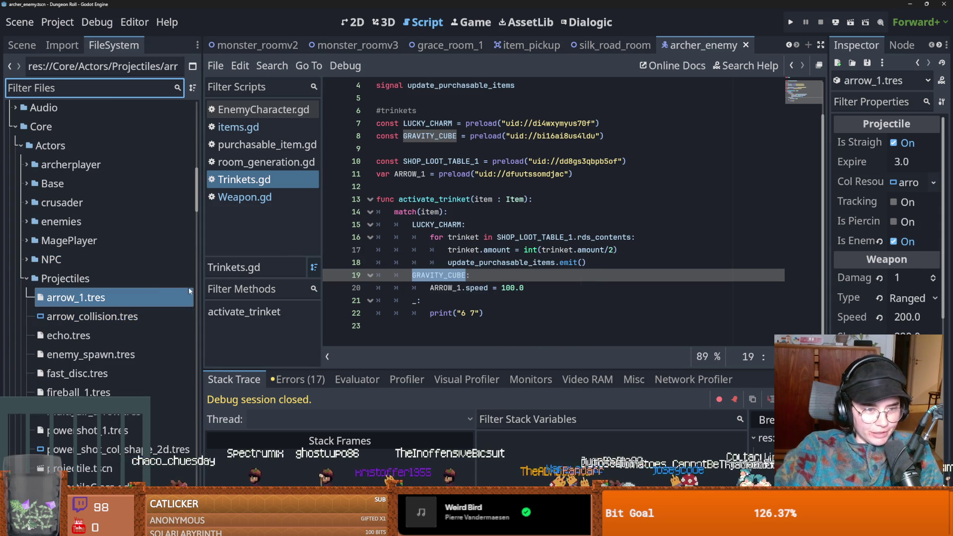
{"action": "left_click", "coordinate": [26, 278]}
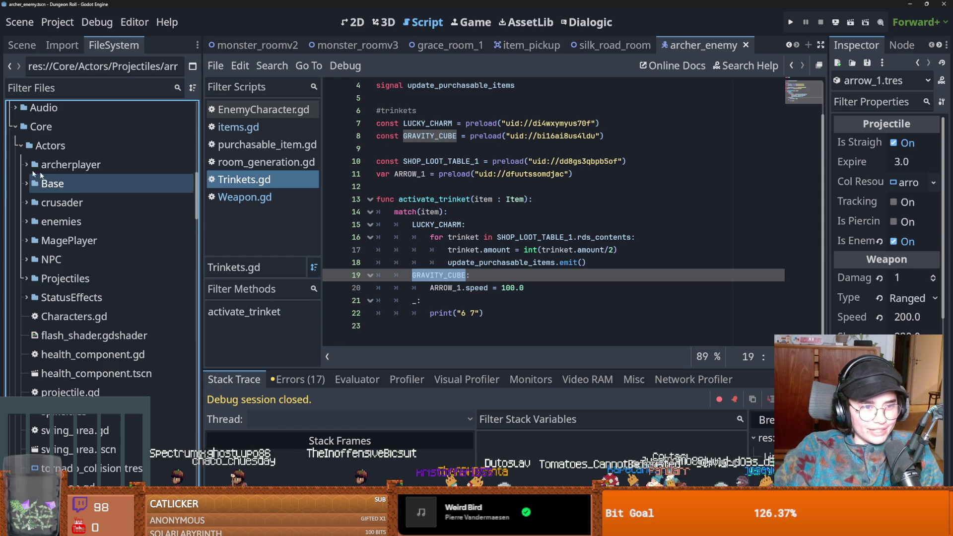
{"action": "left_click", "coordinate": [16, 145]}
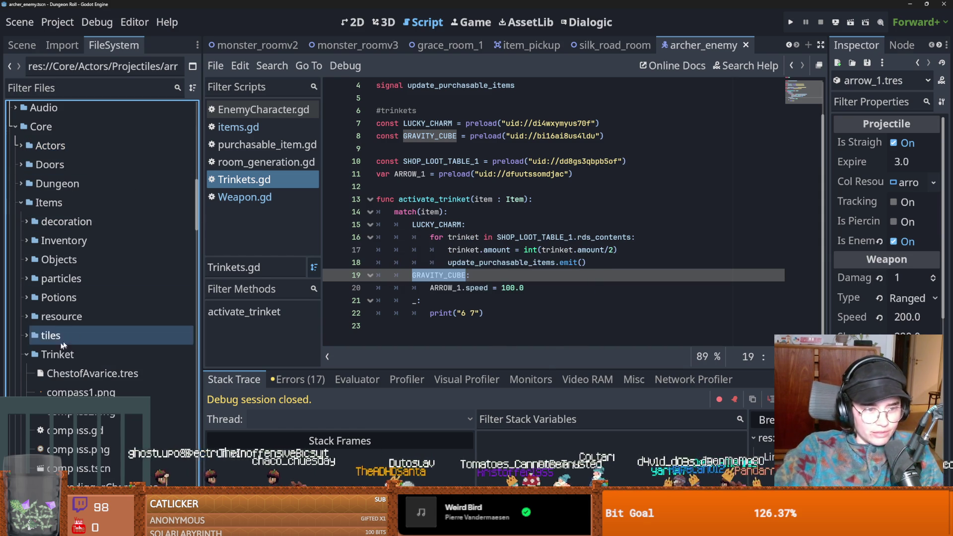
Expand Items > Trinket, select GravityCube.tres, then load trinket_loot_table.tres into the Inspector
{"action": "scroll", "coordinate": [29, 351], "scroll_direction": "down", "scroll_amount": 5}
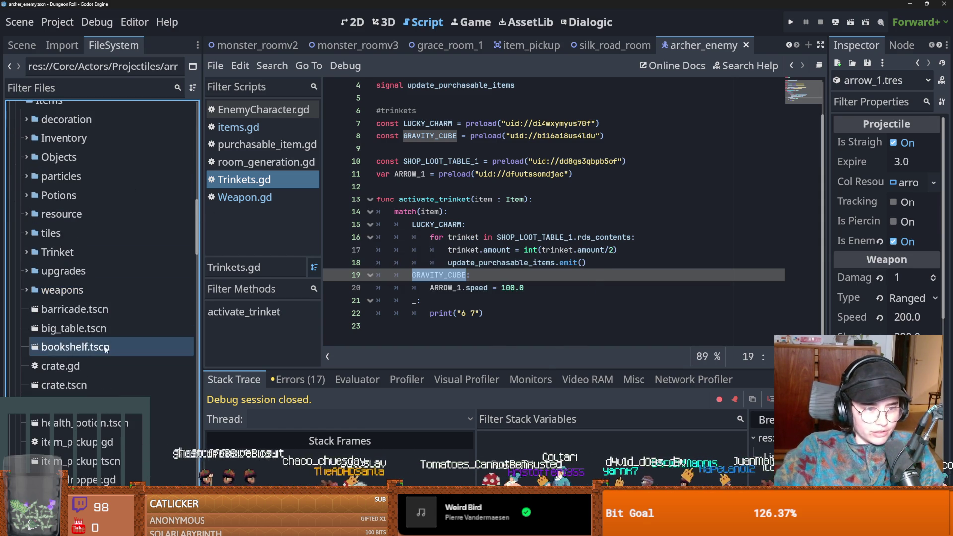
{"action": "left_click", "coordinate": [28, 253]}
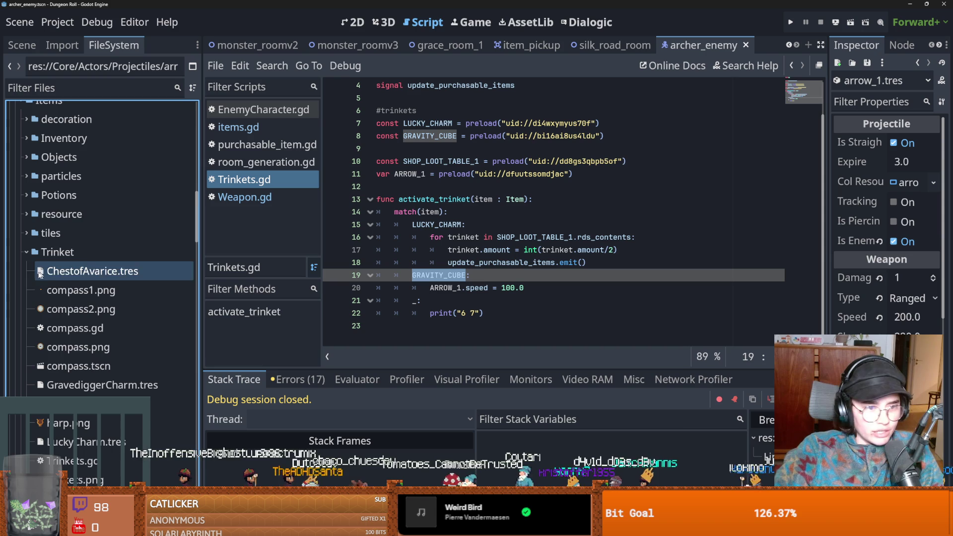
{"action": "scroll", "coordinate": [75, 298], "scroll_direction": "down", "scroll_amount": 5}
{"action": "left_click", "coordinate": [85, 301]}
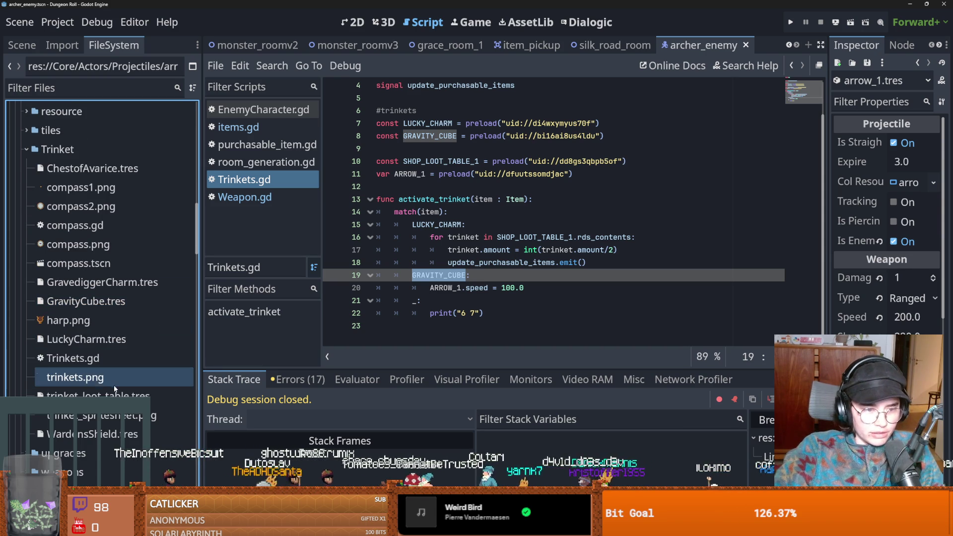
{"action": "left_click", "coordinate": [94, 396]}
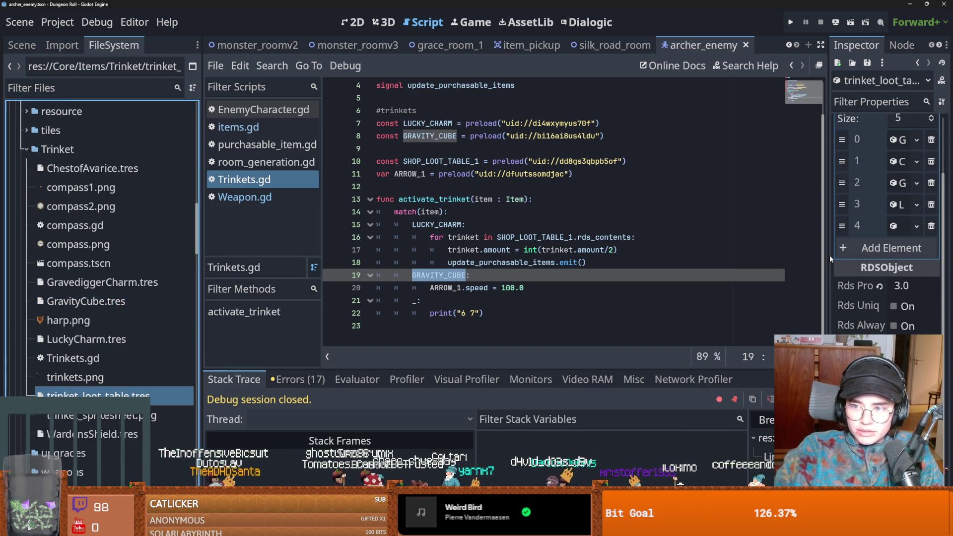
Tick Rds Always on the GravityCube.tres entry, save with Ctrl+S, then switch to the browser
{"action": "left_click", "coordinate": [832, 140]}
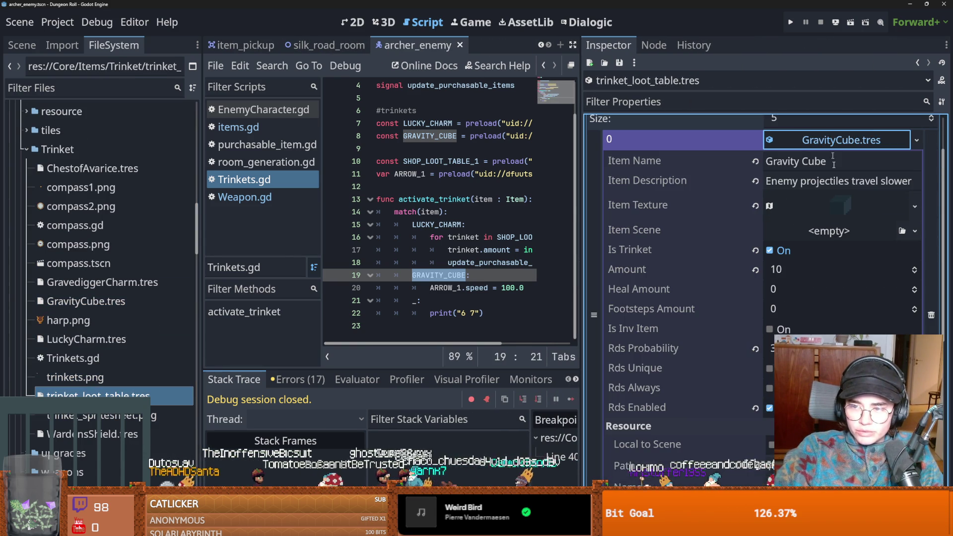
{"action": "left_click", "coordinate": [769, 388]}
{"action": "key", "text": "ctrl+s"}
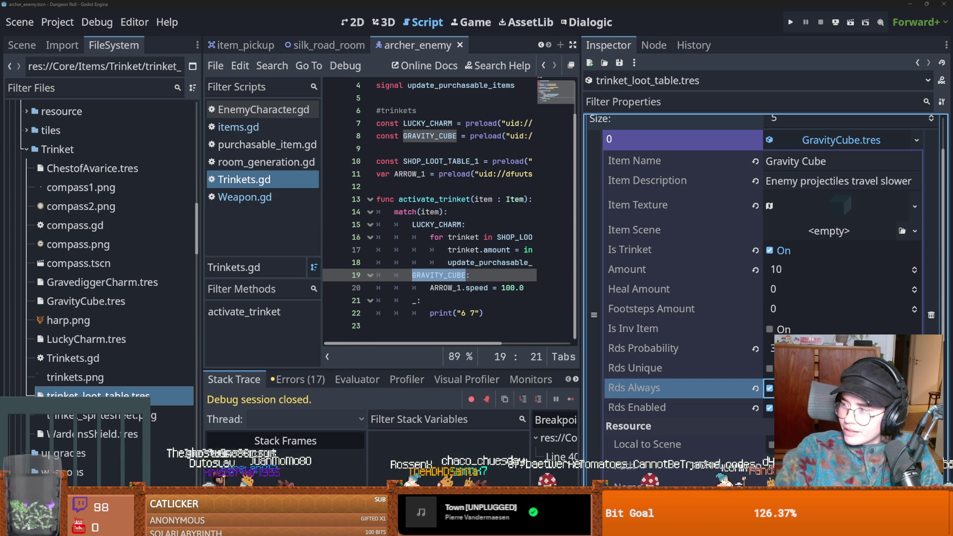
{"action": "key", "text": "alt+Tab"}
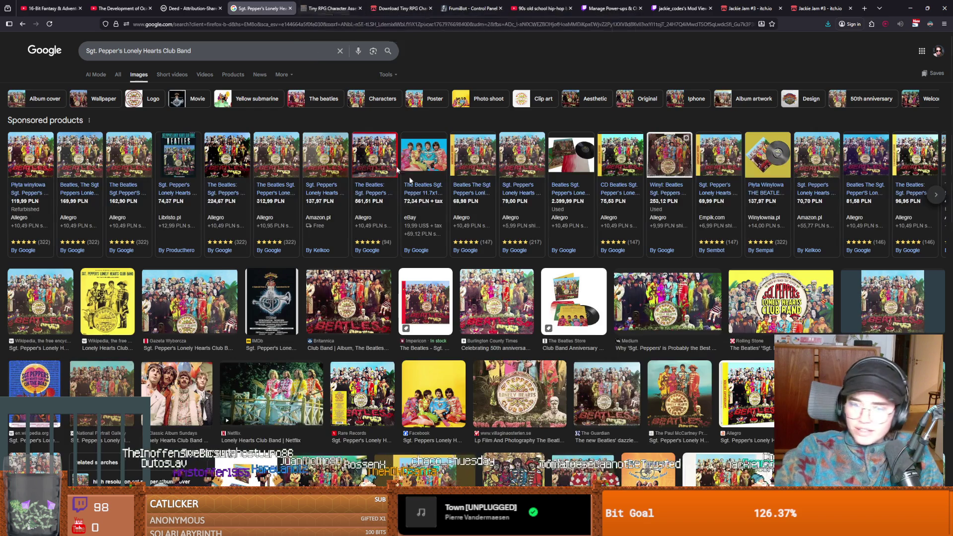
{"action": "left_click", "coordinate": [169, 393]}
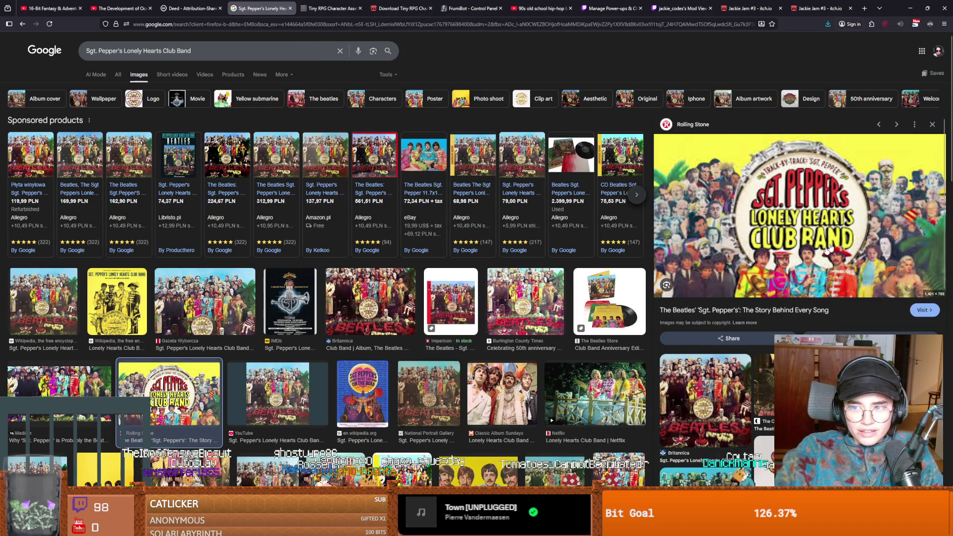
{"action": "left_click", "coordinate": [910, 8]}
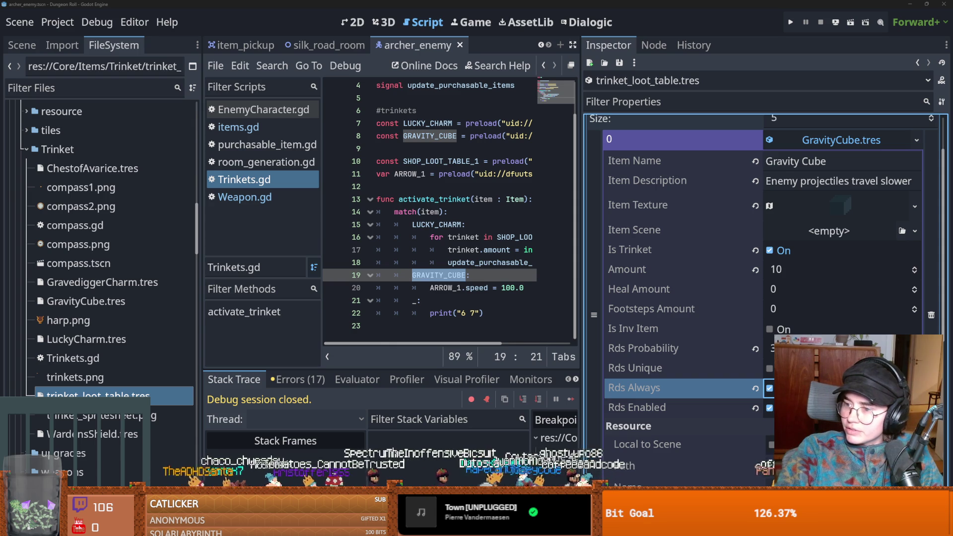
{"action": "key", "text": "alt+Tab"}
{"action": "scroll", "coordinate": [283, 298], "scroll_direction": "down", "scroll_amount": 3}
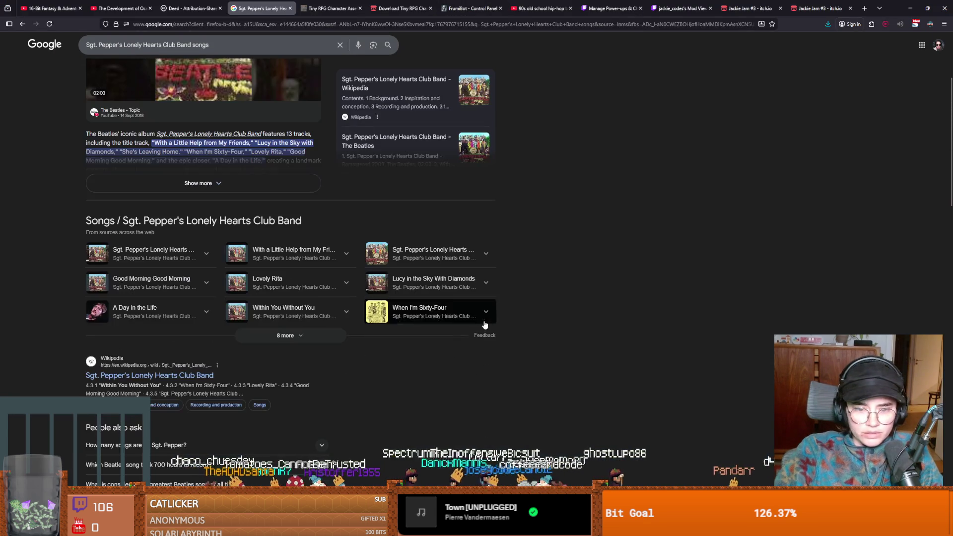
{"action": "left_click", "coordinate": [283, 334]}
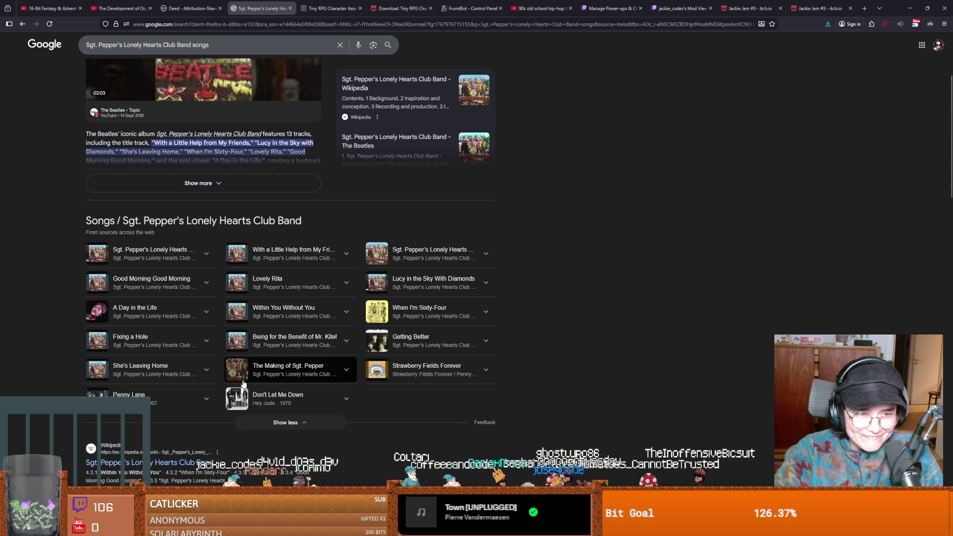
{"action": "left_click", "coordinate": [343, 256]}
{"action": "left_click", "coordinate": [346, 254]}
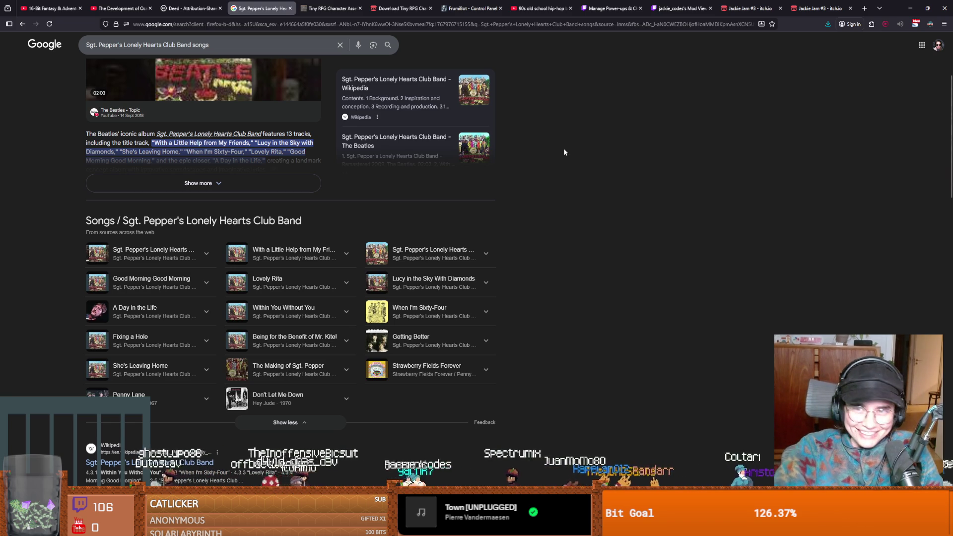
{"action": "key", "text": "alt+Tab"}
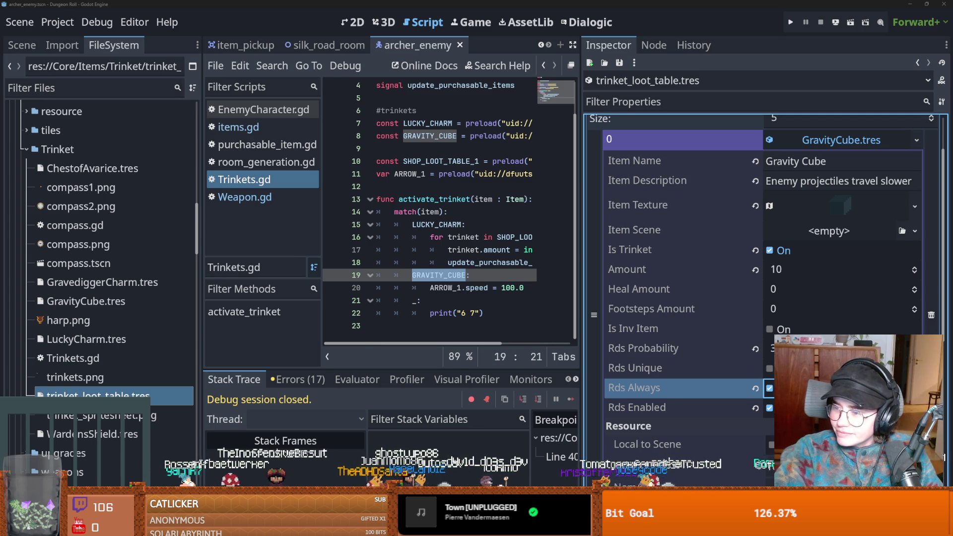
Switch to the YouTube tab, play the hip-hop beat video full screen, then pause it
{"action": "key", "text": "alt+Tab"}
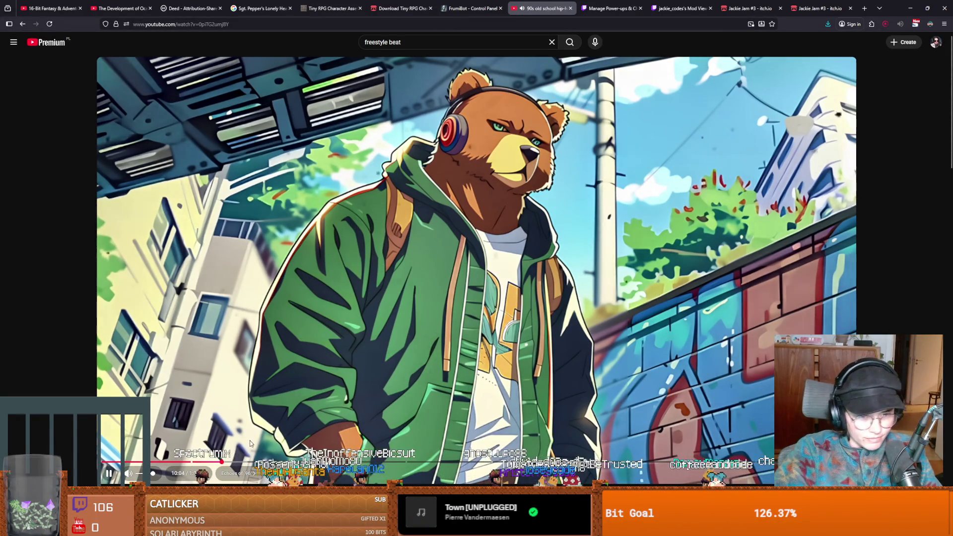
{"action": "key", "text": "f"}
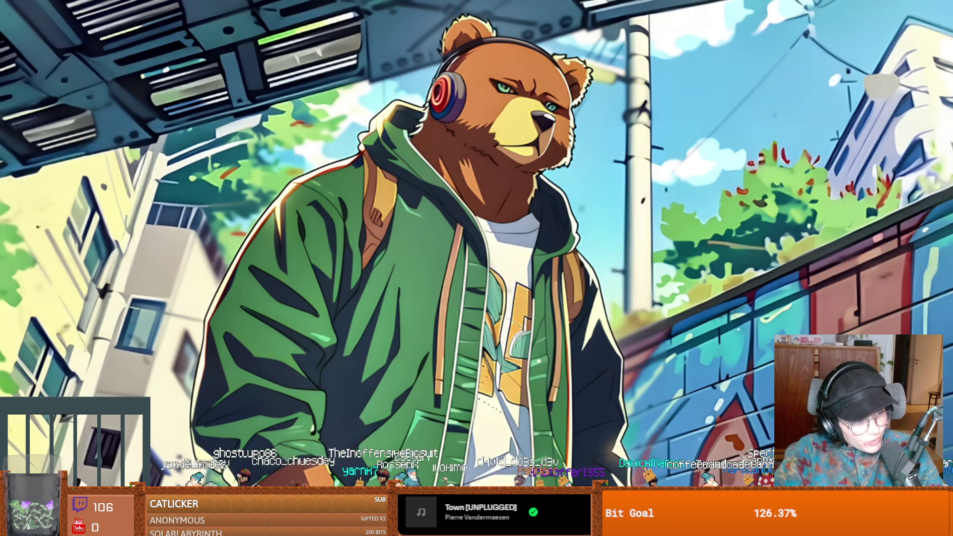
{"action": "mouse_move", "coordinate": [308, 342]}
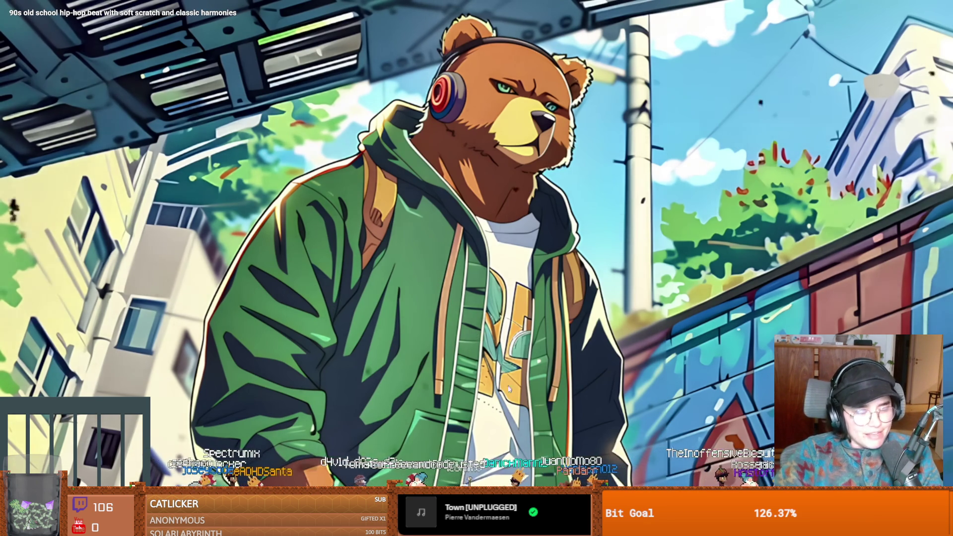
{"action": "left_click", "coordinate": [456, 359]}
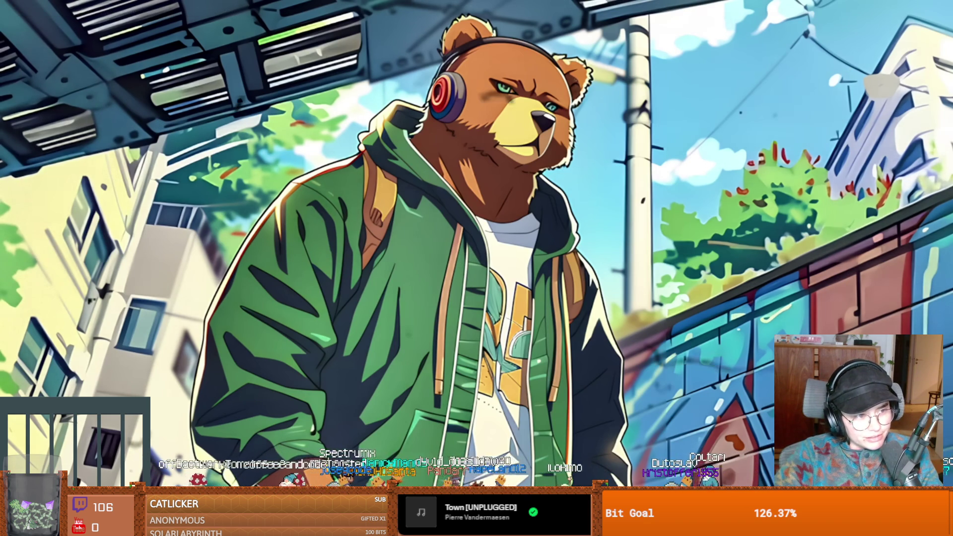
Toggle the beat video's playback, exit full screen, and Alt+Tab back to Godot
{"action": "left_click", "coordinate": [434, 337]}
{"action": "right_click", "coordinate": [428, 332]}
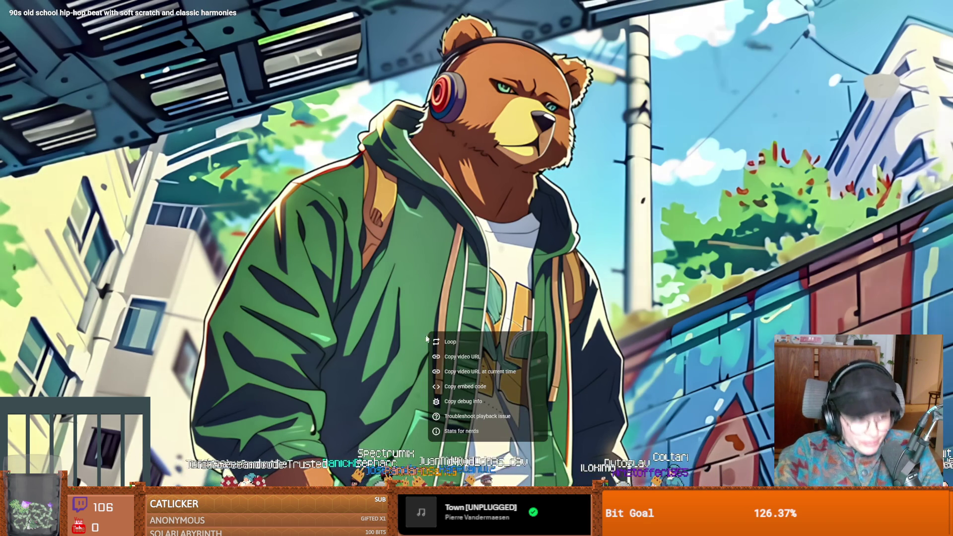
{"action": "left_click", "coordinate": [381, 335]}
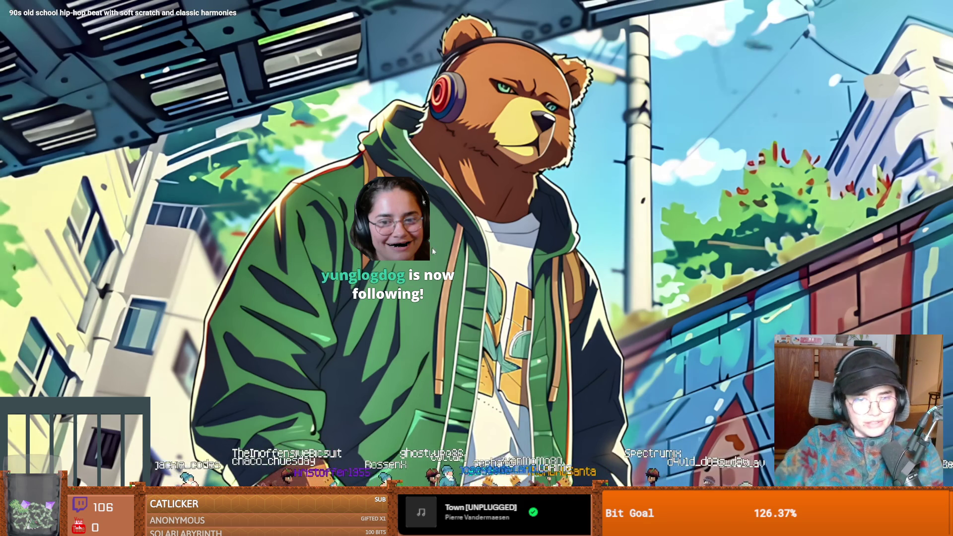
{"action": "left_click", "coordinate": [457, 319]}
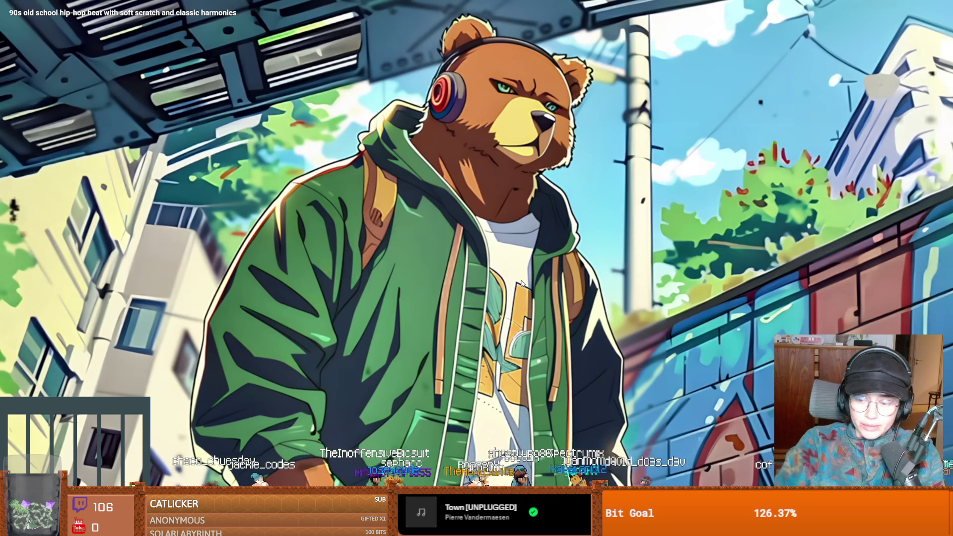
{"action": "double_click", "coordinate": [480, 283]}
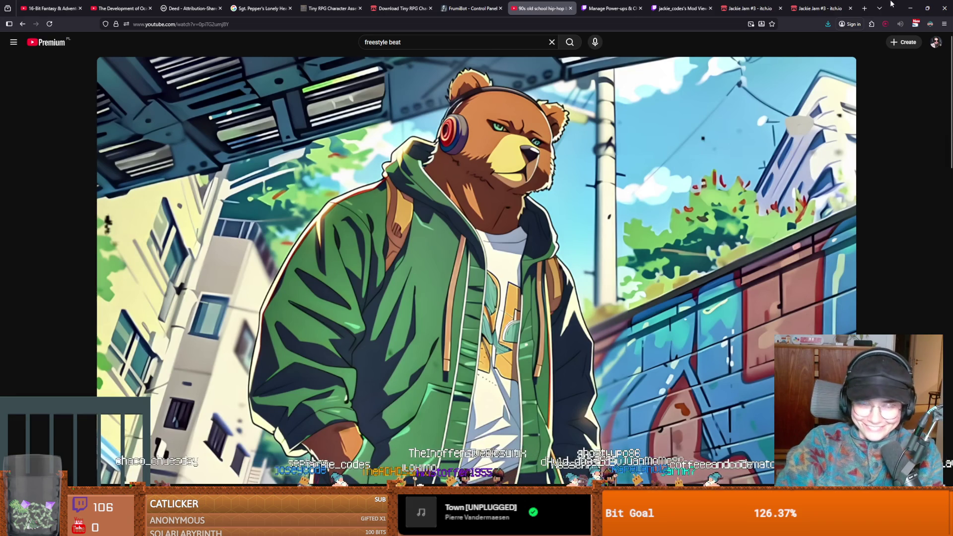
{"action": "key", "text": "alt+Tab"}
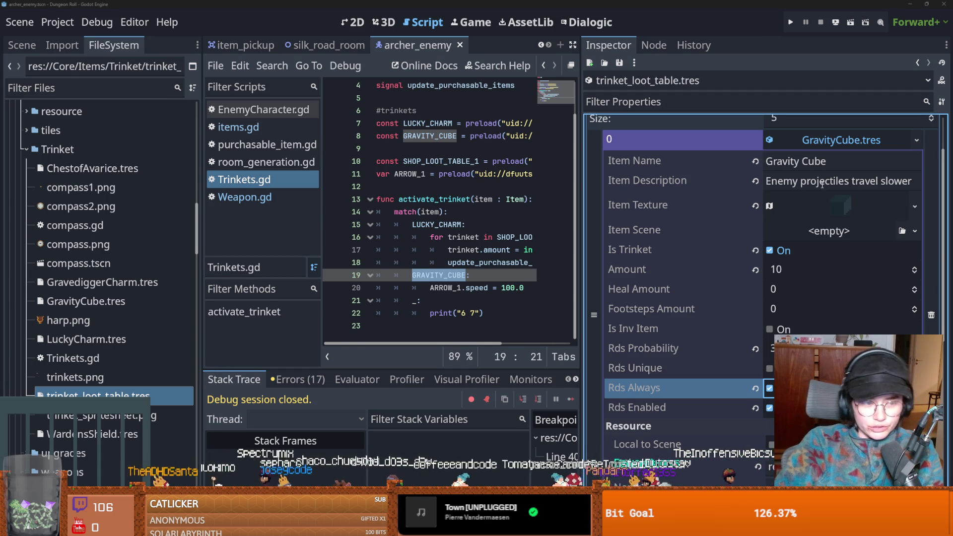
Save, then drag the Inspector splitter right and FileSystem splitter left to widen the script
{"action": "left_click", "coordinate": [430, 224]}
{"action": "key", "text": "ctrl+s"}
{"action": "left_click_drag", "start_coordinate": [577, 240], "coordinate": [703, 240]}
{"action": "left_click_drag", "start_coordinate": [201, 248], "coordinate": [106, 248]}
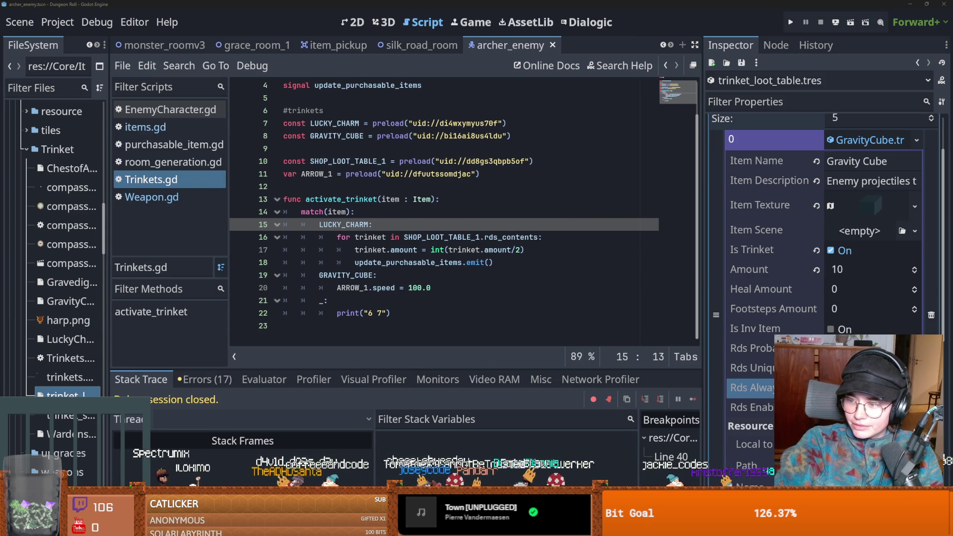
Review the trinket amount halving and default case in Trinkets.gd, then run the game
{"action": "left_click", "coordinate": [463, 249]}
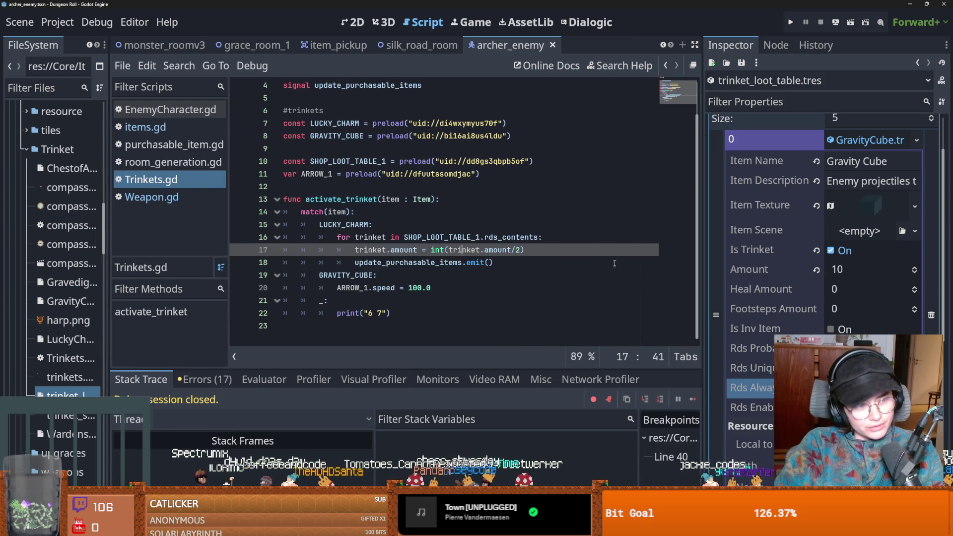
{"action": "scroll", "coordinate": [536, 272], "scroll_direction": "up", "scroll_amount": 1}
{"action": "scroll", "coordinate": [536, 269], "scroll_direction": "down", "scroll_amount": 1}
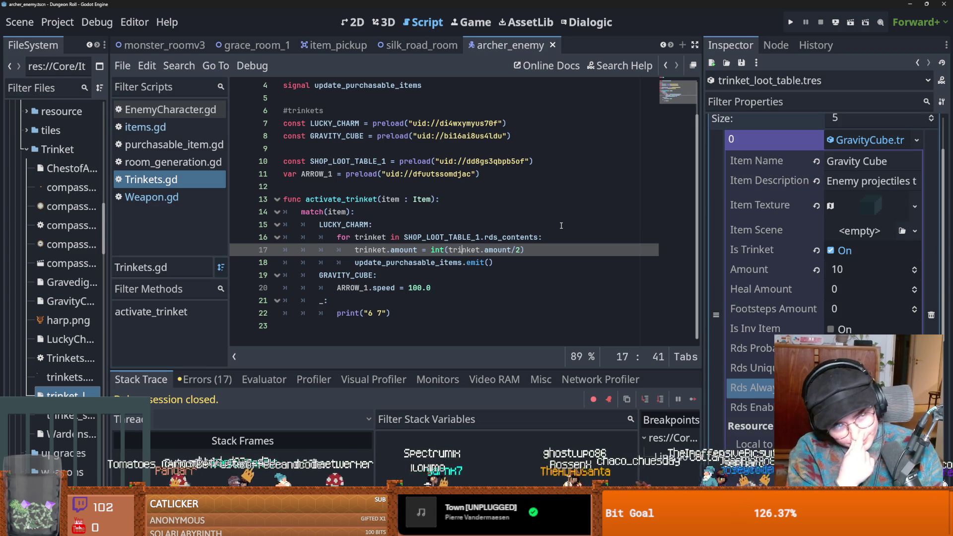
{"action": "left_click", "coordinate": [386, 300]}
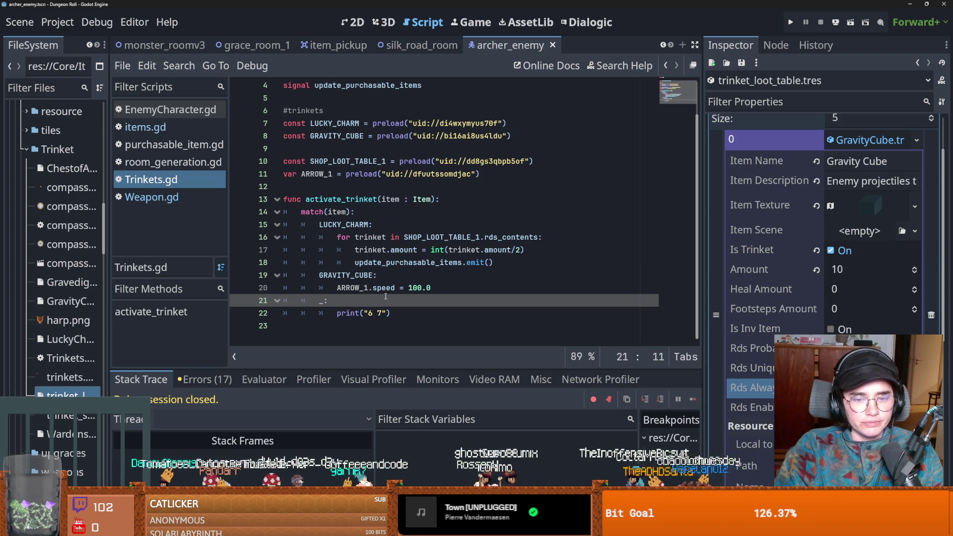
{"action": "left_click", "coordinate": [791, 23]}
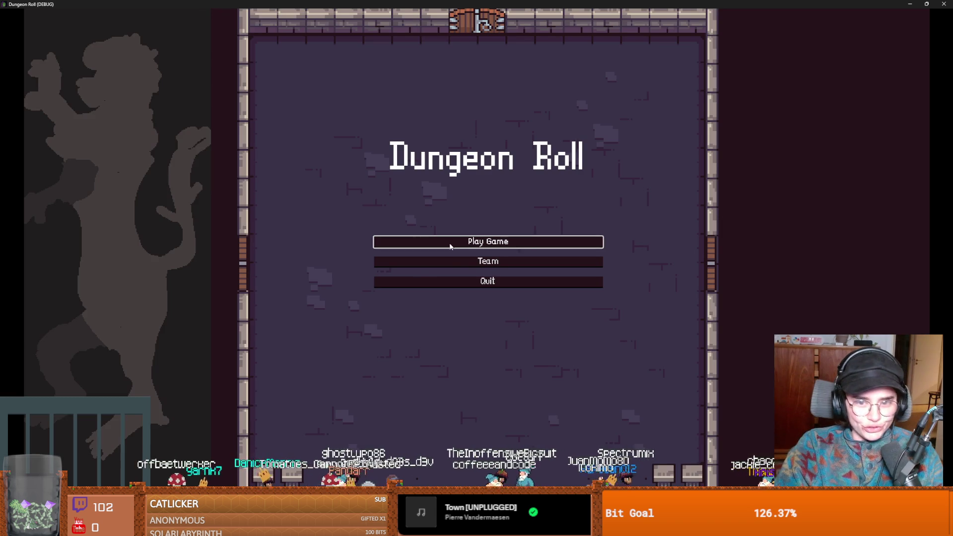
Start a new dungeon run and walk the knight through the left doorway
{"action": "left_click", "coordinate": [433, 243]}
{"action": "left_click", "coordinate": [408, 154]}
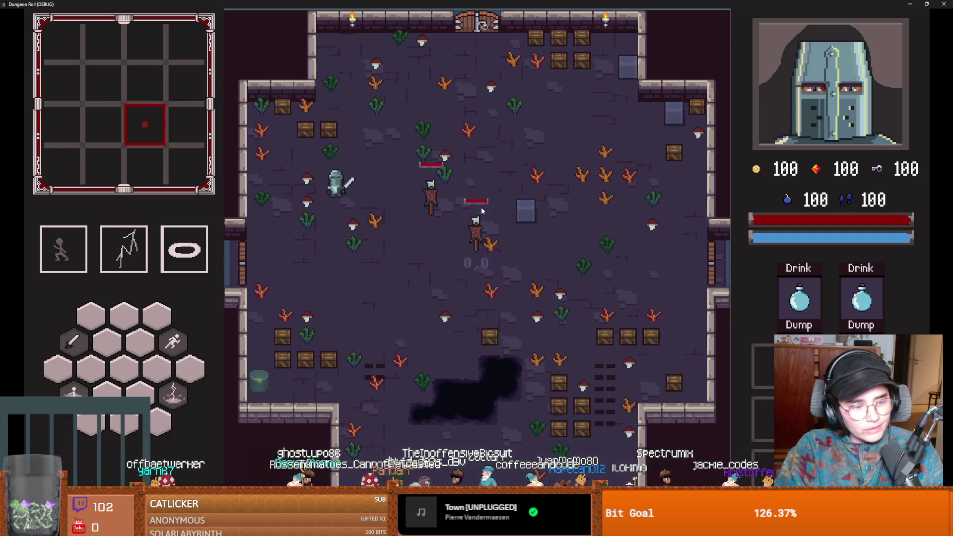
{"action": "key", "text": "a"}
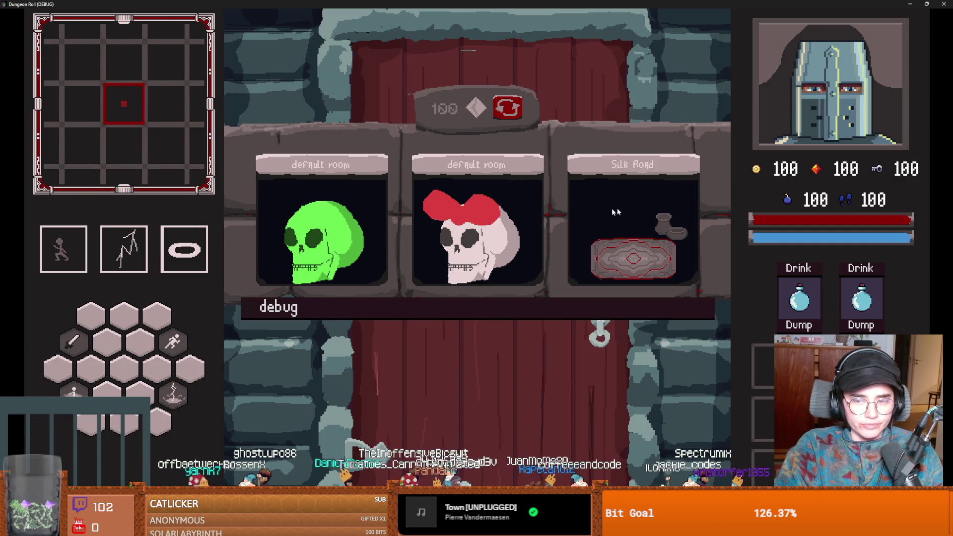
{"action": "left_click", "coordinate": [350, 306]}
Reroll the room choices seven times and choose the middle room
{"action": "left_click", "coordinate": [507, 110]}
{"action": "left_click", "coordinate": [508, 110]}
{"action": "left_click", "coordinate": [508, 110]}
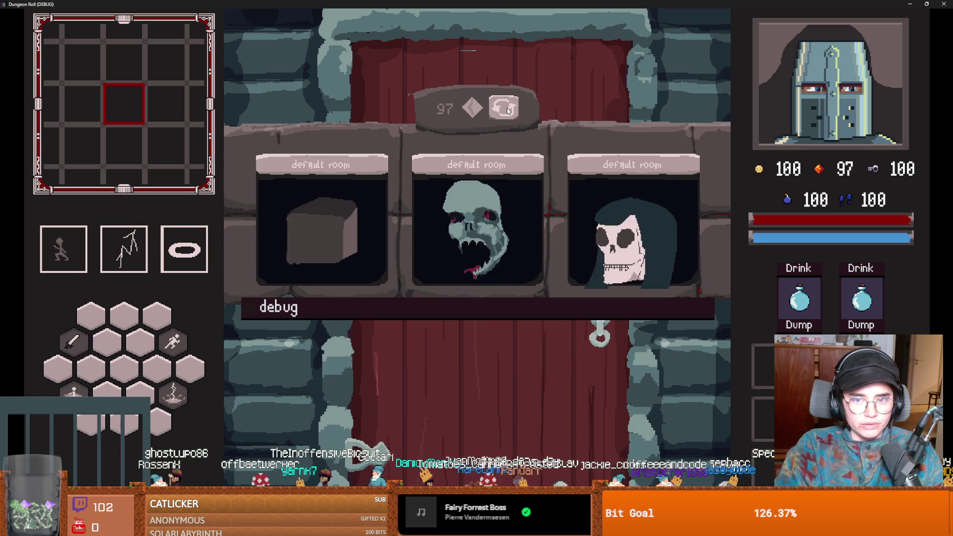
{"action": "left_click", "coordinate": [507, 111]}
{"action": "left_click", "coordinate": [508, 110]}
{"action": "left_click", "coordinate": [507, 110]}
{"action": "left_click", "coordinate": [508, 110]}
{"action": "left_click", "coordinate": [508, 110]}
{"action": "left_click", "coordinate": [481, 222]}
Enter the cross-shaped room, walk past the altar to the west door, and unlock it
{"action": "key", "text": "e"}
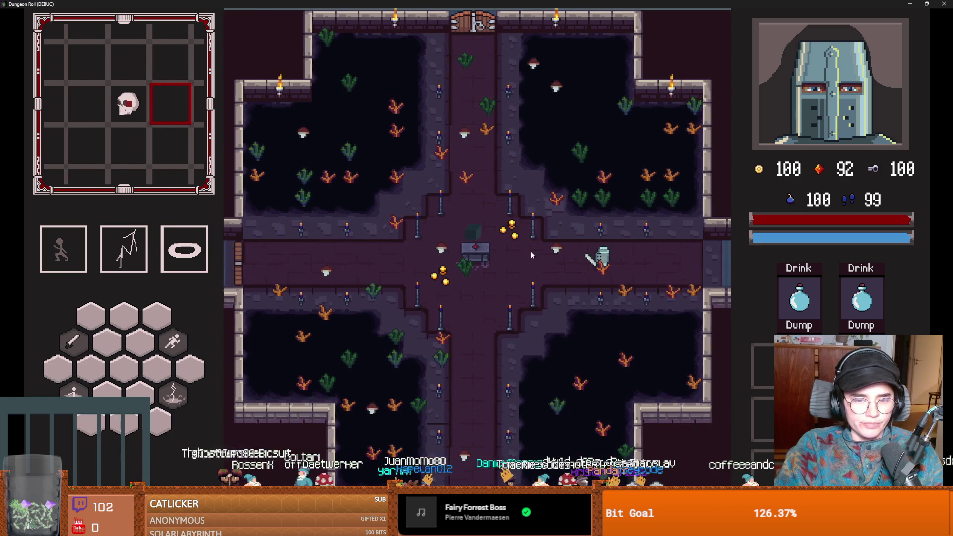
{"action": "key", "text": "w"}
{"action": "key", "text": "a"}
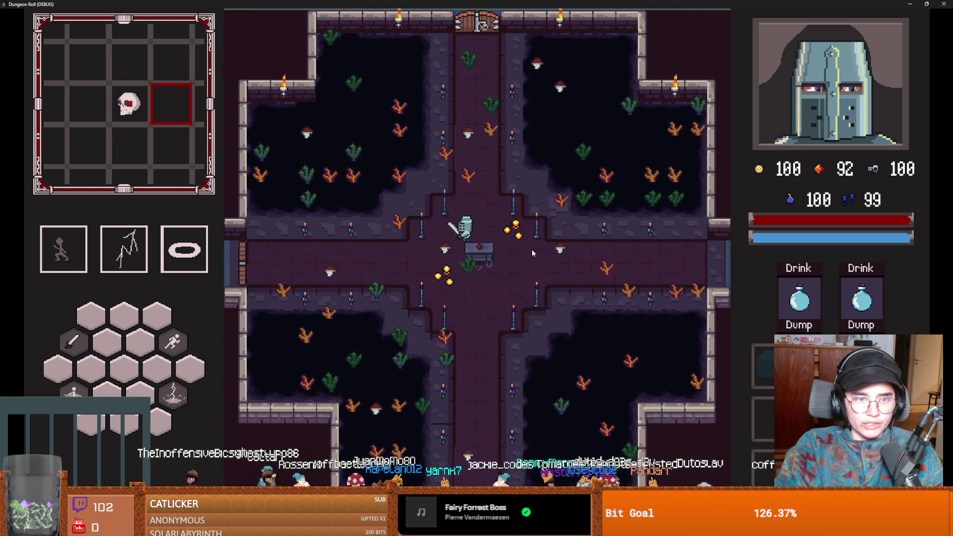
{"action": "key", "text": "a"}
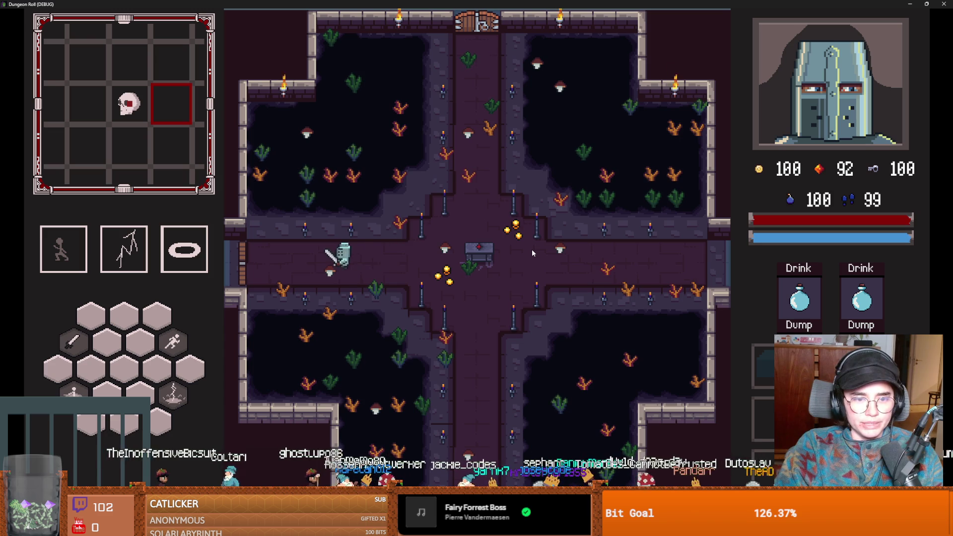
{"action": "key", "text": "e"}
{"action": "left_click", "coordinate": [450, 286]}
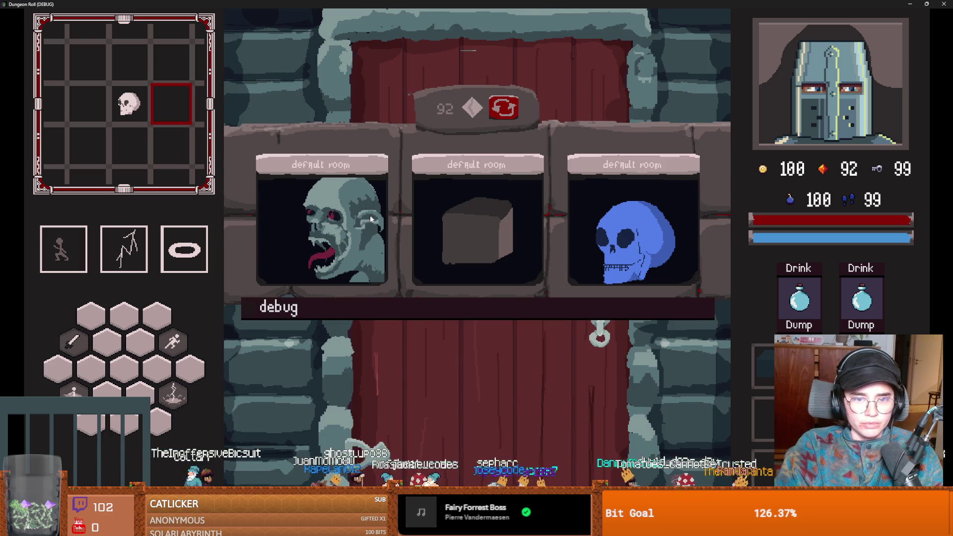
Choose the next room, move down, and attack the skeletons until one dies
{"action": "left_click", "coordinate": [387, 221]}
{"action": "key", "text": "s"}
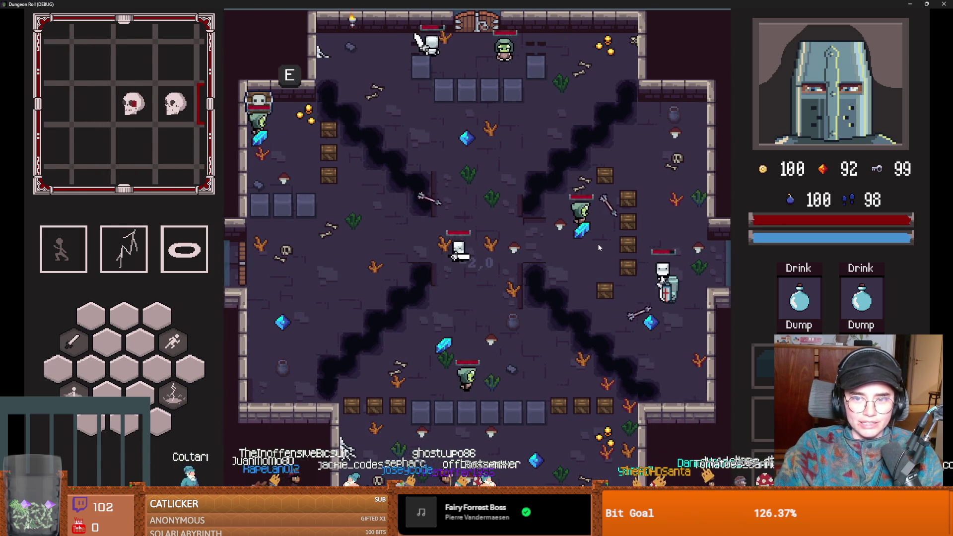
{"action": "left_click", "coordinate": [667, 236]}
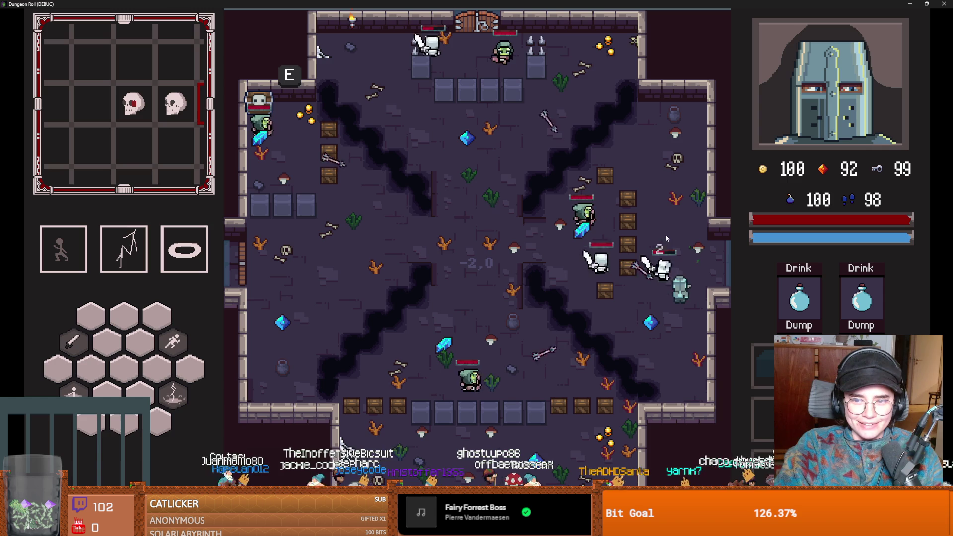
{"action": "key", "text": "s"}
{"action": "left_click", "coordinate": [664, 237]}
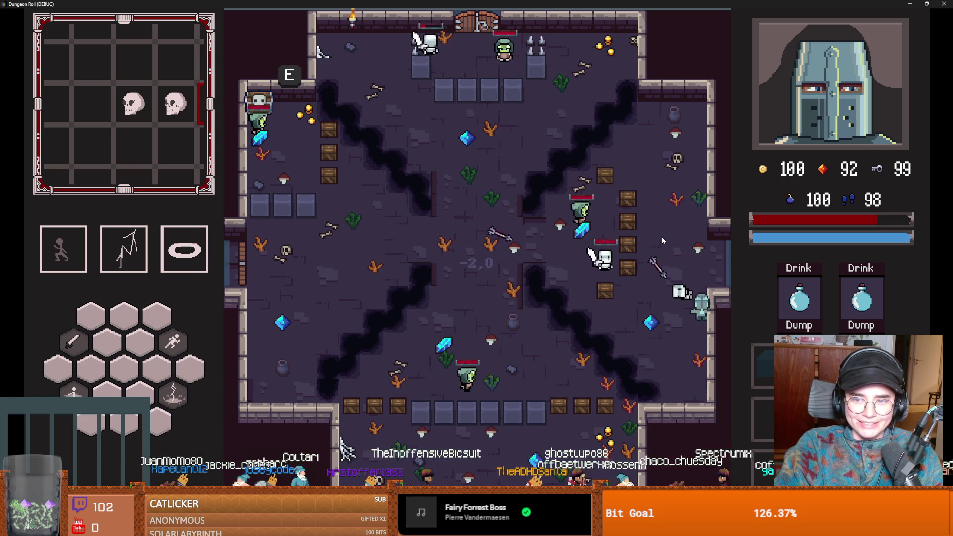
{"action": "key", "text": "a"}
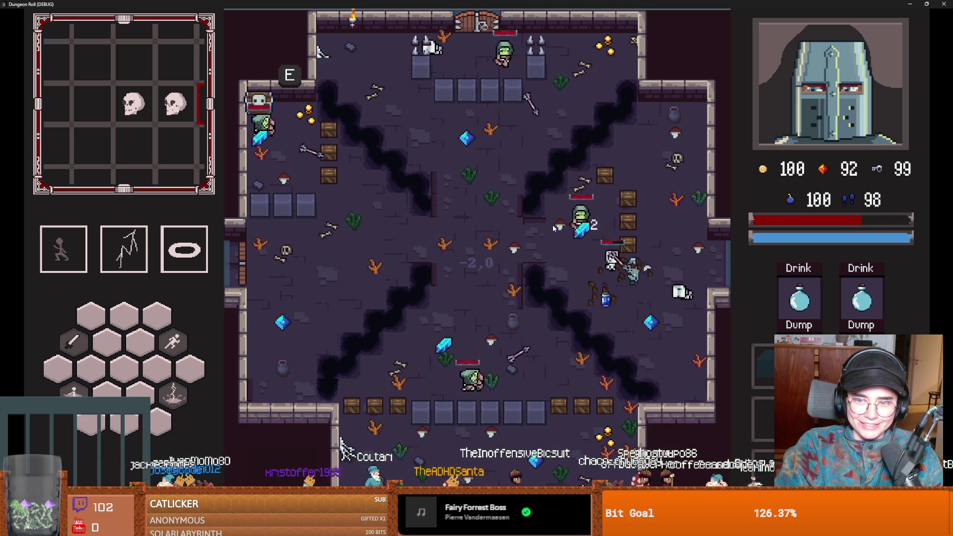
{"action": "left_click", "coordinate": [553, 227]}
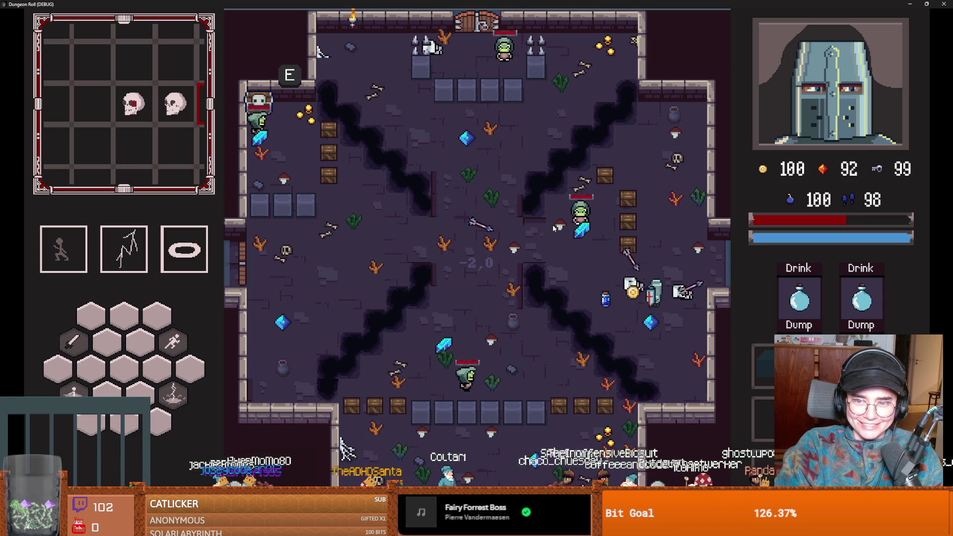
Cast lightning, raise the shield, collect gold, and cast lightning near the lower enemy
{"action": "key", "text": "2"}
{"action": "right_click", "coordinate": [553, 224]}
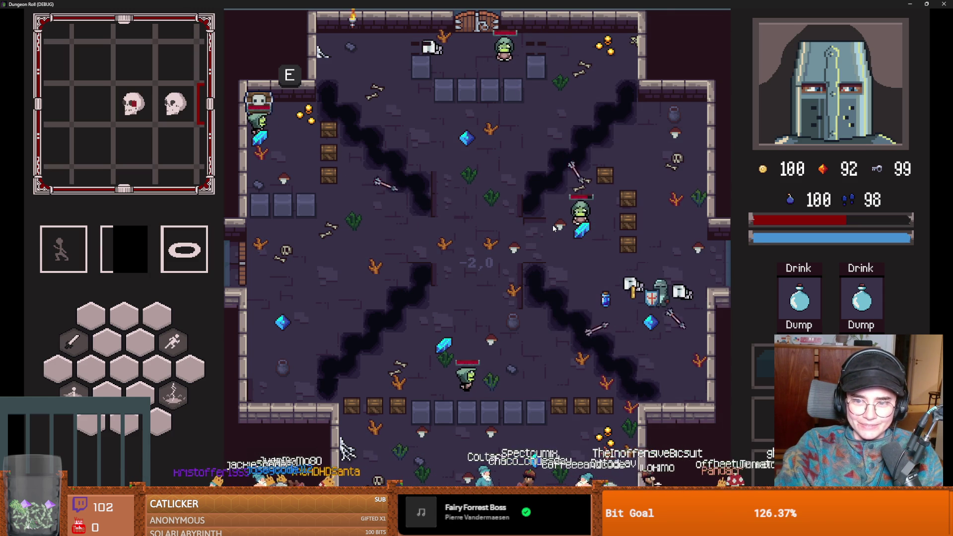
{"action": "key", "text": "w"}
{"action": "key", "text": "a"}
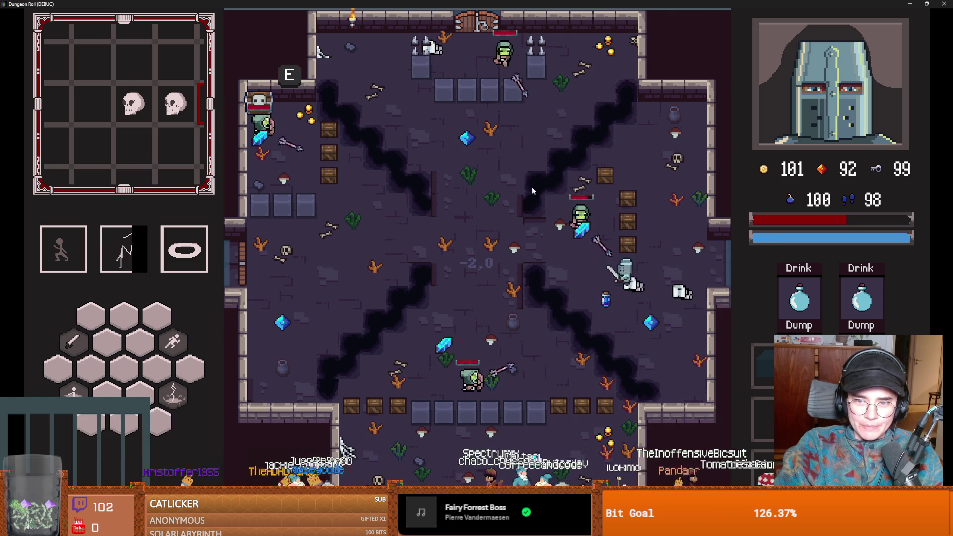
{"action": "key", "text": "a"}
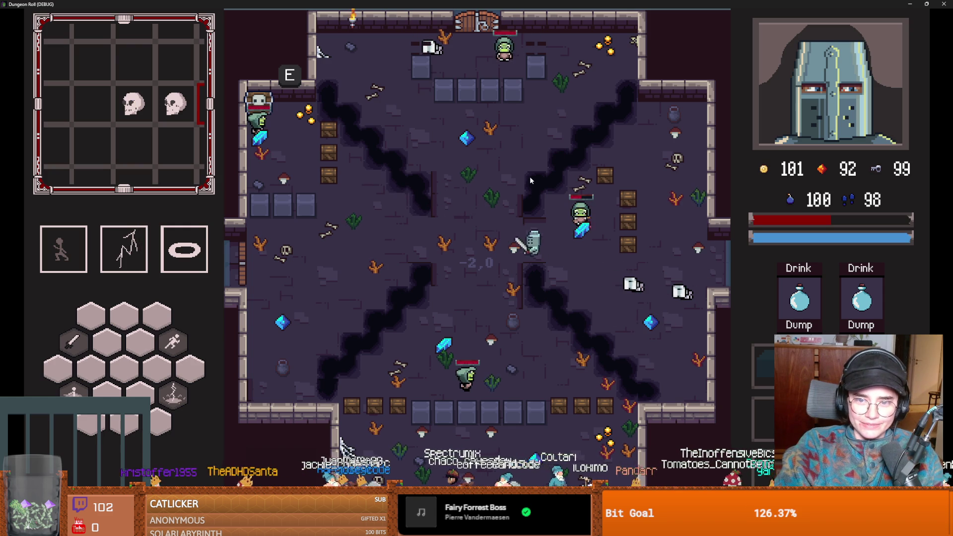
{"action": "key", "text": "s"}
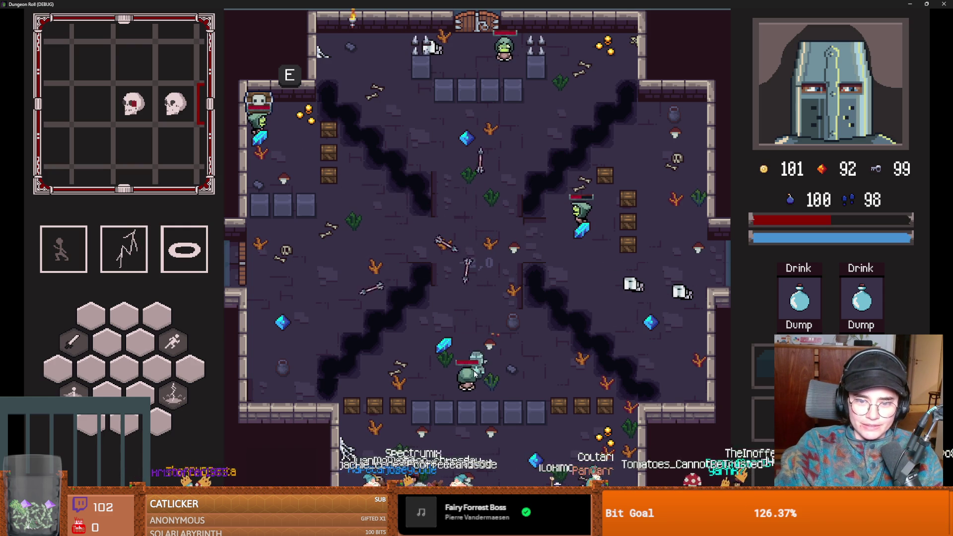
{"action": "key", "text": "q"}
{"action": "key", "text": "d"}
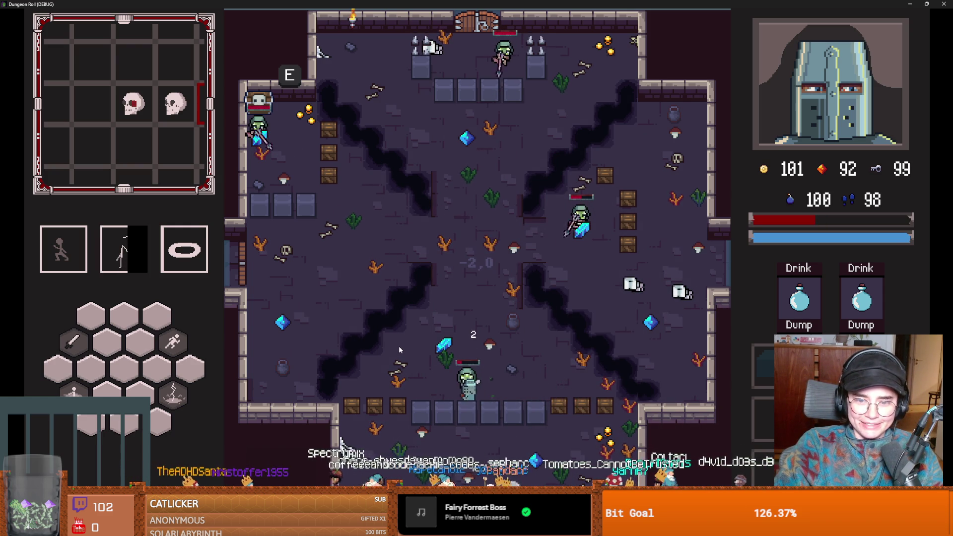
{"action": "key", "text": "w"}
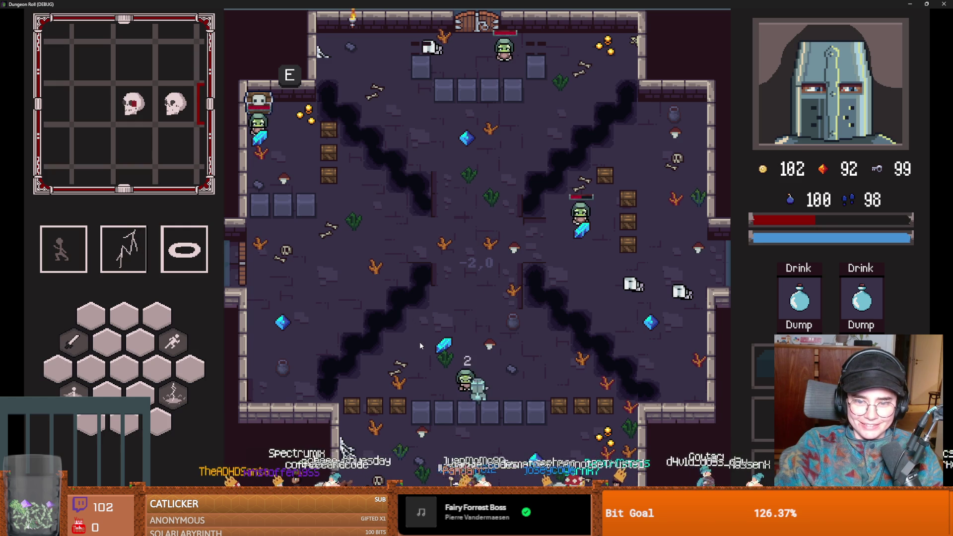
{"action": "key", "text": "w"}
{"action": "right_click", "coordinate": [487, 313]}
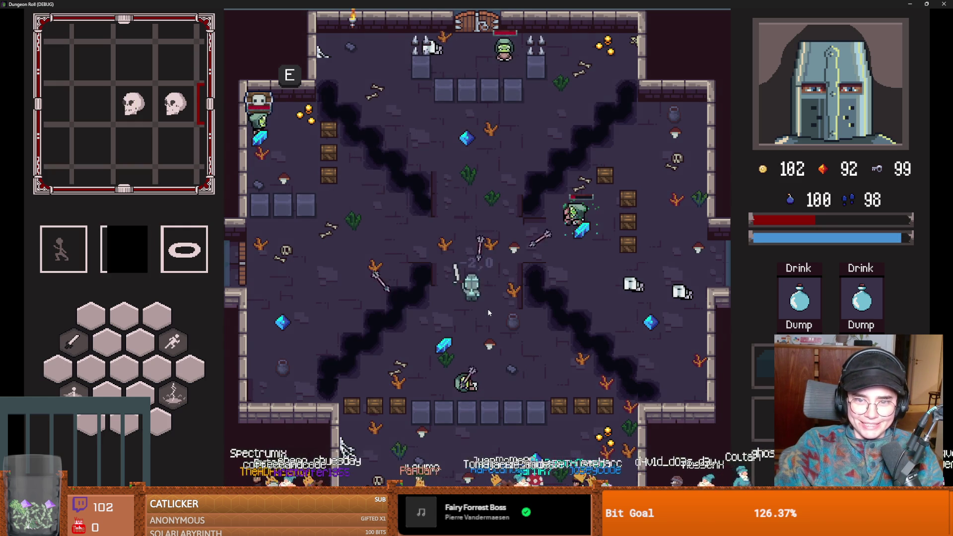
Move beside the green enemy and cast lightning from the room centre
{"action": "key", "text": "d"}
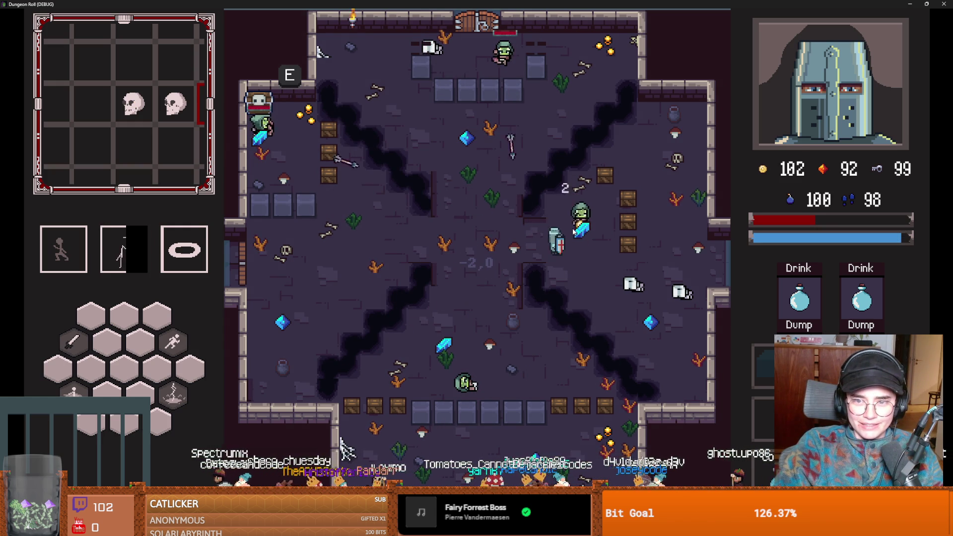
{"action": "key", "text": "a"}
{"action": "key", "text": "w"}
{"action": "right_click", "coordinate": [521, 245]}
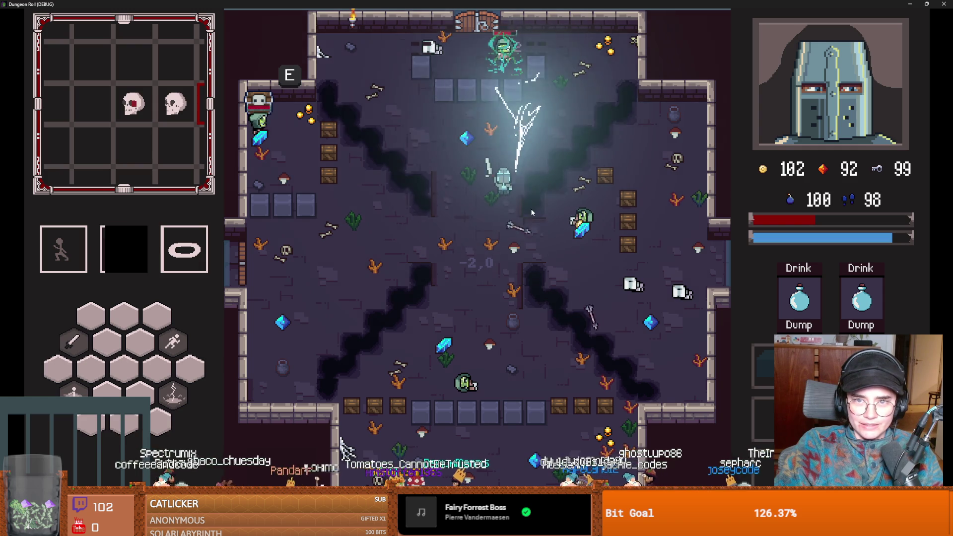
{"action": "key", "text": "w"}
{"action": "key", "text": "a"}
Move toward the top gate and dash left until Game Over, then shrink the game window
{"action": "key", "text": "w"}
{"action": "key", "text": "d"}
{"action": "key", "text": "w"}
{"action": "key", "text": "a"}
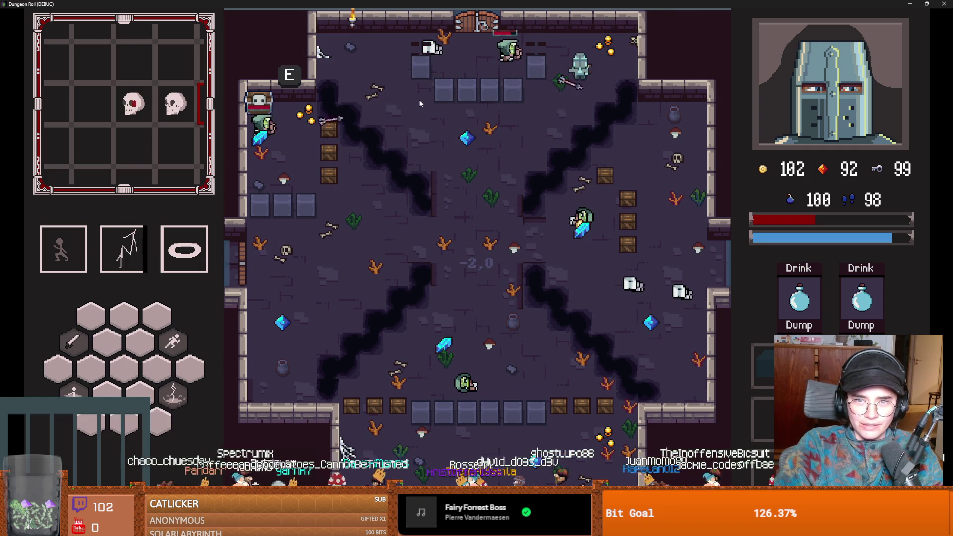
{"action": "key", "text": "a"}
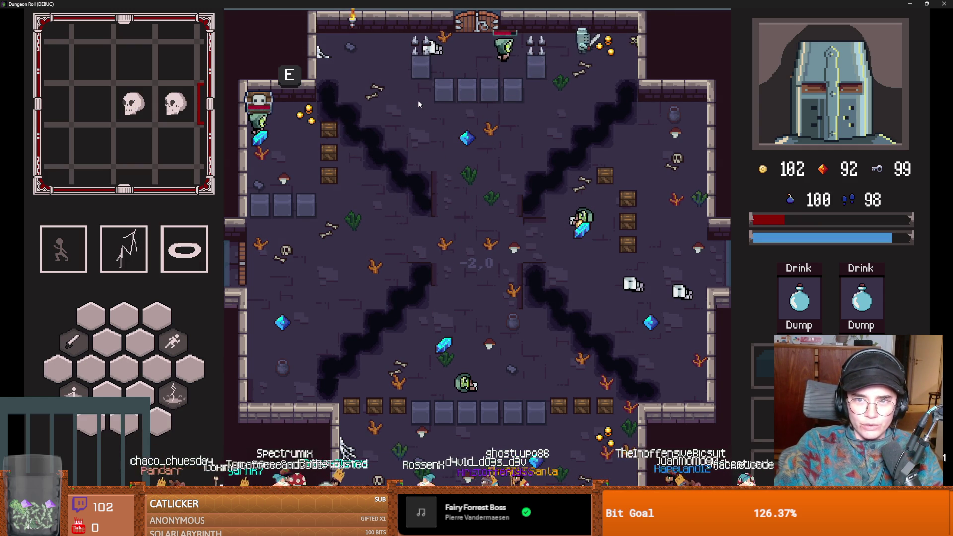
{"action": "key", "text": "space"}
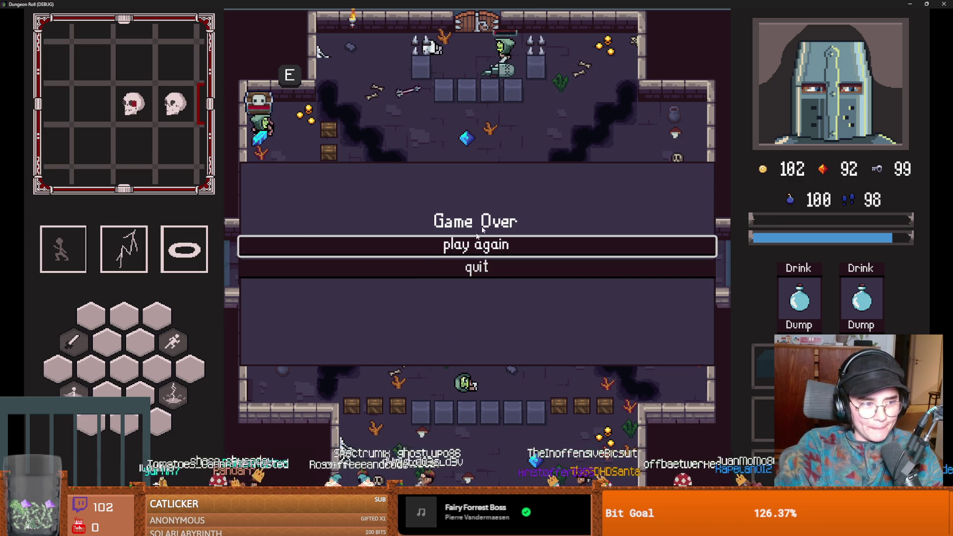
{"action": "key", "text": "super+Down"}
Close the game, set ARROW_1.speed on line 20 to 150.0, and relaunch with F5
{"action": "left_click", "coordinate": [598, 138]}
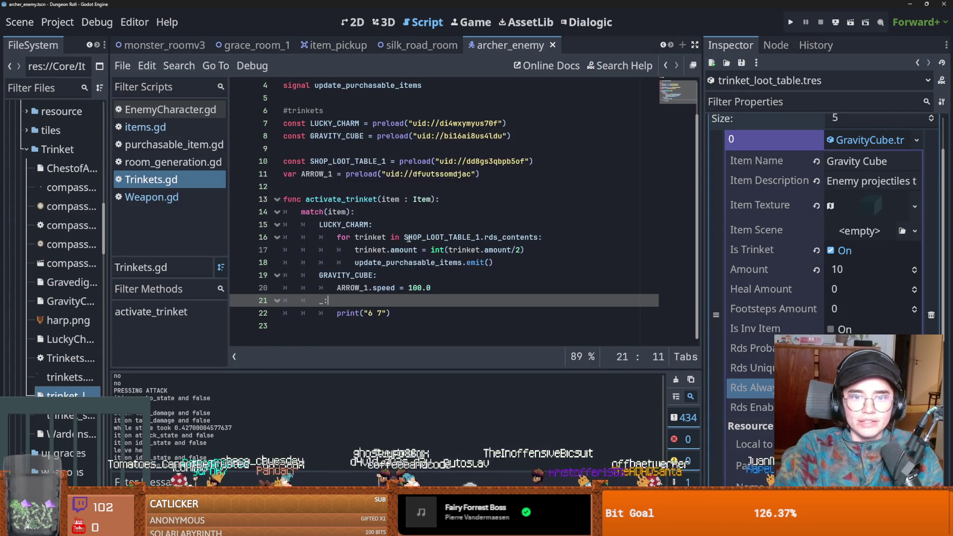
{"action": "left_click", "coordinate": [414, 287]}
{"action": "double_click", "coordinate": [420, 288]}
{"action": "type", "text": "150.0"}
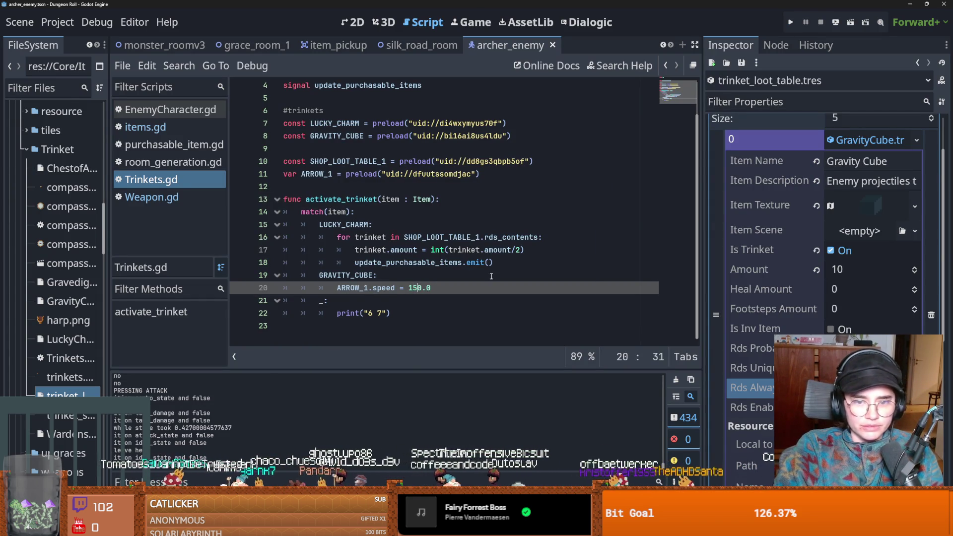
{"action": "left_click", "coordinate": [372, 224]}
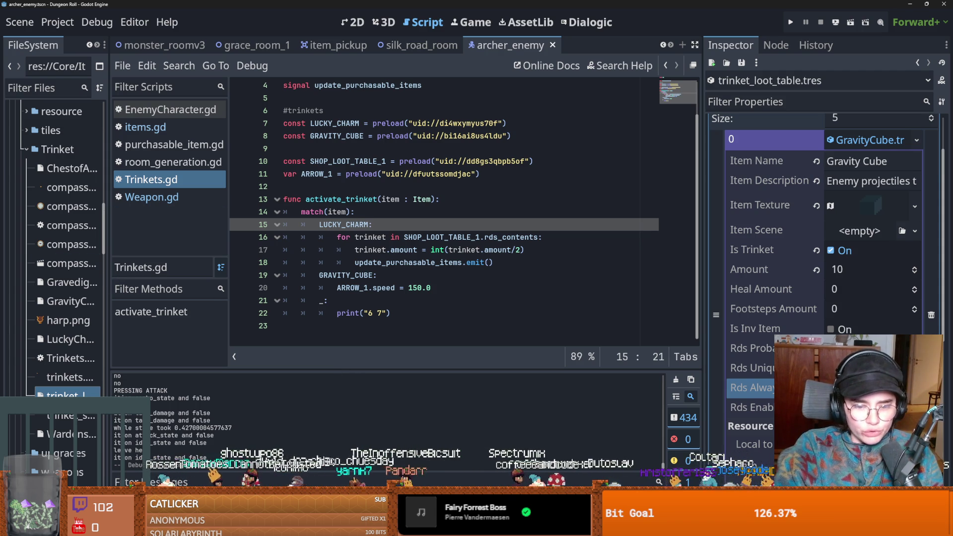
{"action": "key", "text": "F5"}
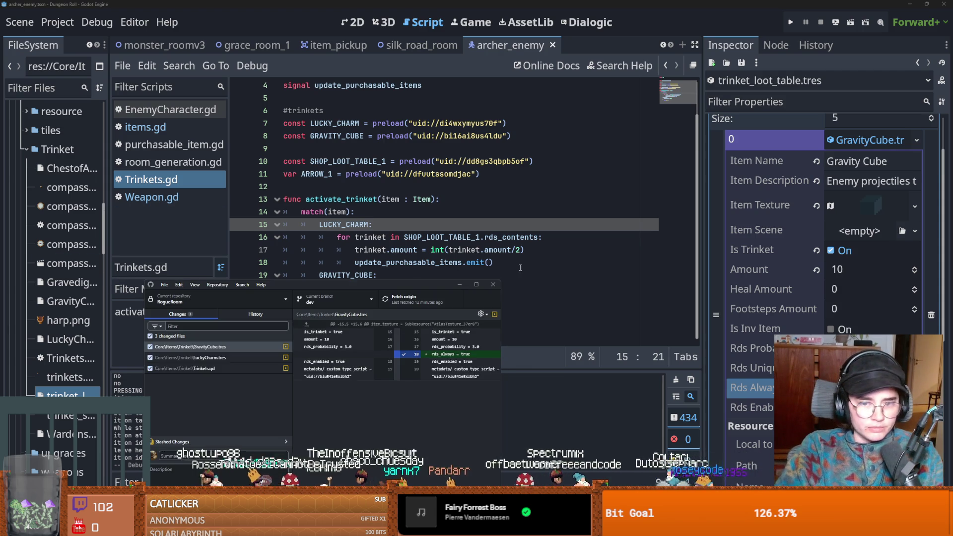
{"action": "key", "text": "alt+Tab"}
Commit the three trinket files to dev as 'gravity cube trinket implemented' and push to origin
{"action": "left_click", "coordinate": [99, 449]}
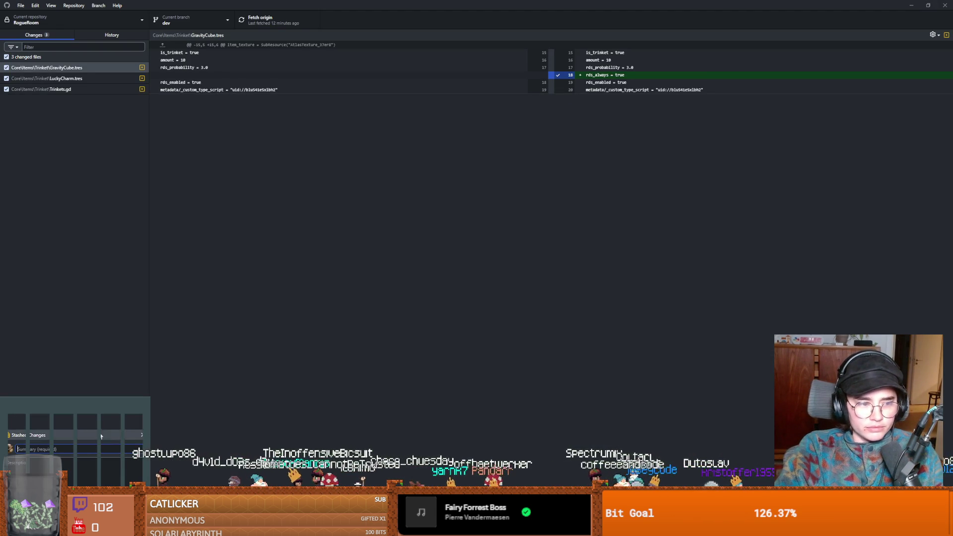
{"action": "type", "text": "gravity"}
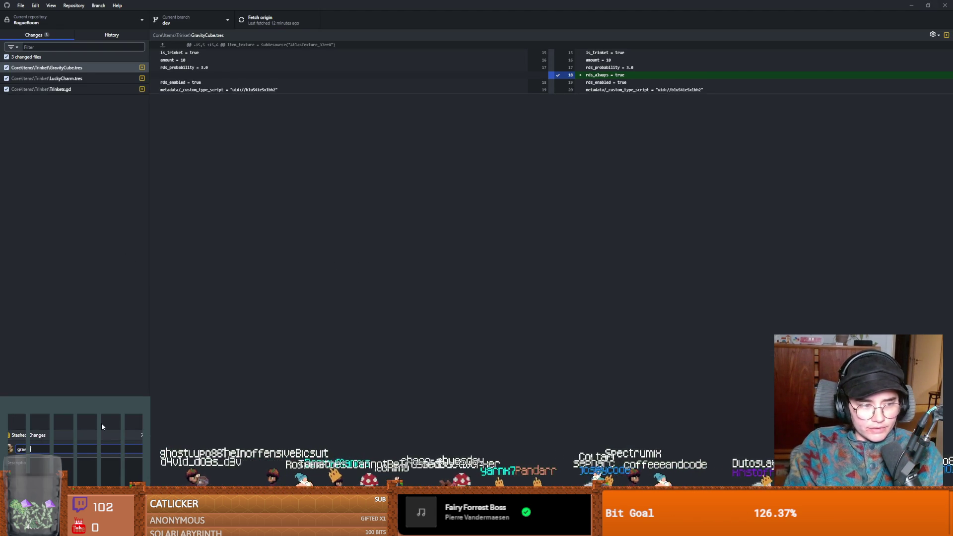
{"action": "type", "text": " cube trin"}
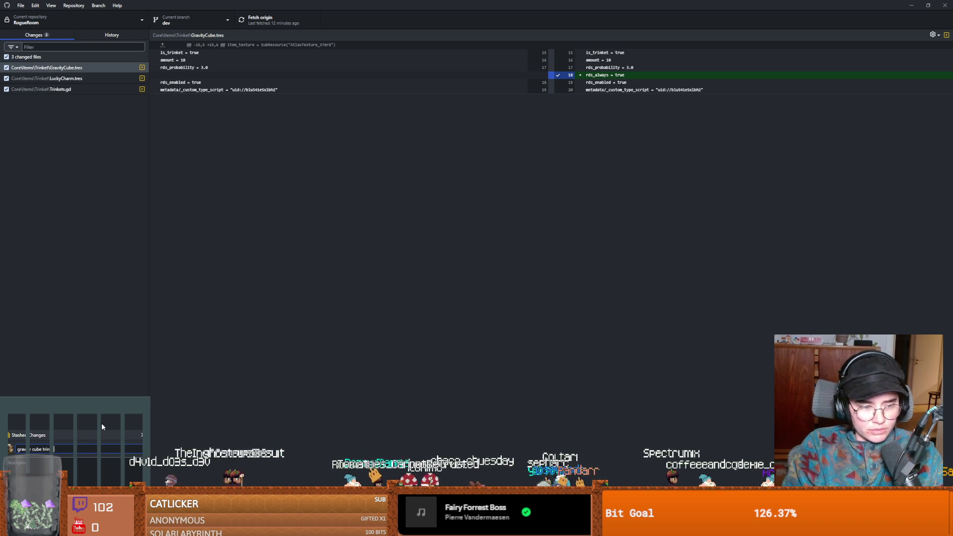
{"action": "type", "text": "ket implemented"}
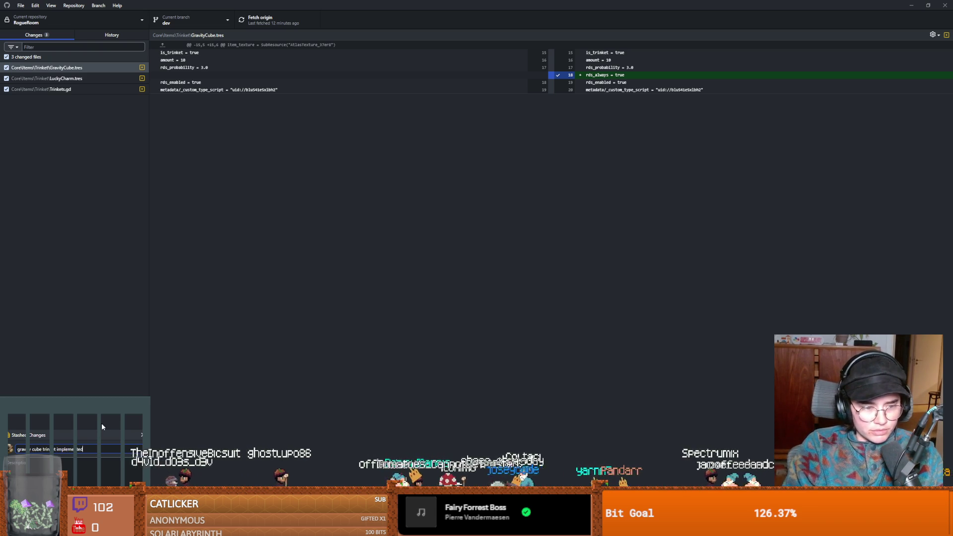
{"action": "key", "text": "ctrl+Return"}
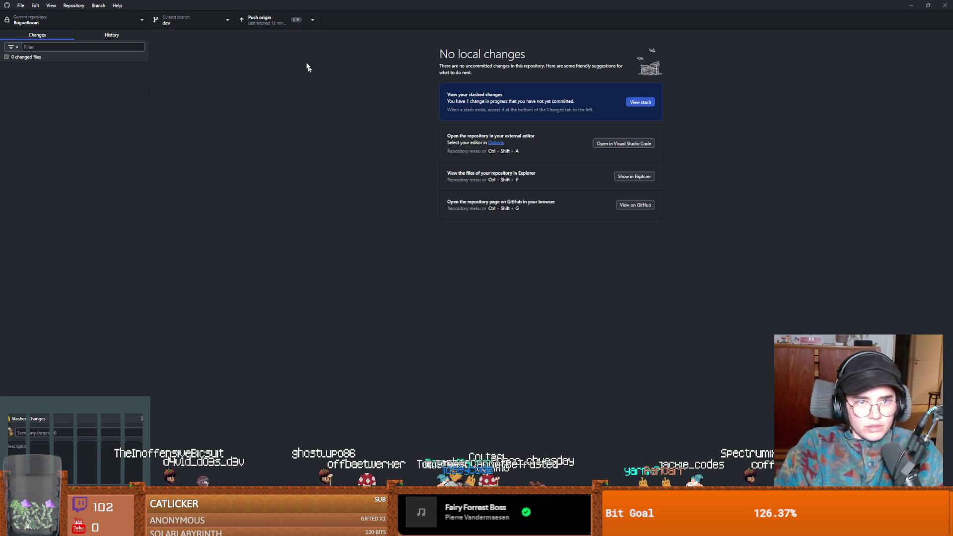
{"action": "left_click", "coordinate": [258, 20]}
{"action": "key", "text": "alt+Tab"}
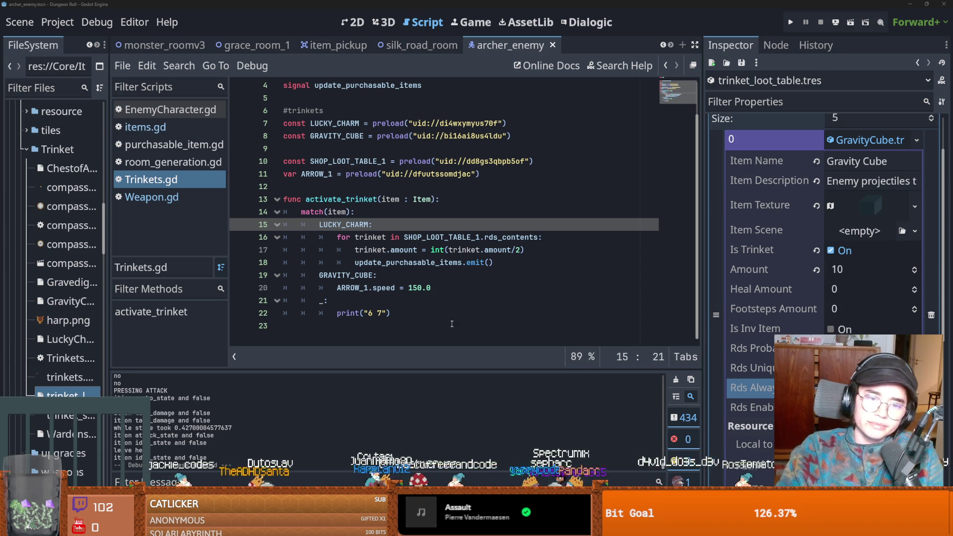
Widen the FileSystem dock and inspect the LuckyCharm, GravediggerCharm, GravityCube and ChestofAvarice resources
{"action": "left_click", "coordinate": [427, 288]}
{"action": "left_click_drag", "start_coordinate": [106, 349], "coordinate": [197, 349]}
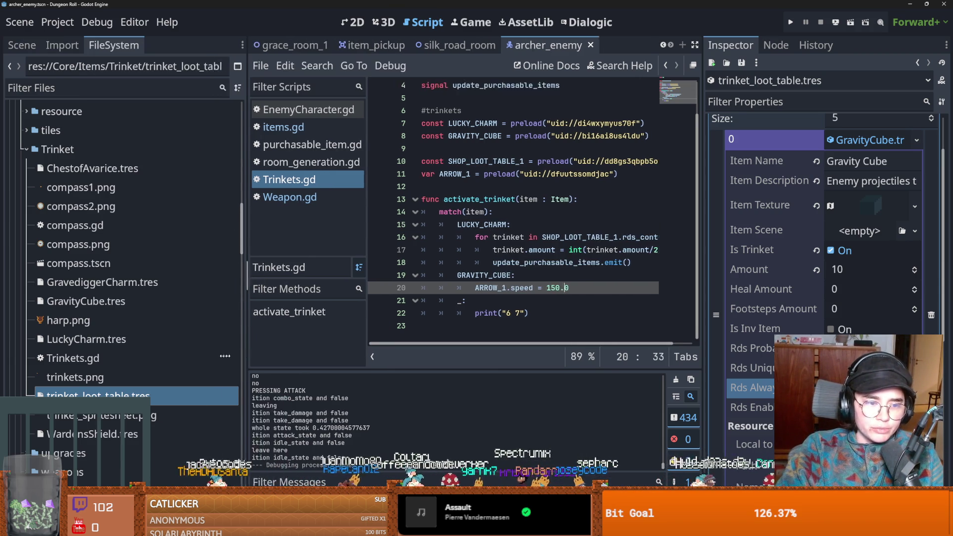
{"action": "key", "text": "ctrl+s"}
{"action": "left_click", "coordinate": [115, 341]}
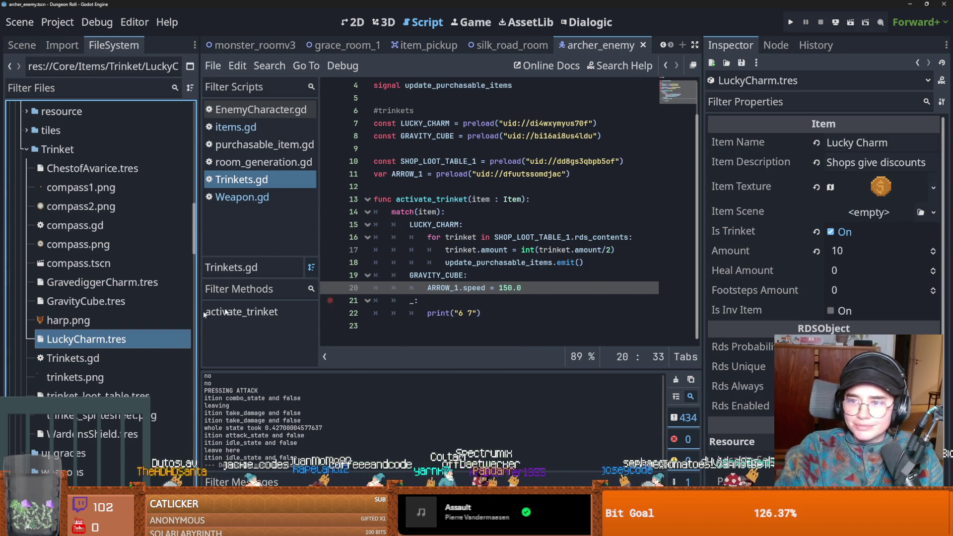
{"action": "left_click", "coordinate": [112, 286]}
{"action": "left_click", "coordinate": [112, 302]}
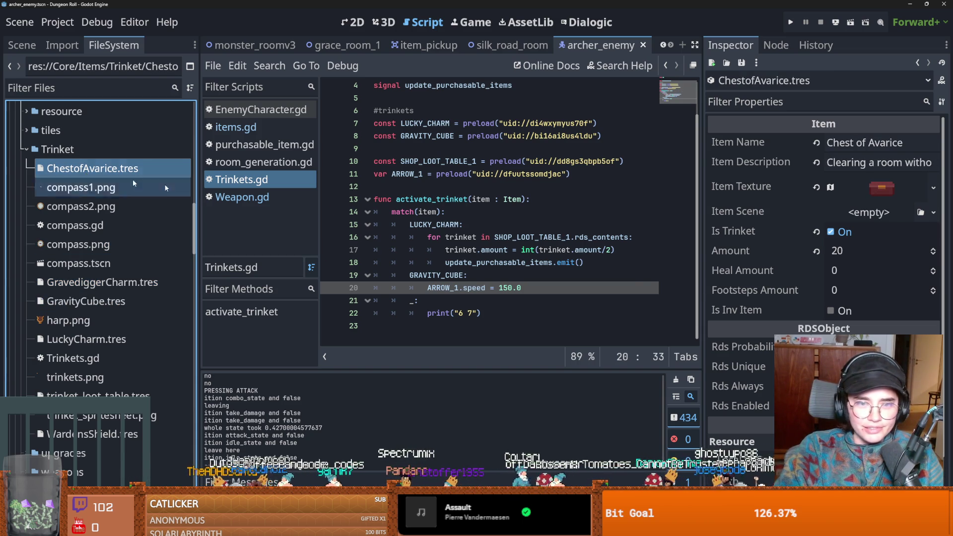
{"action": "left_click", "coordinate": [92, 169]}
Read WardensShield.tres's first-hit description in a widened Inspector, then give the code view more room
{"action": "mouse_move", "coordinate": [698, 269]}
{"action": "left_mouse_down"}
{"action": "mouse_move", "coordinate": [772, 269]}
{"action": "mouse_move", "coordinate": [646, 269]}
{"action": "mouse_move", "coordinate": [670, 268]}
{"action": "mouse_move", "coordinate": [559, 243]}
{"action": "left_mouse_up"}
{"action": "left_click", "coordinate": [89, 434]}
{"action": "double_click", "coordinate": [895, 162]}
{"action": "key", "text": "ctrl+s"}
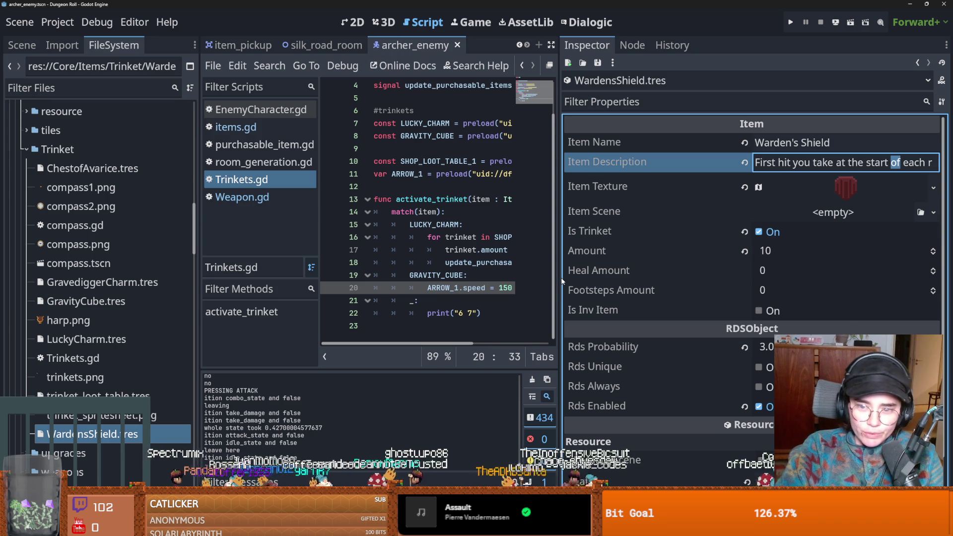
{"action": "left_click_drag", "start_coordinate": [561, 278], "coordinate": [644, 258]}
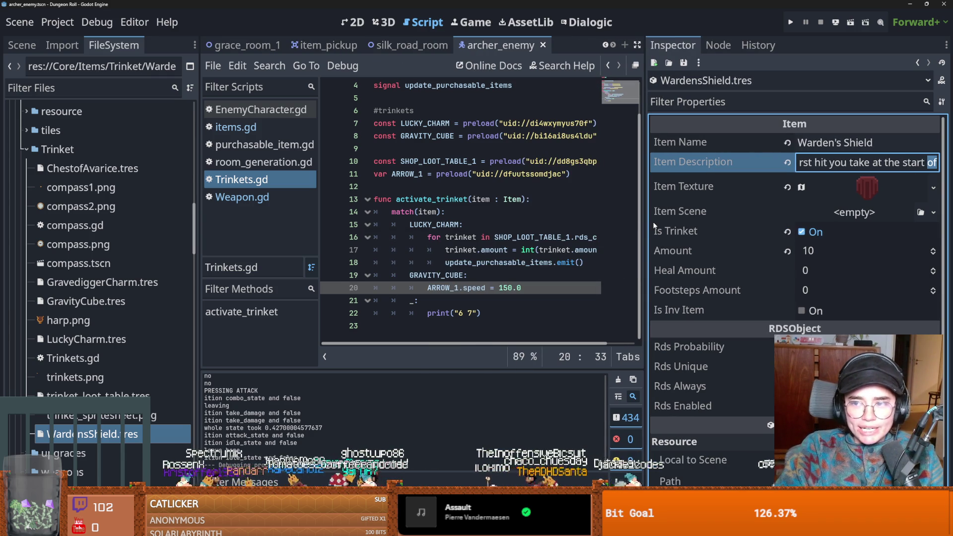
{"action": "left_click_drag", "start_coordinate": [648, 222], "coordinate": [758, 222]}
{"action": "scroll", "coordinate": [457, 244], "scroll_direction": "up", "scroll_amount": 1}
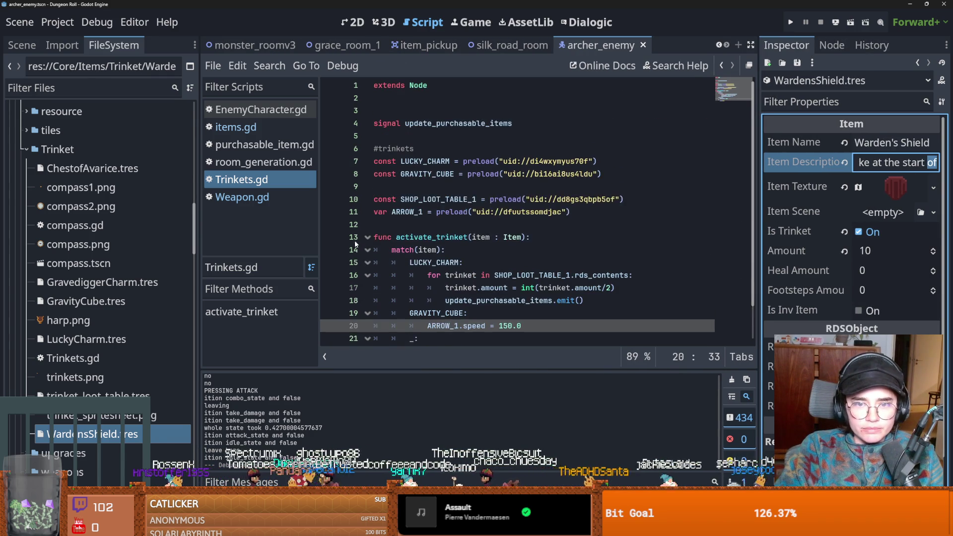
Drop WardensShield.tres into Trinkets.gd as a WARDENS_SHIELD preload constant and copy its name
{"action": "left_click", "coordinate": [452, 186]}
{"action": "mouse_move", "coordinate": [95, 434]}
{"action": "left_mouse_down"}
{"action": "mouse_move", "coordinate": [239, 323]}
{"action": "mouse_move", "coordinate": [303, 243]}
{"action": "mouse_move", "coordinate": [442, 188]}
{"action": "left_mouse_up"}
{"action": "key", "text": "ctrl+s"}
{"action": "double_click", "coordinate": [441, 187]}
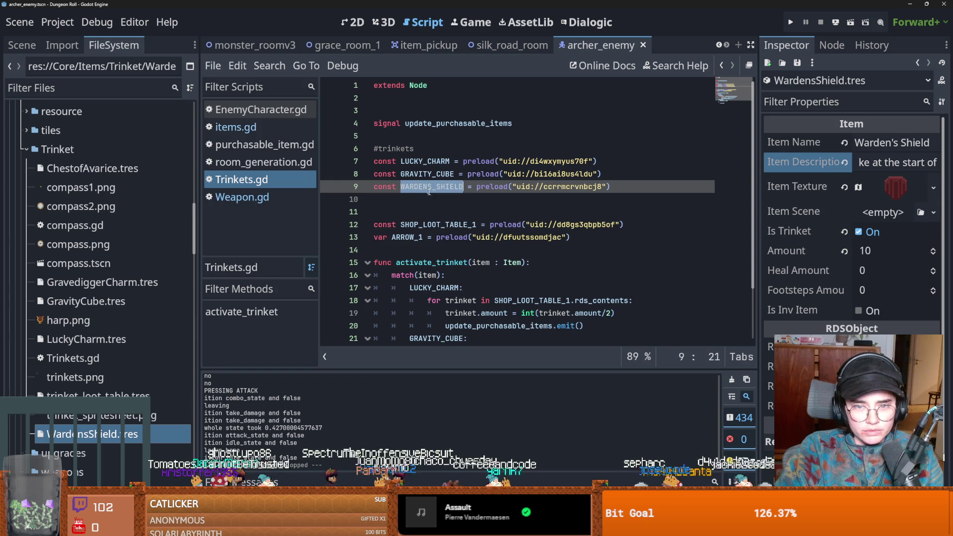
{"action": "scroll", "coordinate": [442, 278], "scroll_direction": "down", "scroll_amount": 2}
{"action": "key", "text": "ctrl+c"}
Add a 'WARDENS_SHIELD: pass' case after GRAVITY_CUBE in activate_trinket and save the script
{"action": "left_click", "coordinate": [500, 293]}
{"action": "key", "text": "Return"}
{"action": "key", "text": "BackSpace"}
{"action": "key", "text": "ctrl+v"}
{"action": "type", "text": ":"}
{"action": "key", "text": "Return"}
{"action": "type", "text": "pass"}
{"action": "key", "text": "ctrl+s"}
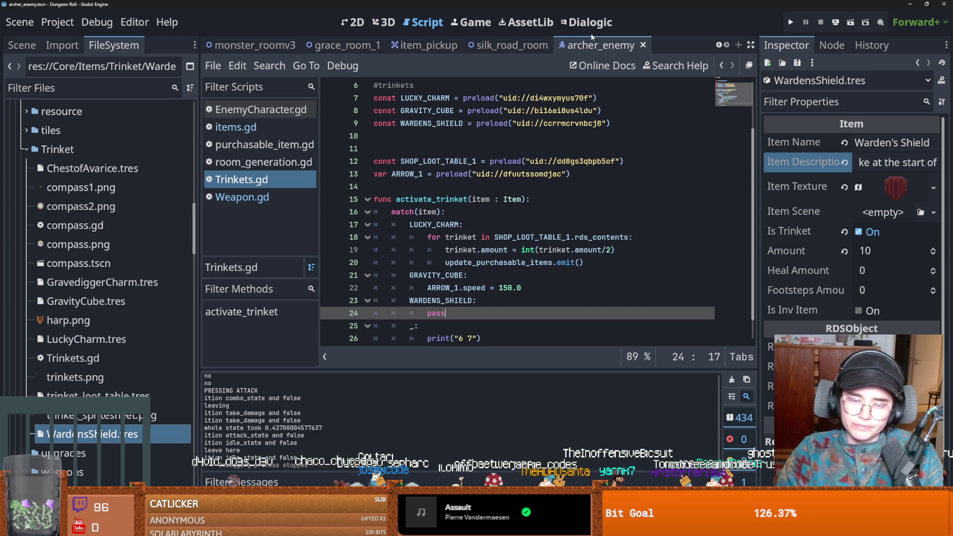
Save the scene and filter the FileSystem dock by 'crusader'
{"action": "key", "text": "ctrl+s"}
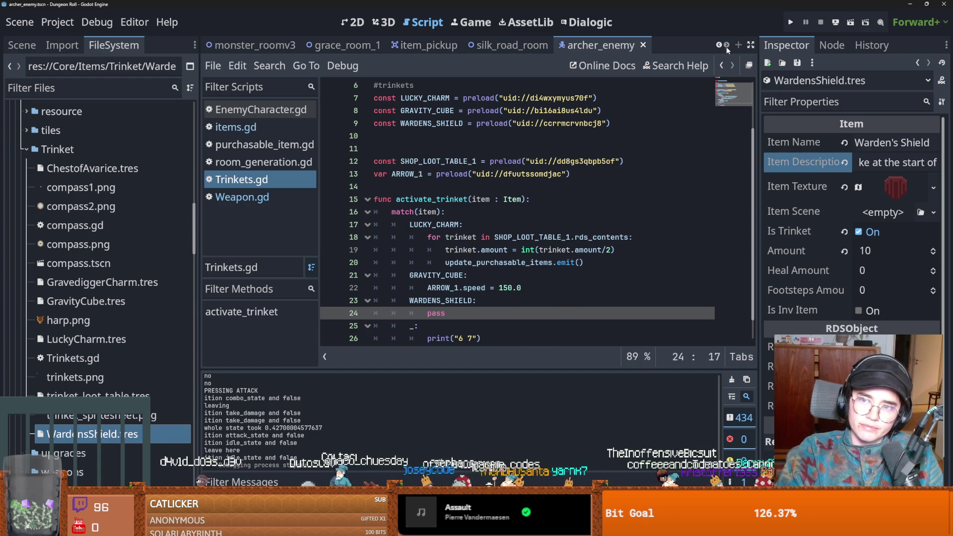
{"action": "scroll", "coordinate": [720, 47], "scroll_direction": "up", "scroll_amount": 3}
{"action": "left_click", "coordinate": [64, 89]}
{"action": "type", "text": "crusader"}
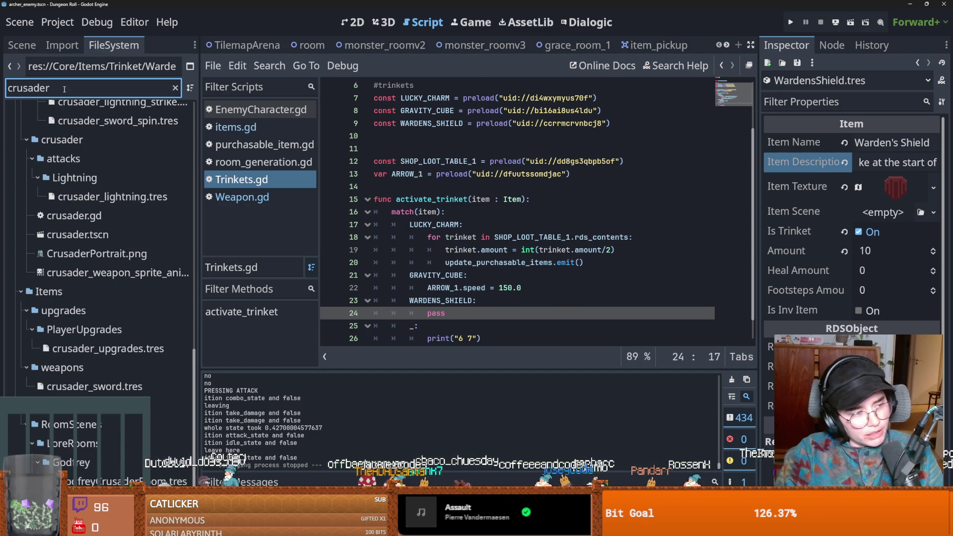
Open crusader.tscn in the 2D editor, save it, and zoom in on the crusader sprite
{"action": "double_click", "coordinate": [149, 235]}
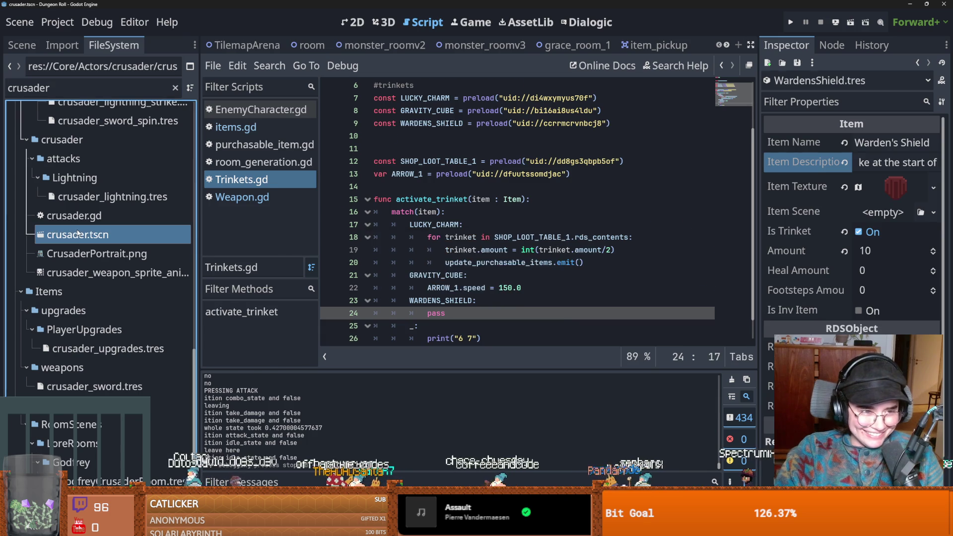
{"action": "left_click", "coordinate": [354, 23]}
{"action": "key", "text": "ctrl+s"}
{"action": "scroll", "coordinate": [455, 244], "scroll_direction": "up", "scroll_amount": 5}
{"action": "key", "text": "ctrl+s"}
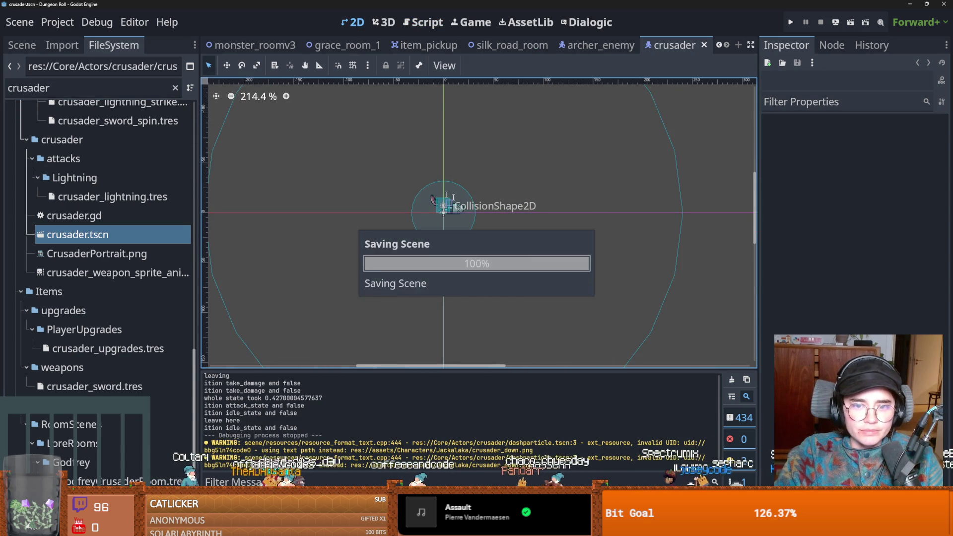
{"action": "scroll", "coordinate": [447, 213], "scroll_direction": "up", "scroll_amount": 2}
{"action": "scroll", "coordinate": [447, 212], "scroll_direction": "up", "scroll_amount": 4}
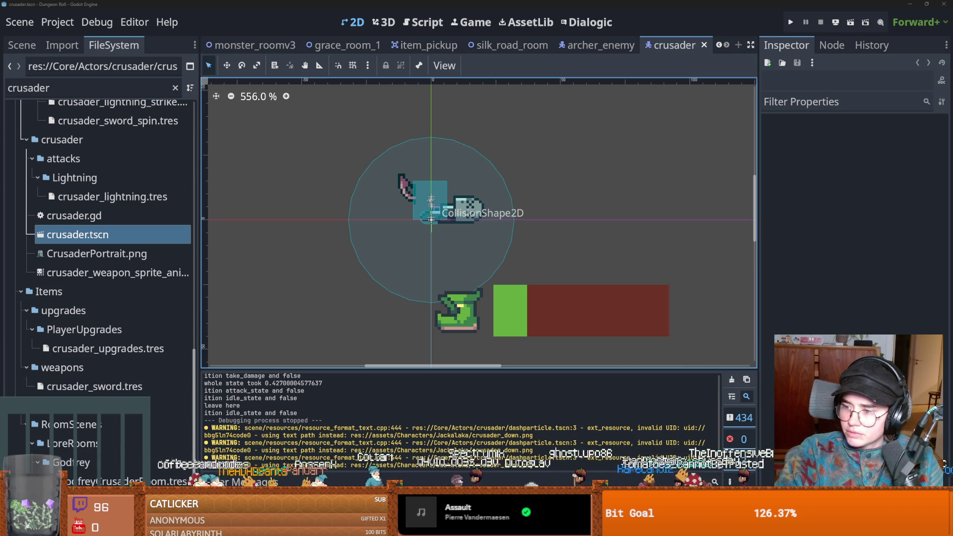
{"action": "key", "text": "alt+Tab"}
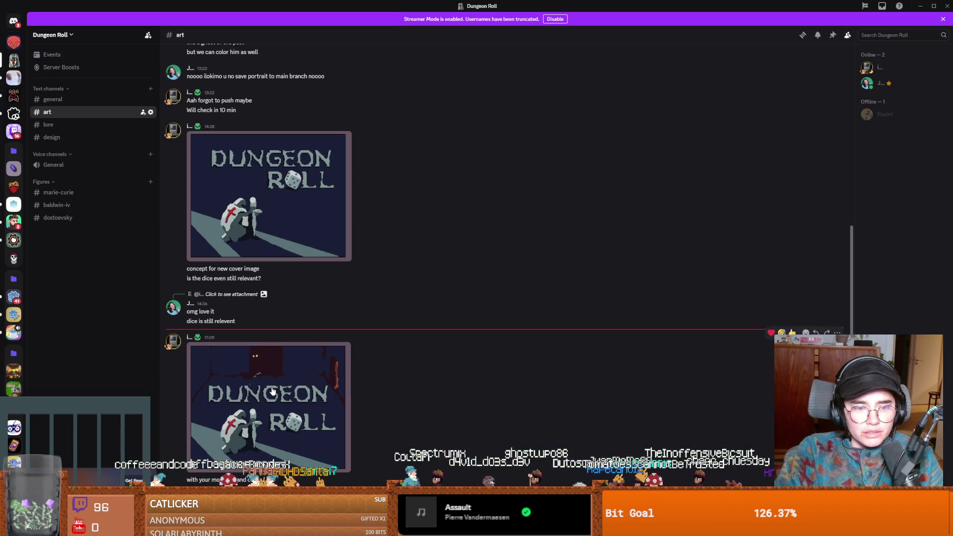
Open the Dungeon Roll cover concept full size, zoom in and out, close it, and return to Godot
{"action": "left_click", "coordinate": [342, 343]}
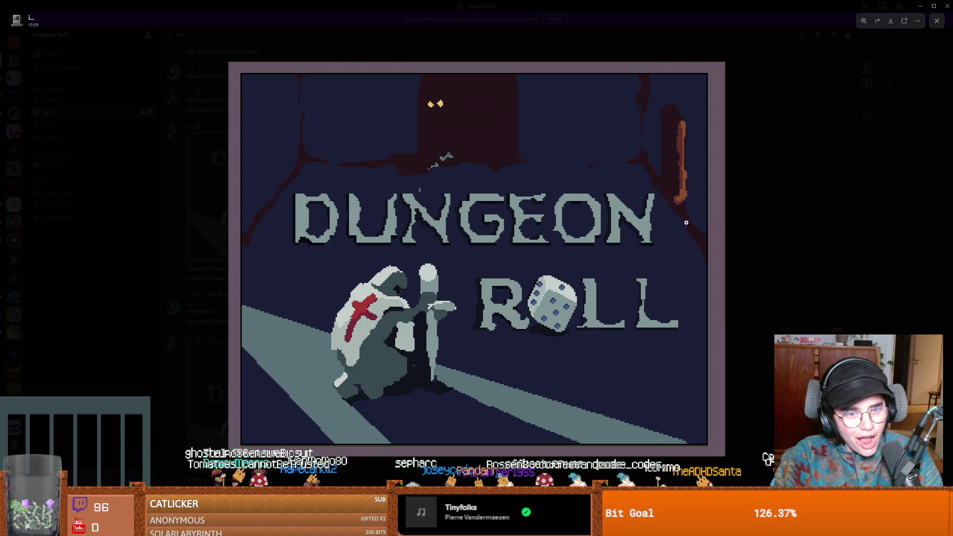
{"action": "left_click", "coordinate": [690, 219]}
{"action": "left_click", "coordinate": [584, 271]}
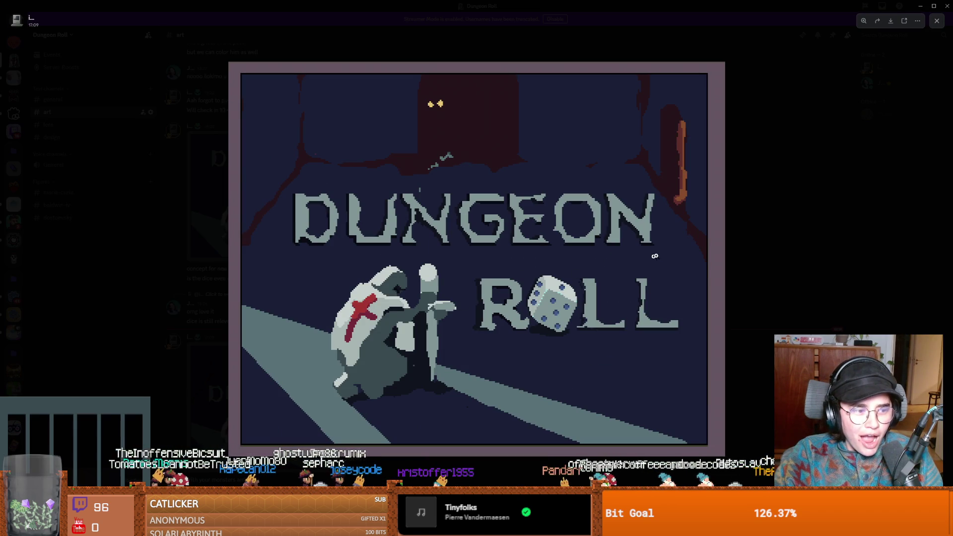
{"action": "key", "text": "Escape"}
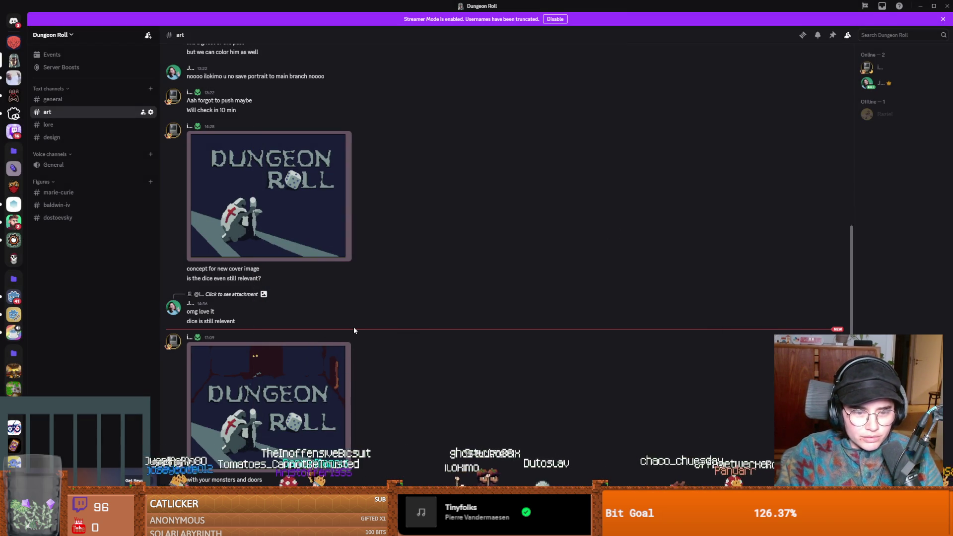
{"action": "scroll", "coordinate": [550, 436], "scroll_direction": "down", "scroll_amount": 1}
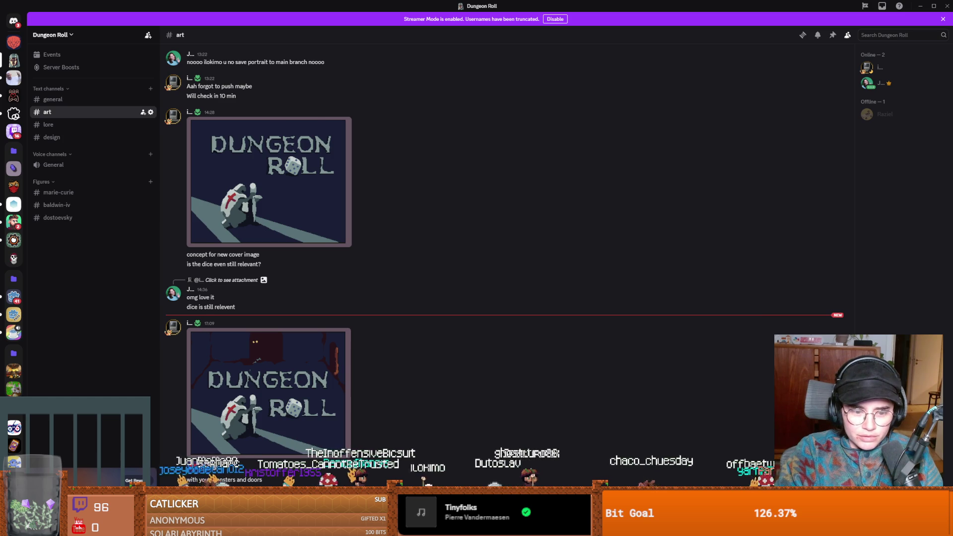
{"action": "scroll", "coordinate": [390, 428], "scroll_direction": "down", "scroll_amount": 1}
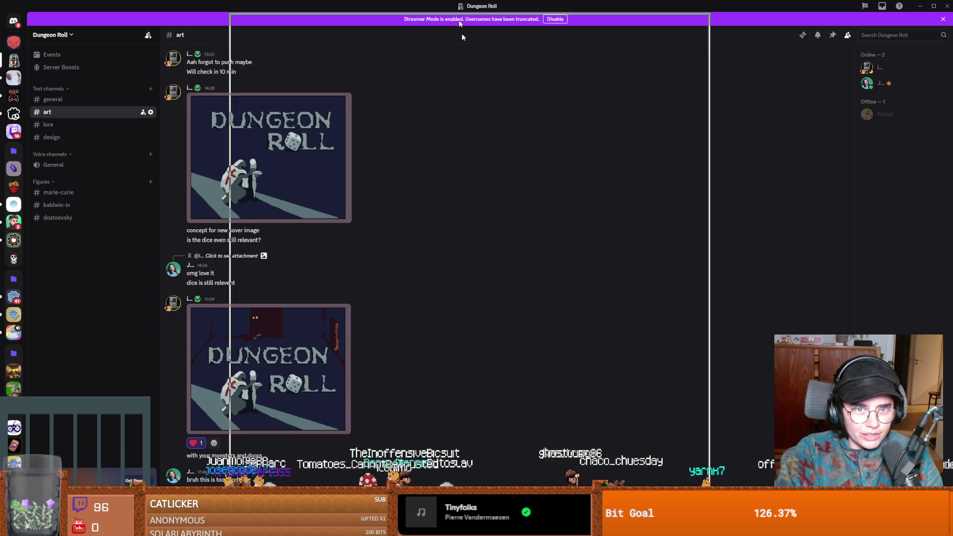
{"action": "key", "text": "alt+Tab"}
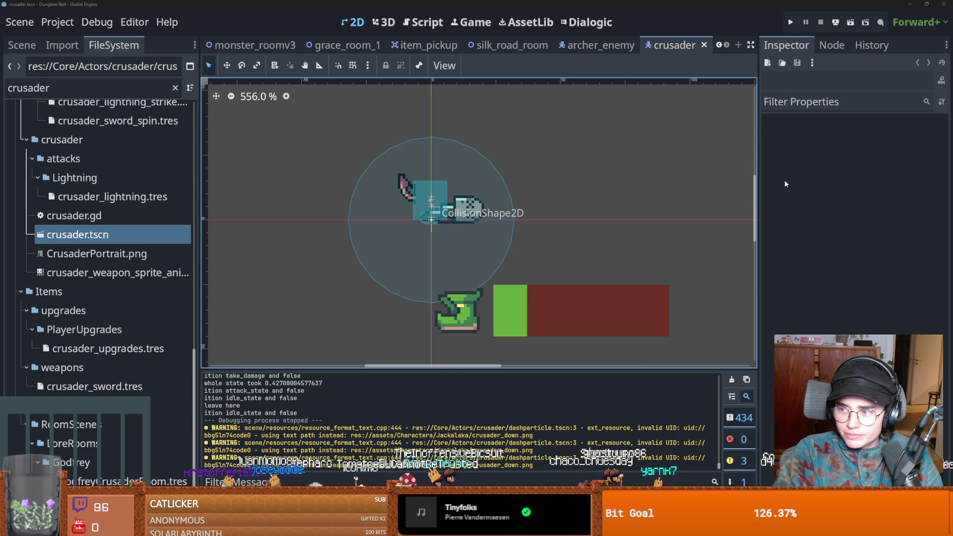
Clear the crusader file filter and collapse the Actors, Core and assets folders
{"action": "scroll", "coordinate": [555, 208], "scroll_direction": "up", "scroll_amount": 2}
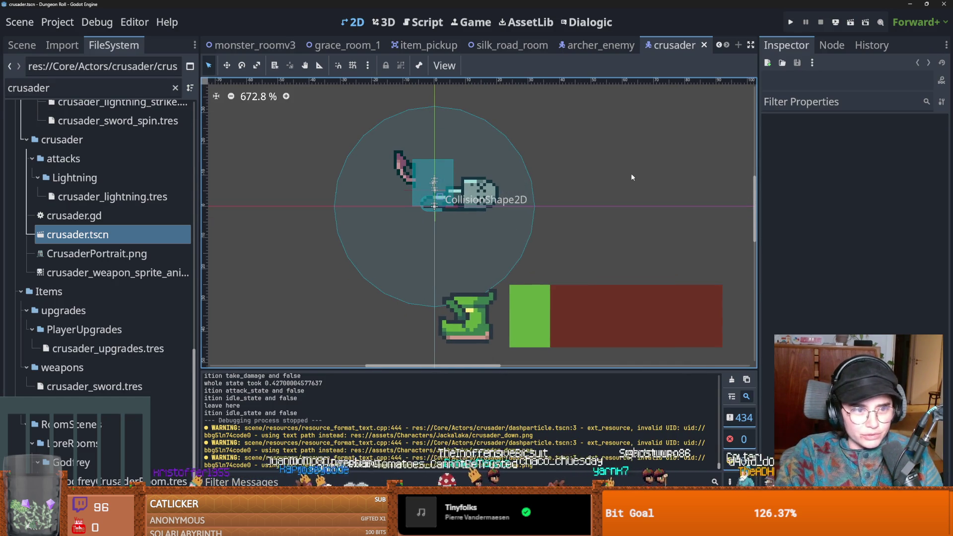
{"action": "scroll", "coordinate": [532, 199], "scroll_direction": "right", "scroll_amount": 2}
{"action": "scroll", "coordinate": [124, 149], "scroll_direction": "up", "scroll_amount": 1}
{"action": "left_click", "coordinate": [175, 88]}
{"action": "scroll", "coordinate": [50, 278], "scroll_direction": "up", "scroll_amount": 1}
{"action": "scroll", "coordinate": [49, 249], "scroll_direction": "down", "scroll_amount": 1}
{"action": "key", "text": "Left"}
{"action": "key", "text": "Left"}
{"action": "key", "text": "Left"}
{"action": "key", "text": "ctrl+s"}
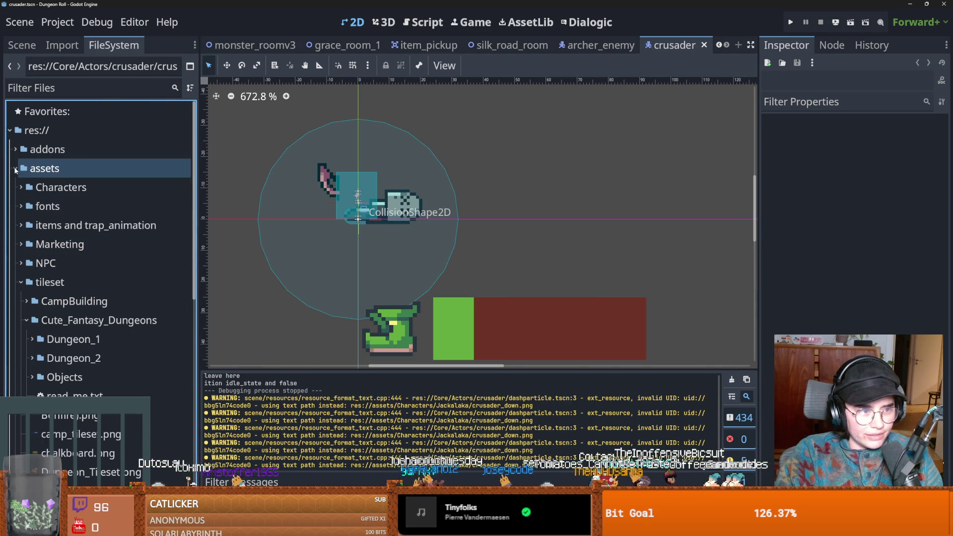
{"action": "double_click", "coordinate": [42, 169]}
Toggle the VFX folder repeatedly, leave it expanded, and save the crusader scene
{"action": "left_click", "coordinate": [23, 266]}
{"action": "left_click", "coordinate": [16, 265]}
{"action": "left_click", "coordinate": [17, 265]}
{"action": "left_click", "coordinate": [16, 265]}
{"action": "left_click", "coordinate": [17, 265]}
{"action": "left_click", "coordinate": [17, 265]}
{"action": "left_click", "coordinate": [17, 265]}
{"action": "left_click", "coordinate": [17, 265]}
{"action": "left_click", "coordinate": [17, 265]}
{"action": "left_click", "coordinate": [17, 265]}
{"action": "left_click", "coordinate": [17, 265]}
{"action": "left_click", "coordinate": [17, 265]}
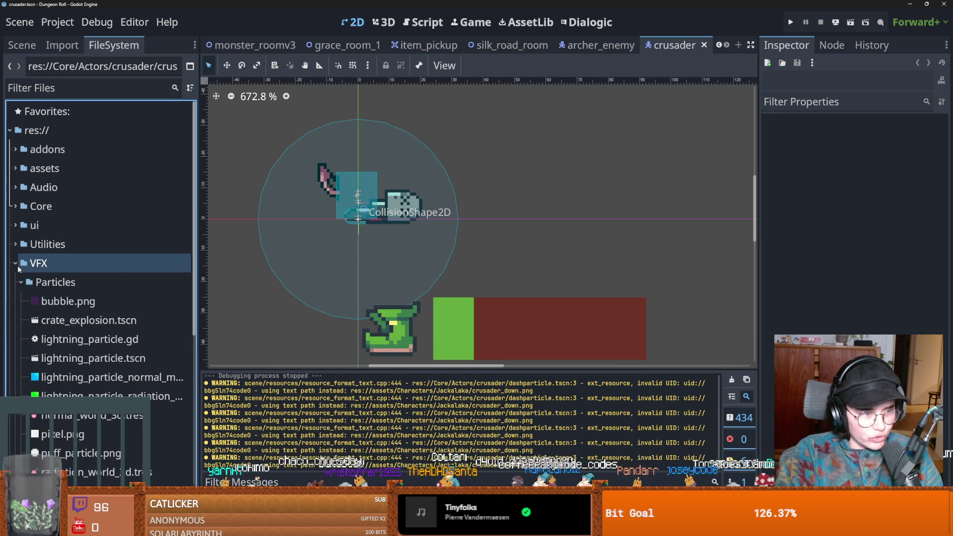
{"action": "key", "text": "ctrl+s"}
Select bubble.png, collapse the Particles folder, and switch over to Discord
{"action": "scroll", "coordinate": [365, 227], "scroll_direction": "up", "scroll_amount": 2}
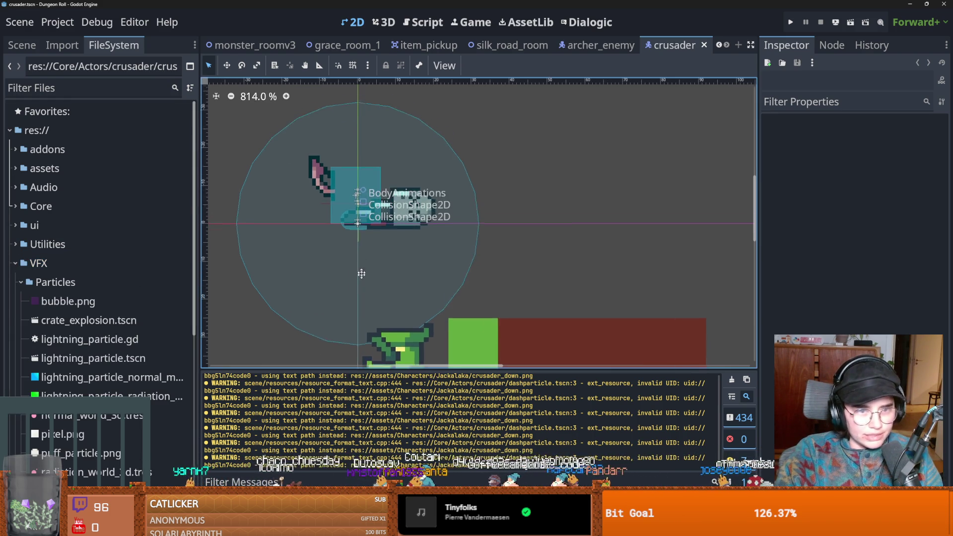
{"action": "scroll", "coordinate": [81, 257], "scroll_direction": "down", "scroll_amount": 8}
{"action": "scroll", "coordinate": [30, 224], "scroll_direction": "up", "scroll_amount": 2}
{"action": "left_click", "coordinate": [22, 230]}
{"action": "key", "text": "ctrl+s"}
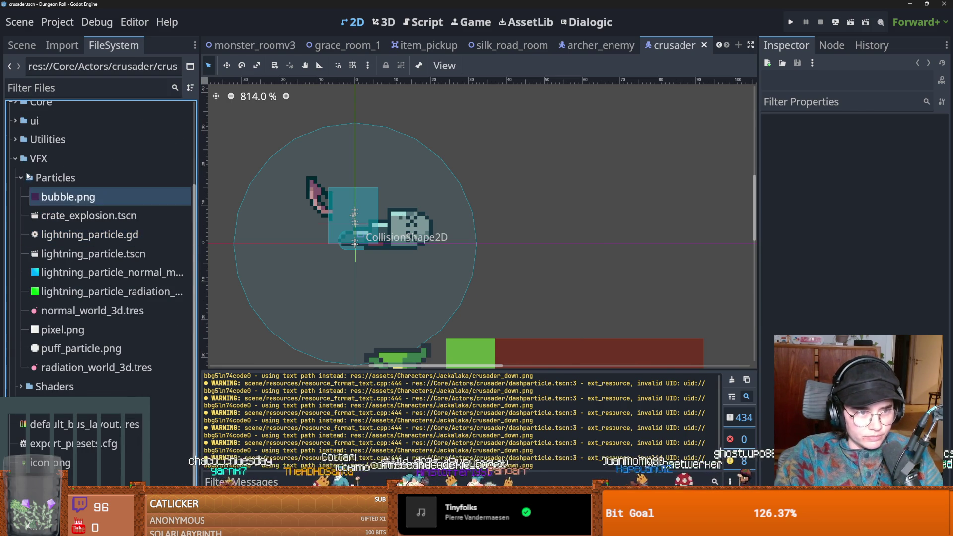
{"action": "left_click", "coordinate": [22, 176]}
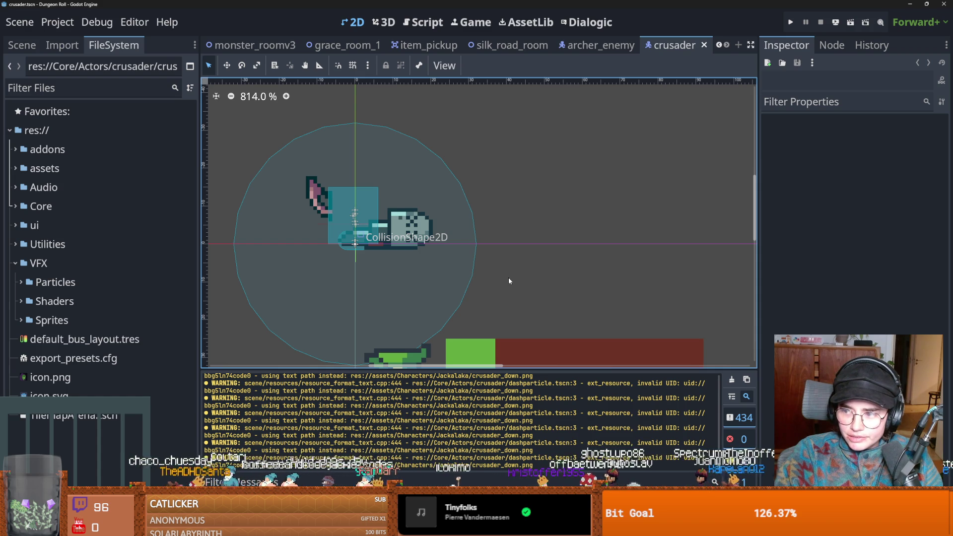
{"action": "key", "text": "alt+Tab"}
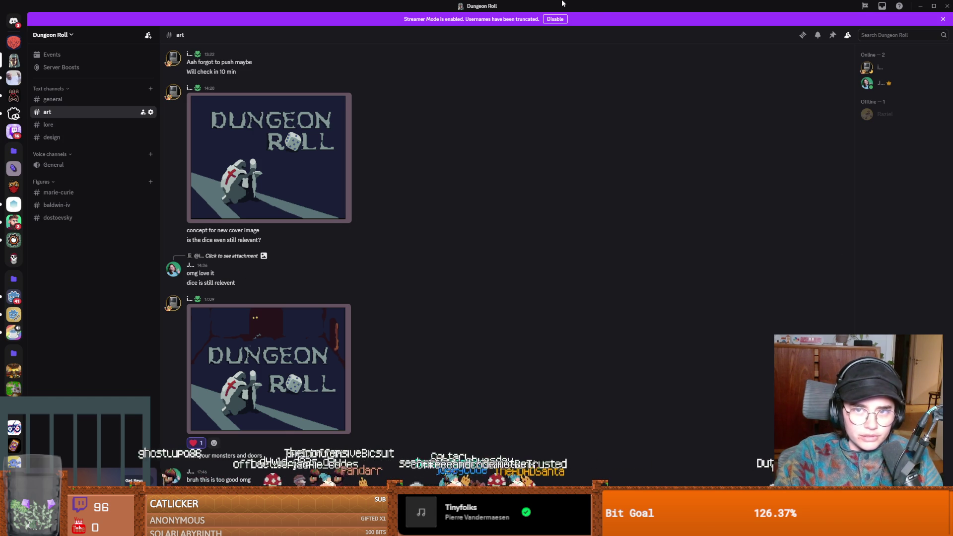
Switch from Discord back to the Godot editor
{"action": "key", "text": "alt+Tab"}
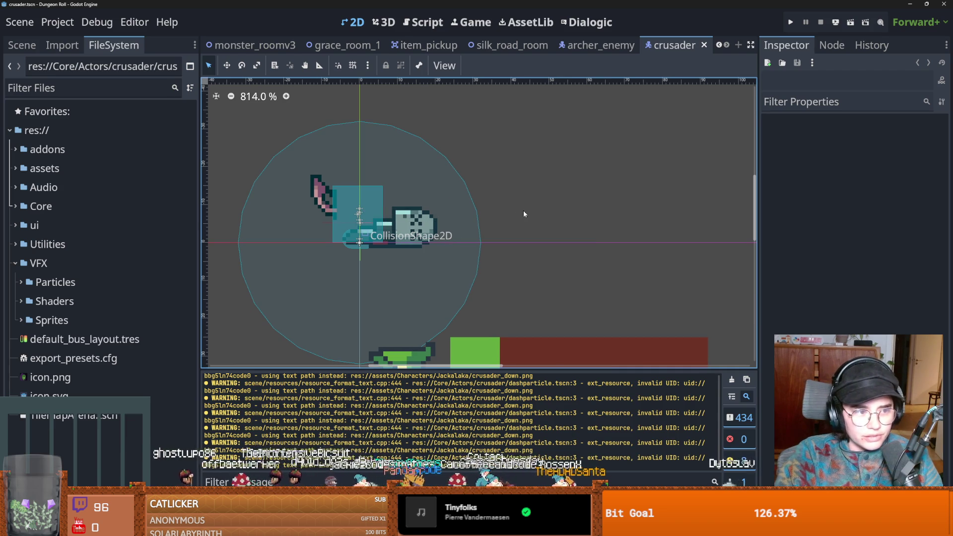
Collapse the VFX folder and close the item_pickup and grace_room_1 scene tabs
{"action": "left_click_drag", "start_coordinate": [401, 246], "coordinate": [439, 230]}
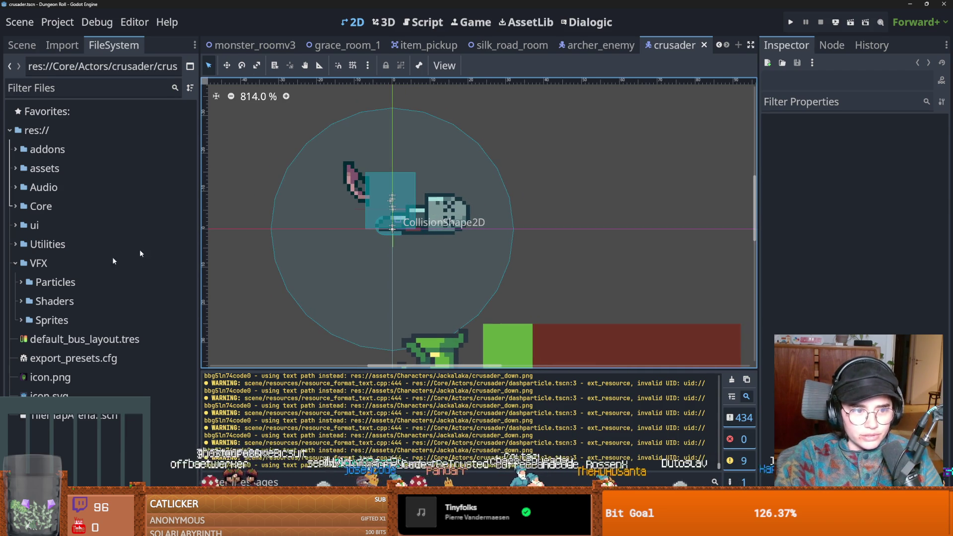
{"action": "left_click", "coordinate": [15, 263]}
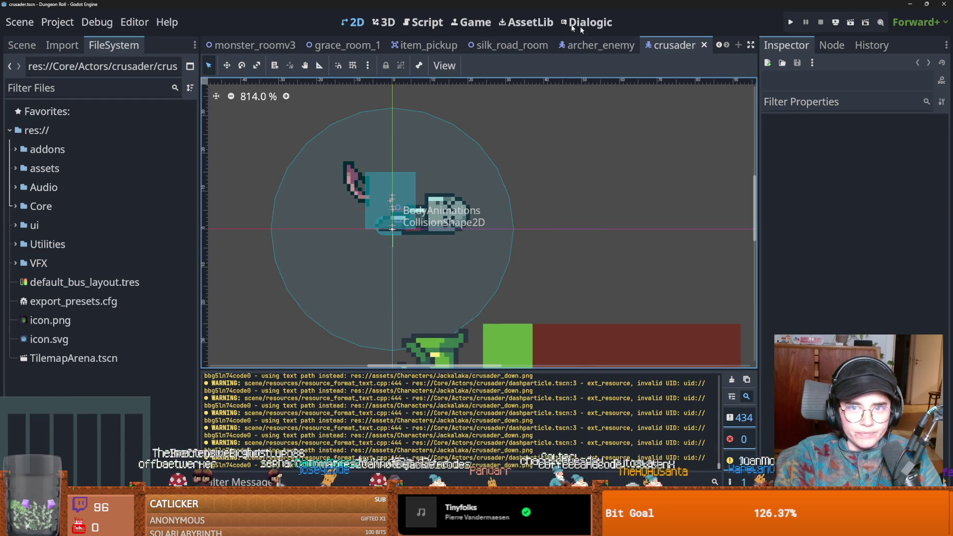
{"action": "left_click", "coordinate": [392, 45]}
{"action": "middle_click", "coordinate": [390, 46]}
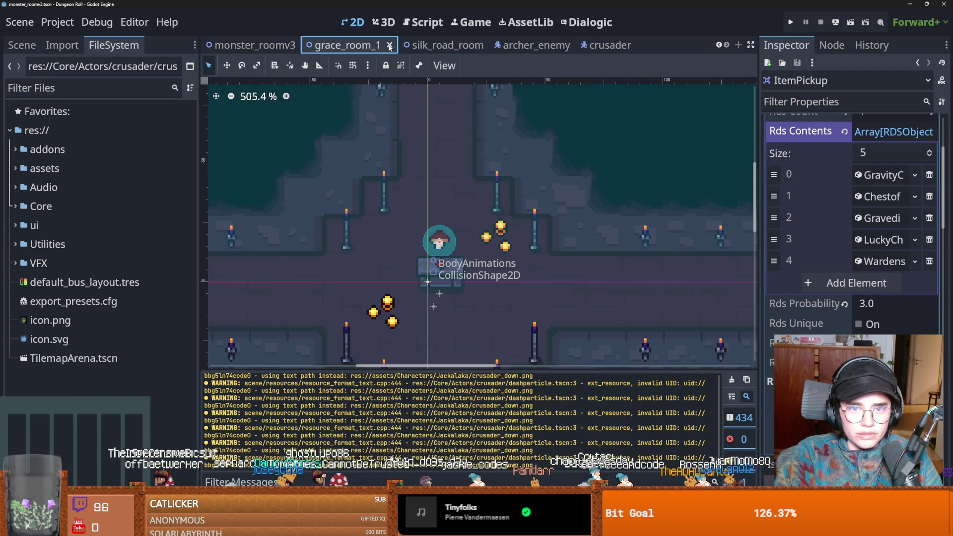
{"action": "middle_click", "coordinate": [378, 45]}
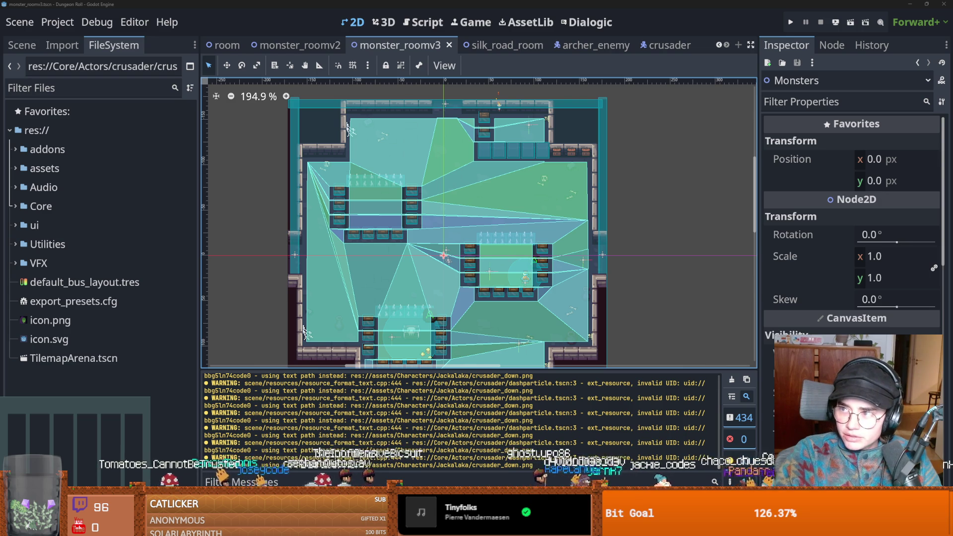
In Discord, open the #art channel and view the orange painting full size
{"action": "key", "text": "alt+Tab"}
{"action": "scroll", "coordinate": [80, 291], "scroll_direction": "down", "scroll_amount": 3}
{"action": "left_click", "coordinate": [56, 247]}
{"action": "scroll", "coordinate": [284, 288], "scroll_direction": "up", "scroll_amount": 3}
{"action": "left_click", "coordinate": [274, 221]}
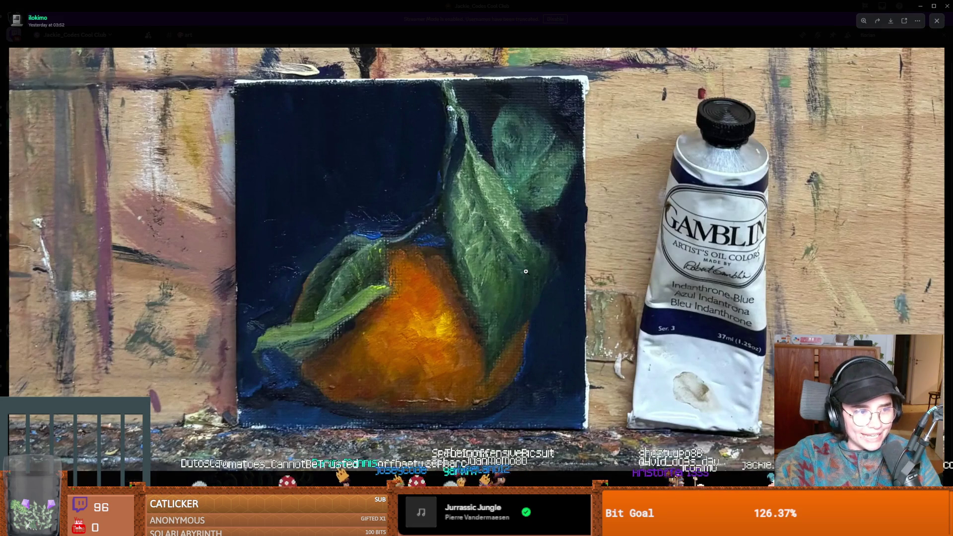
View the orange, blue tree and chess paintings full size in turn, then return to Godot
{"action": "key", "text": "Escape"}
{"action": "scroll", "coordinate": [232, 245], "scroll_direction": "up", "scroll_amount": 5}
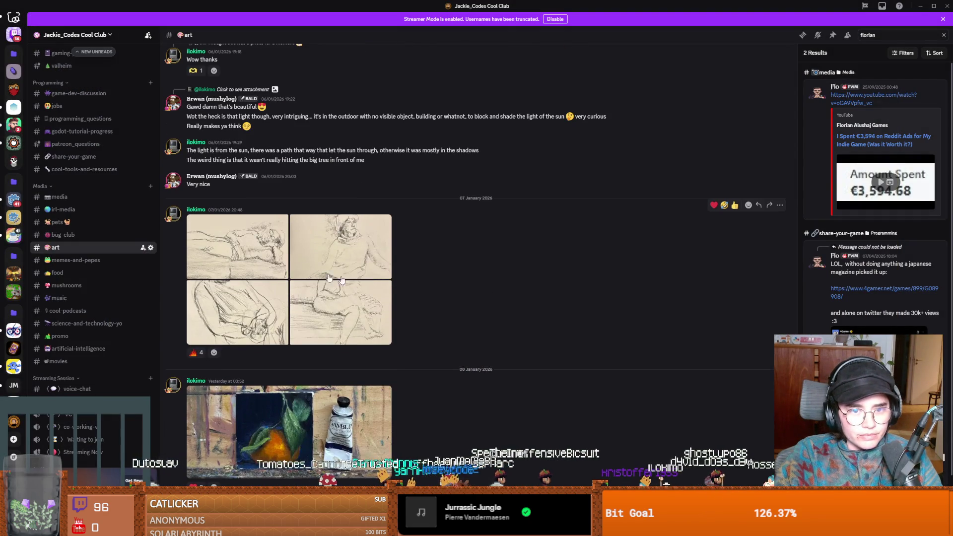
{"action": "scroll", "coordinate": [245, 263], "scroll_direction": "up", "scroll_amount": 6}
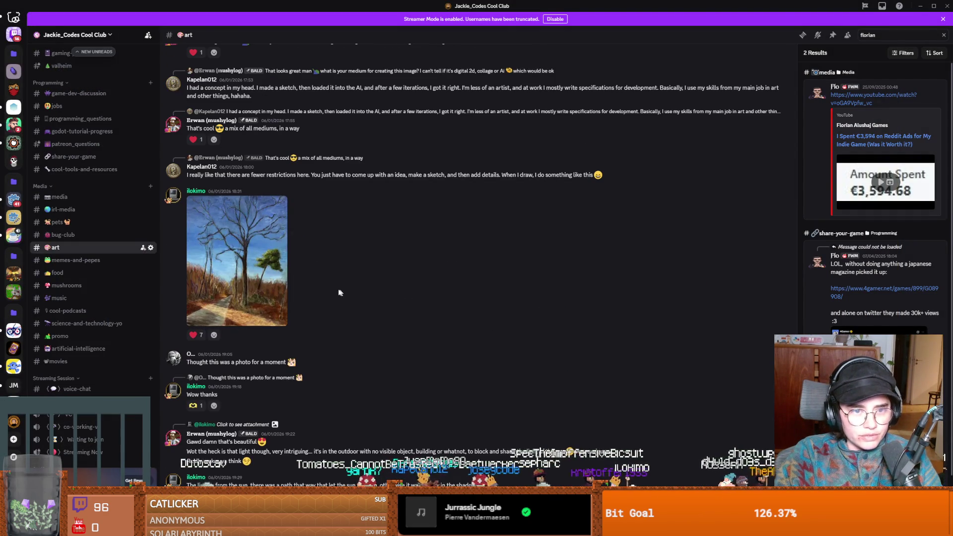
{"action": "left_click", "coordinate": [247, 279]}
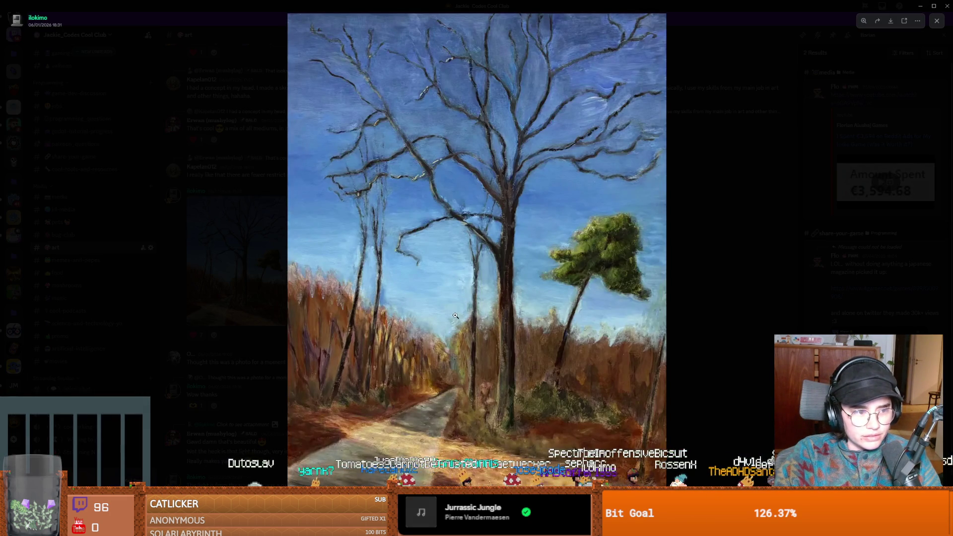
{"action": "key", "text": "Escape"}
{"action": "scroll", "coordinate": [313, 302], "scroll_direction": "up", "scroll_amount": 15}
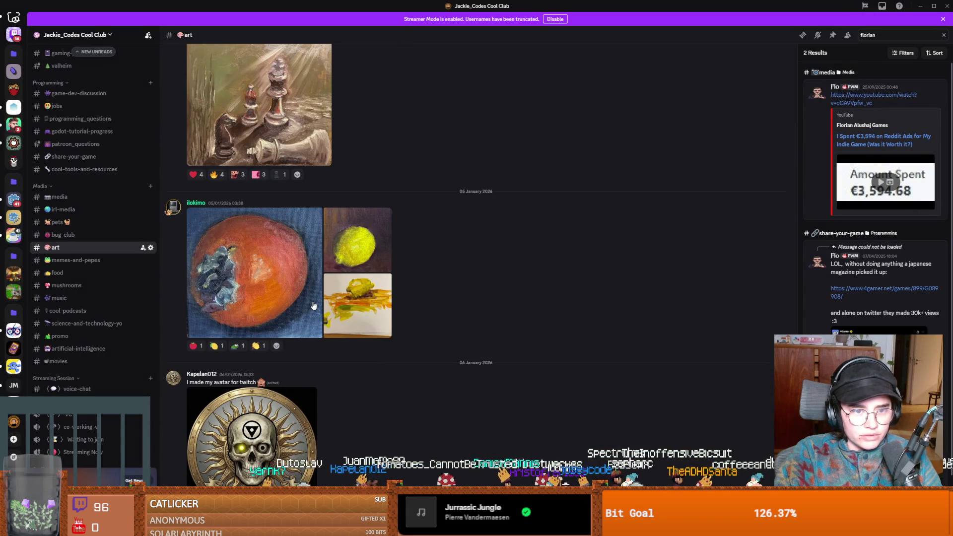
{"action": "scroll", "coordinate": [313, 303], "scroll_direction": "up", "scroll_amount": 3}
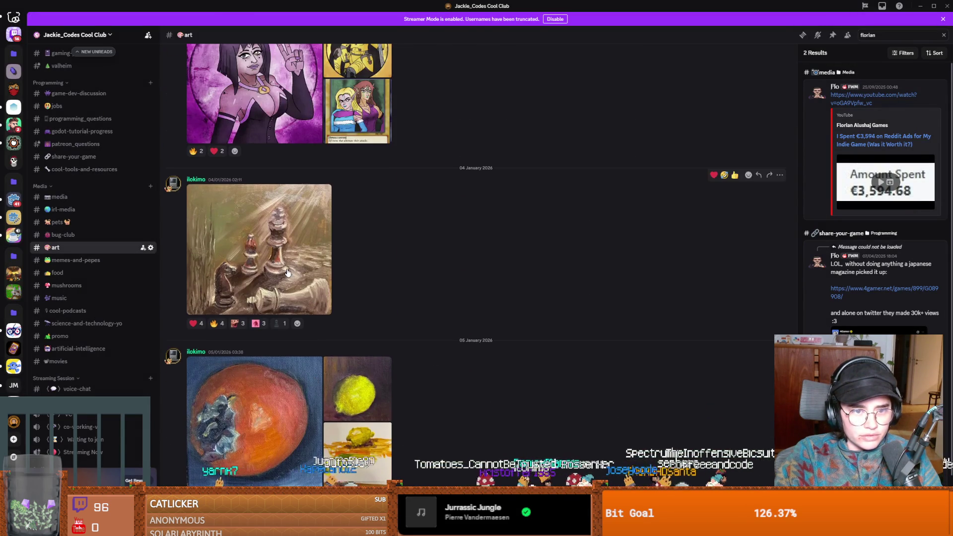
{"action": "left_click", "coordinate": [312, 300]}
{"action": "key", "text": "Escape"}
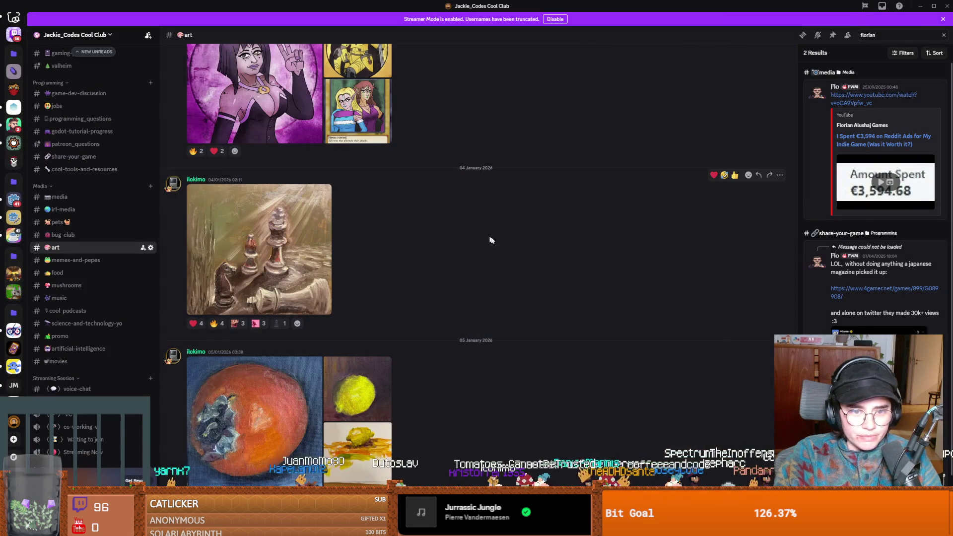
{"action": "key", "text": "alt+Tab"}
{"action": "scroll", "coordinate": [318, 164], "scroll_direction": "down", "scroll_amount": 5}
{"action": "scroll", "coordinate": [328, 169], "scroll_direction": "right", "scroll_amount": 4}
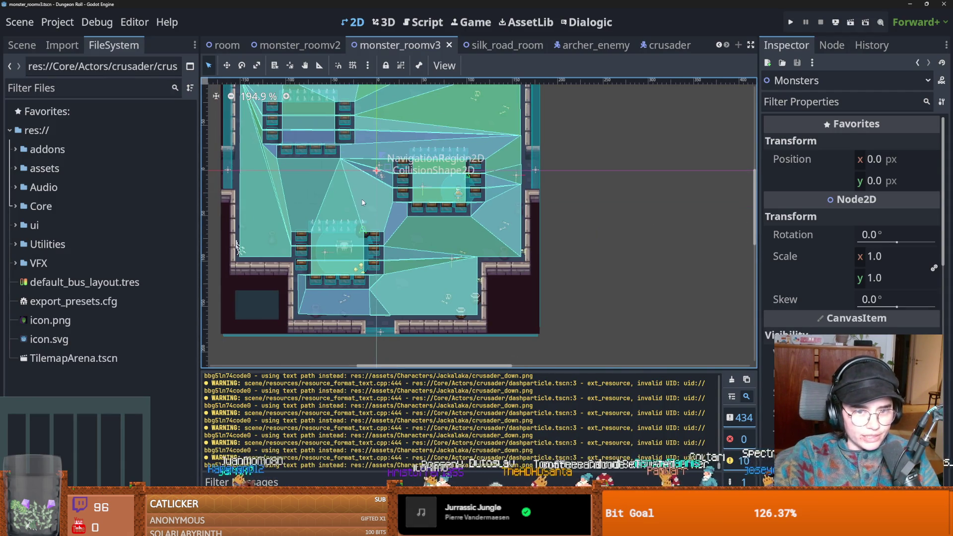
Save monster_roomv3, then close the silk_road_room, monster_roomv3, archer_enemy and crusader scene tabs
{"action": "scroll", "coordinate": [365, 205], "scroll_direction": "up", "scroll_amount": 2}
{"action": "key", "text": "ctrl+s"}
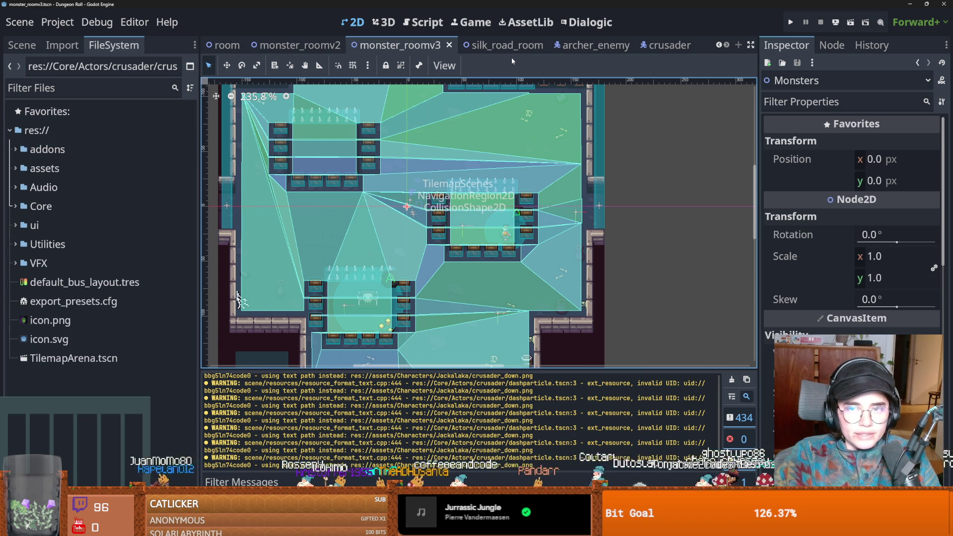
{"action": "left_click", "coordinate": [494, 46]}
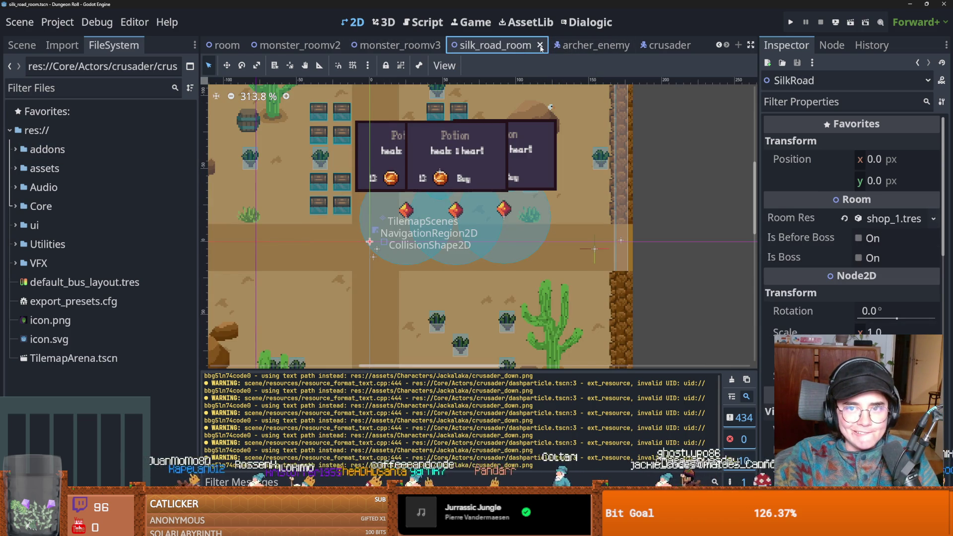
{"action": "left_click", "coordinate": [540, 46]}
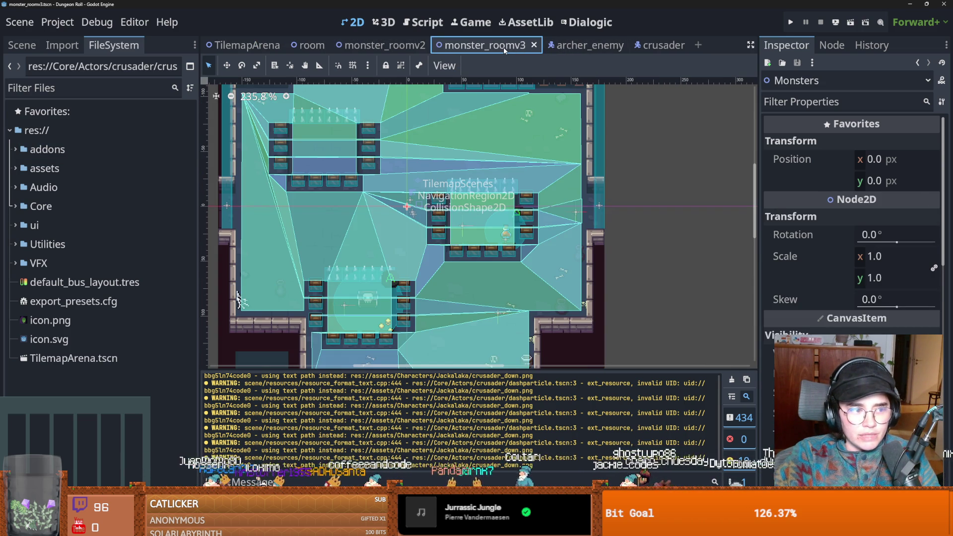
{"action": "left_click", "coordinate": [534, 45]}
{"action": "left_click", "coordinate": [479, 46]}
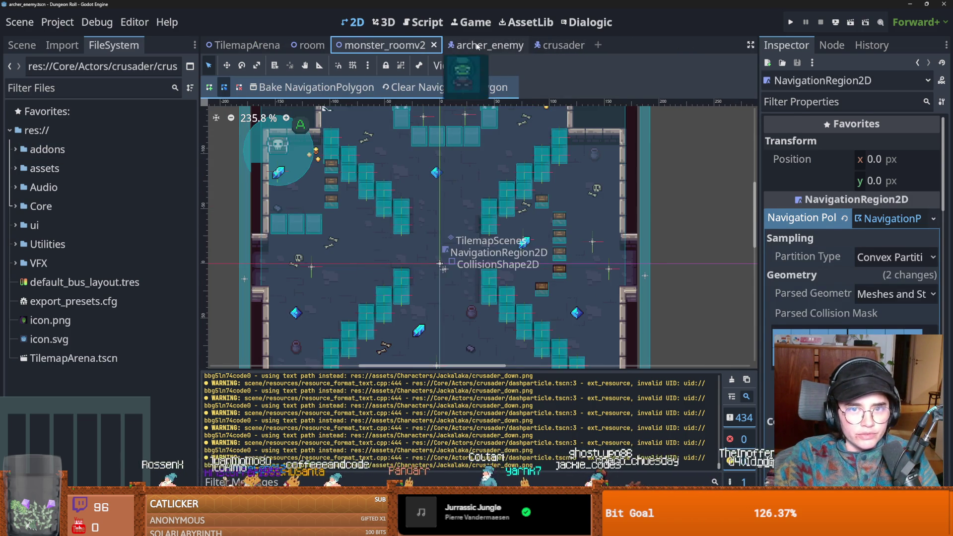
{"action": "left_click", "coordinate": [519, 46]}
{"action": "left_click", "coordinate": [492, 45]}
{"action": "left_click", "coordinate": [502, 45]}
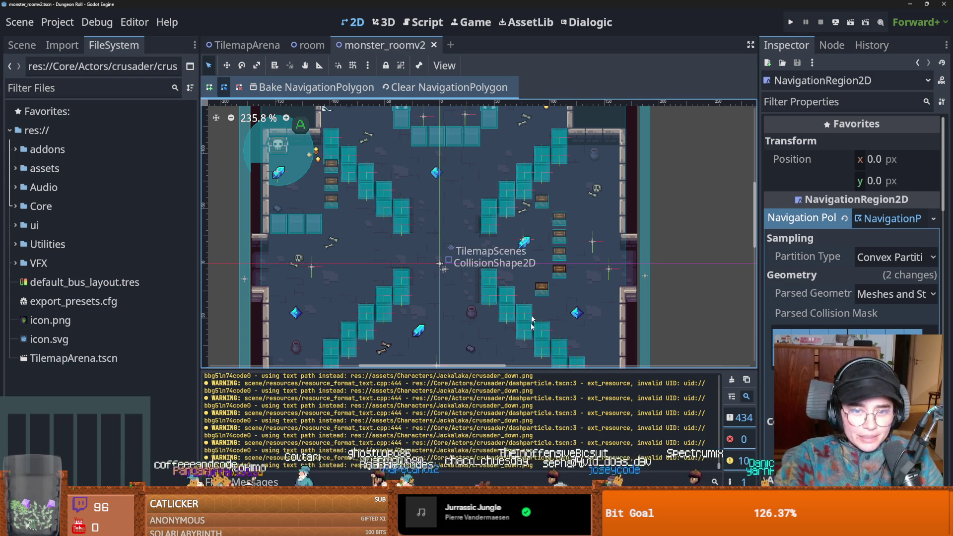
Save monster_roomv2 and switch between the room and monster_roomv2 scene tabs
{"action": "scroll", "coordinate": [327, 276], "scroll_direction": "down", "scroll_amount": 2}
{"action": "key", "text": "ctrl+s"}
{"action": "scroll", "coordinate": [358, 277], "scroll_direction": "left", "scroll_amount": 3}
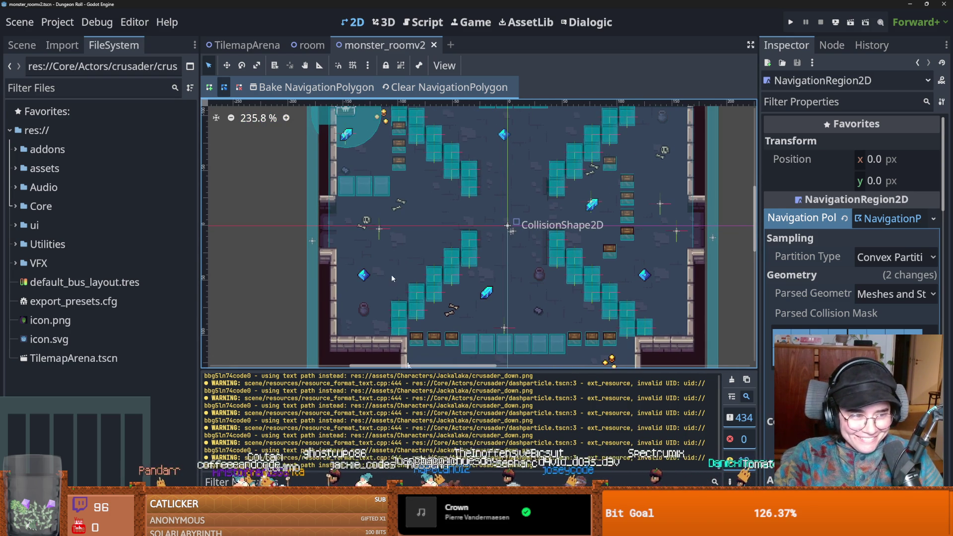
{"action": "scroll", "coordinate": [355, 251], "scroll_direction": "right", "scroll_amount": 2}
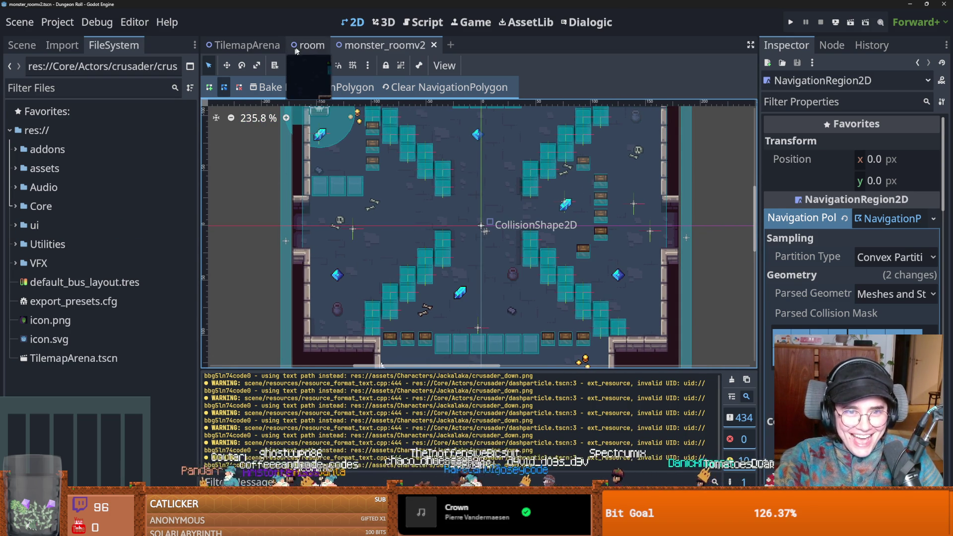
{"action": "left_click", "coordinate": [291, 45]}
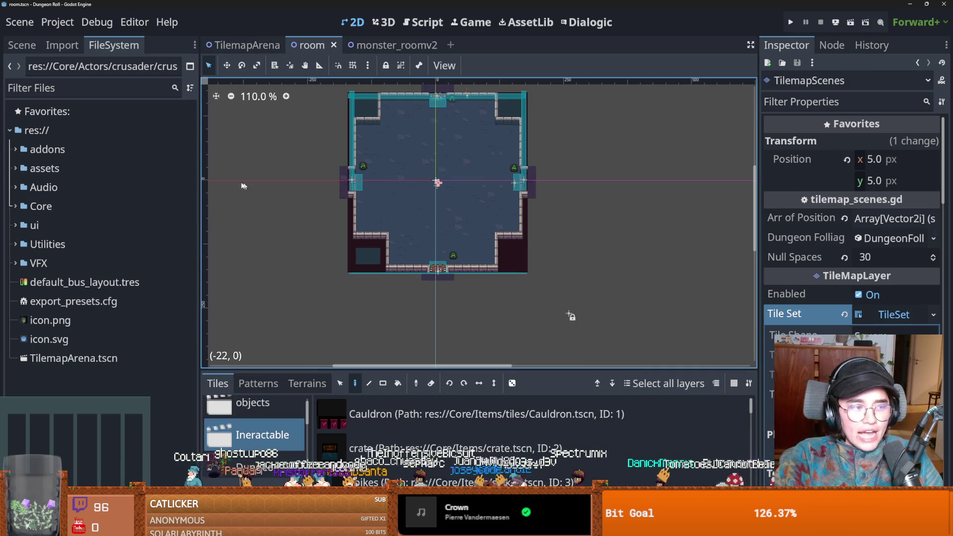
{"action": "left_click", "coordinate": [380, 45]}
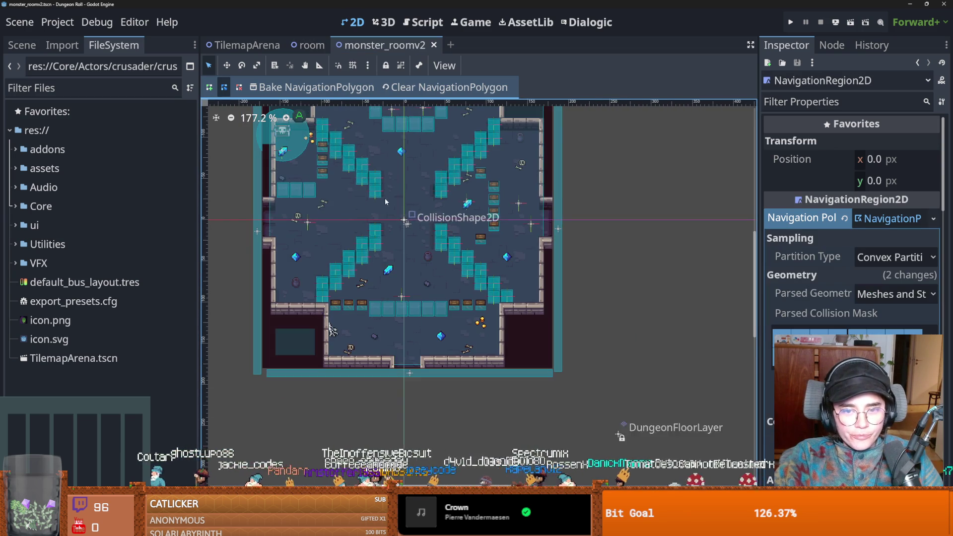
Filter project files by 'crusad' and reopen crusader.tscn
{"action": "left_click", "coordinate": [90, 90]}
{"action": "type", "text": "crusad"}
{"action": "scroll", "coordinate": [99, 390], "scroll_direction": "down", "scroll_amount": 5}
{"action": "scroll", "coordinate": [104, 392], "scroll_direction": "down", "scroll_amount": 5}
{"action": "double_click", "coordinate": [93, 306]}
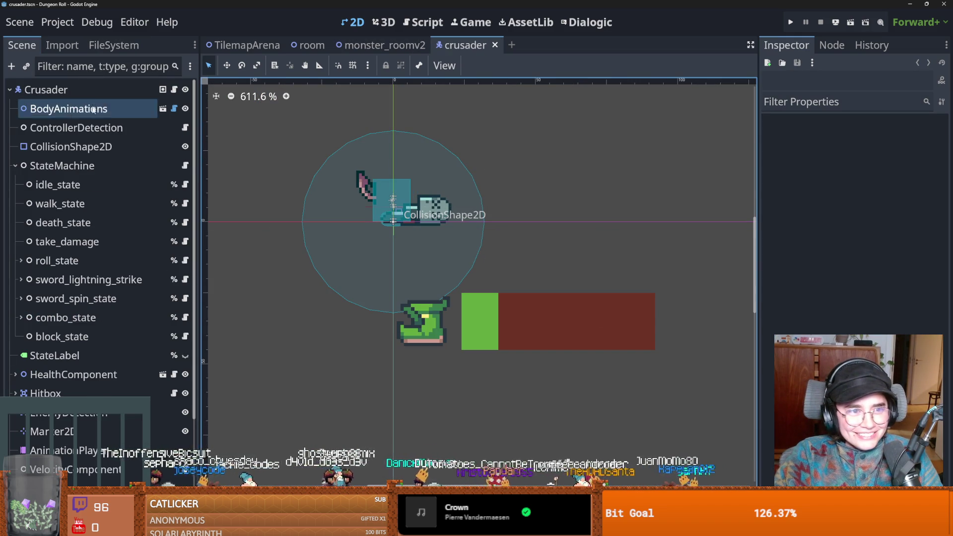
Save the crusader scene and open the Crusader's attached script
{"action": "left_click", "coordinate": [15, 166]}
{"action": "key", "text": "ctrl+s"}
{"action": "left_click", "coordinate": [159, 267]}
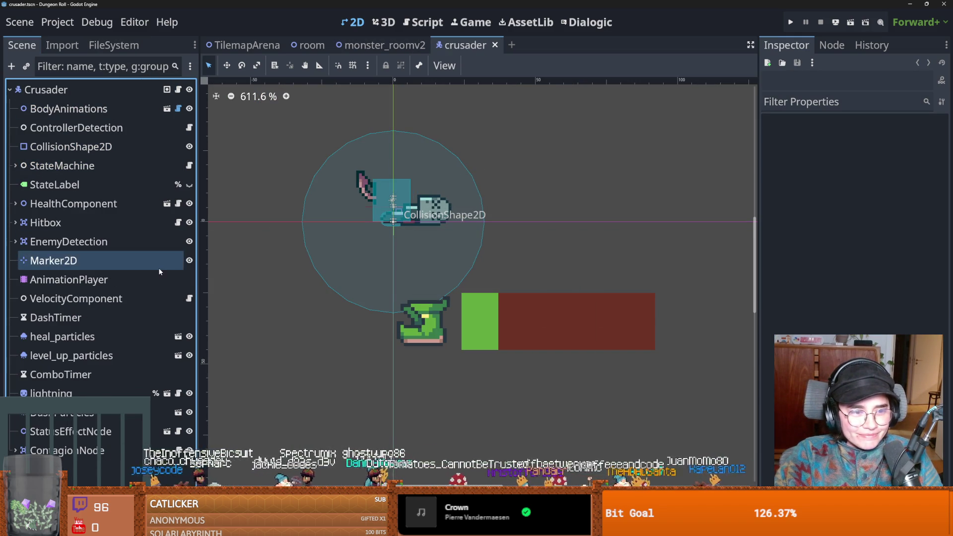
{"action": "left_click", "coordinate": [207, 244]}
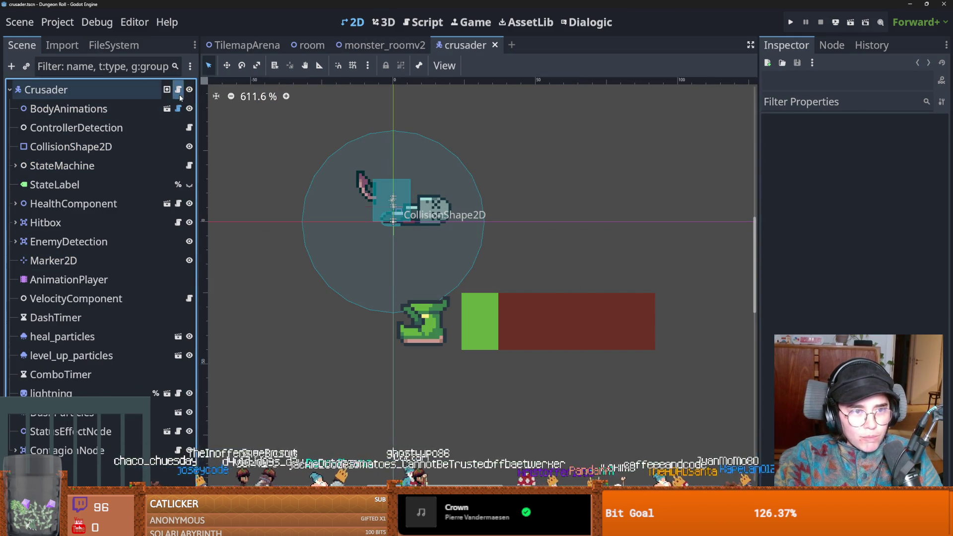
{"action": "left_click", "coordinate": [179, 94]}
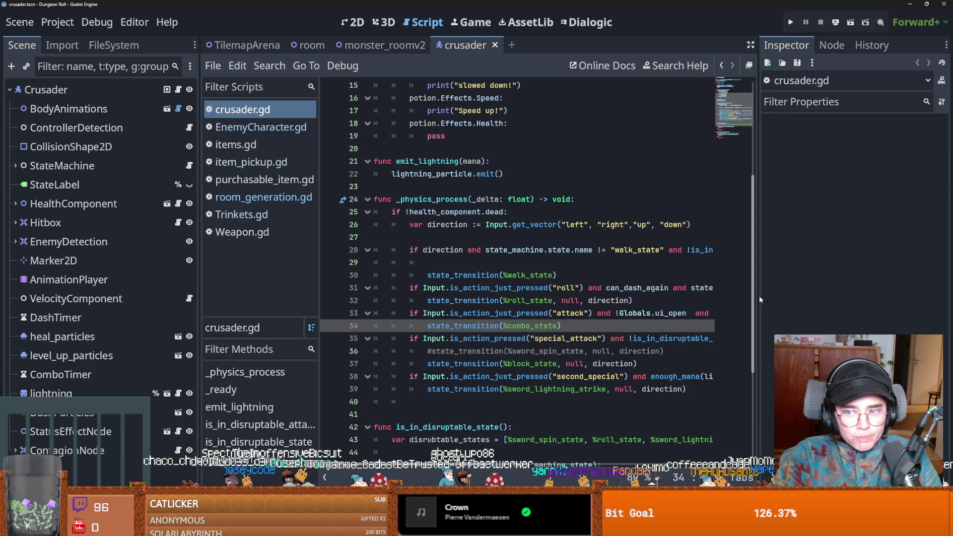
Bring up PlayerCharacter.gd in the script editor and scroll to its _ready function
{"action": "left_click_drag", "start_coordinate": [755, 301], "coordinate": [846, 306]}
{"action": "scroll", "coordinate": [465, 294], "scroll_direction": "up", "scroll_amount": 5}
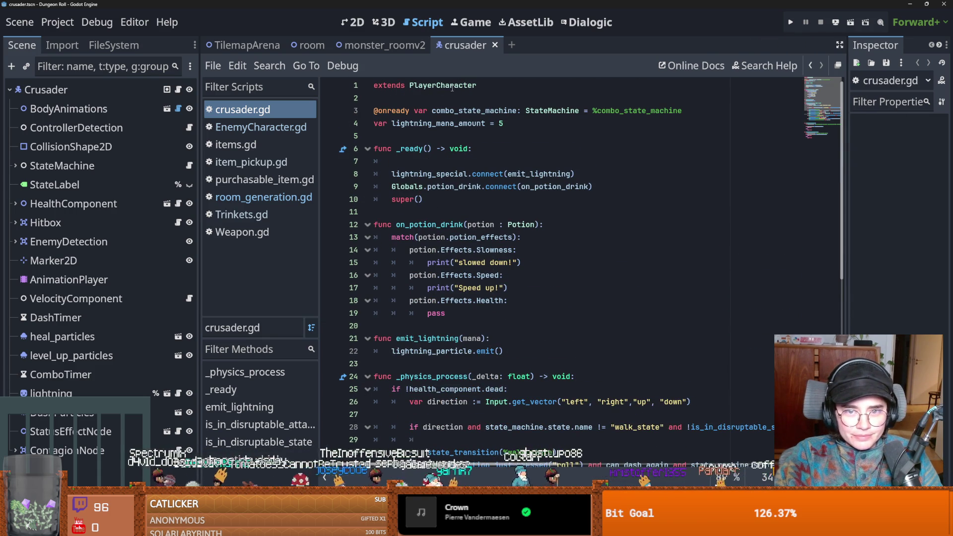
{"action": "left_click", "coordinate": [442, 87], "text": "ctrl"}
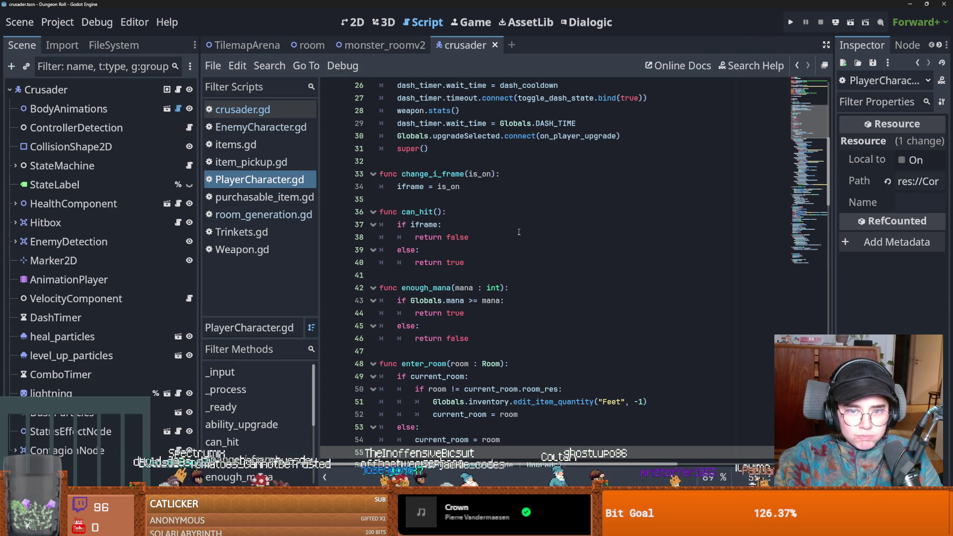
{"action": "scroll", "coordinate": [519, 232], "scroll_direction": "down", "scroll_amount": 15}
{"action": "scroll", "coordinate": [567, 261], "scroll_direction": "down", "scroll_amount": 5}
{"action": "scroll", "coordinate": [567, 262], "scroll_direction": "up", "scroll_amount": 20}
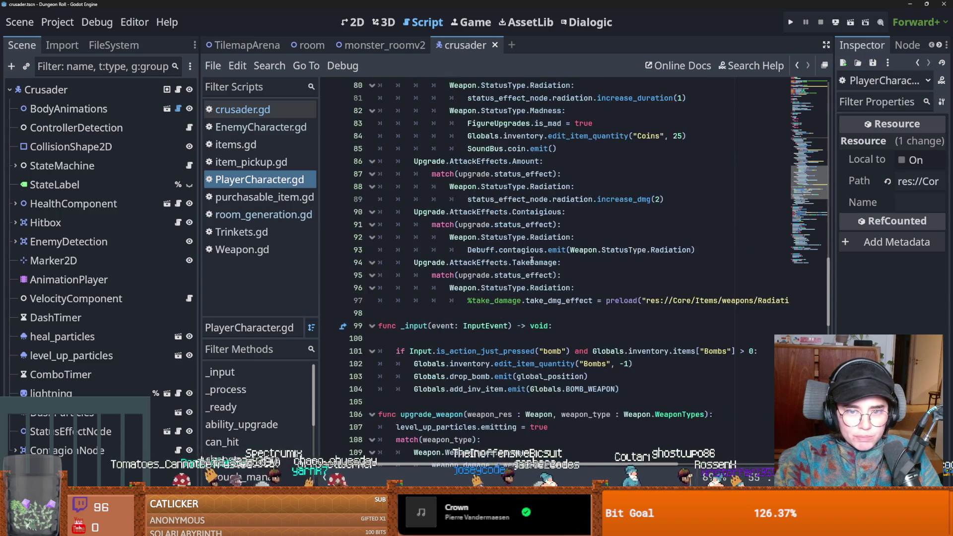
{"action": "scroll", "coordinate": [511, 261], "scroll_direction": "up", "scroll_amount": 4}
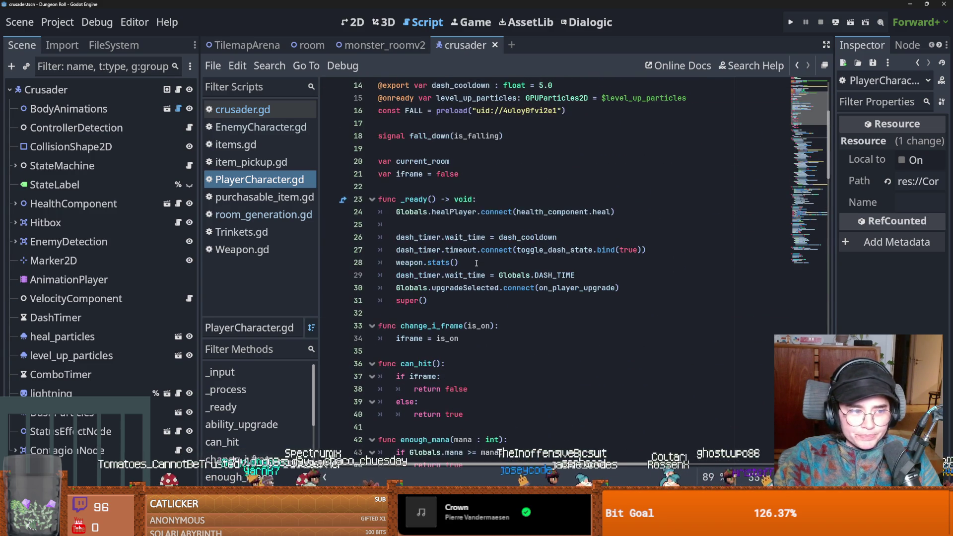
Start a Trinkets reference on empty line 25, then go to Trinkets.gd's signal declaration
{"action": "left_click", "coordinate": [468, 263]}
{"action": "type", "text": "Trinket"}
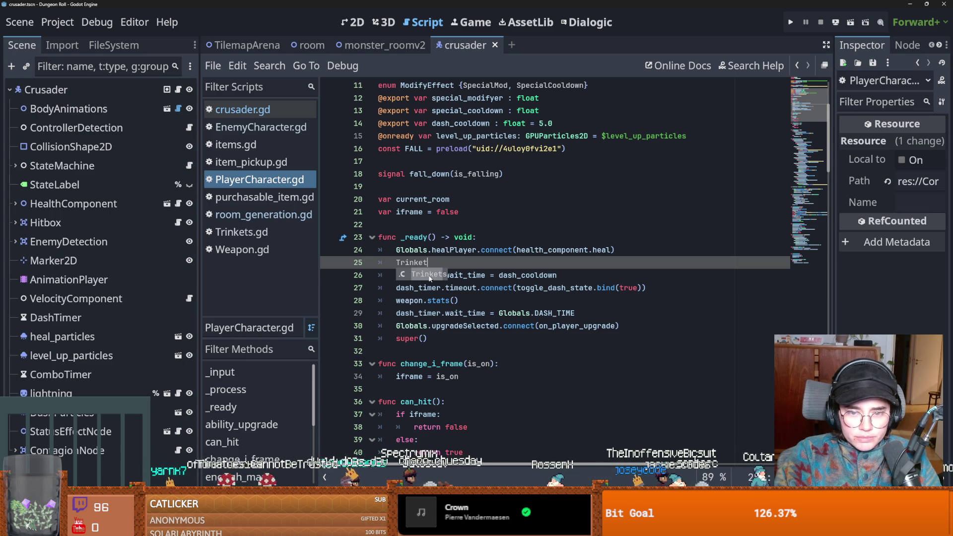
{"action": "left_click", "coordinate": [430, 276]}
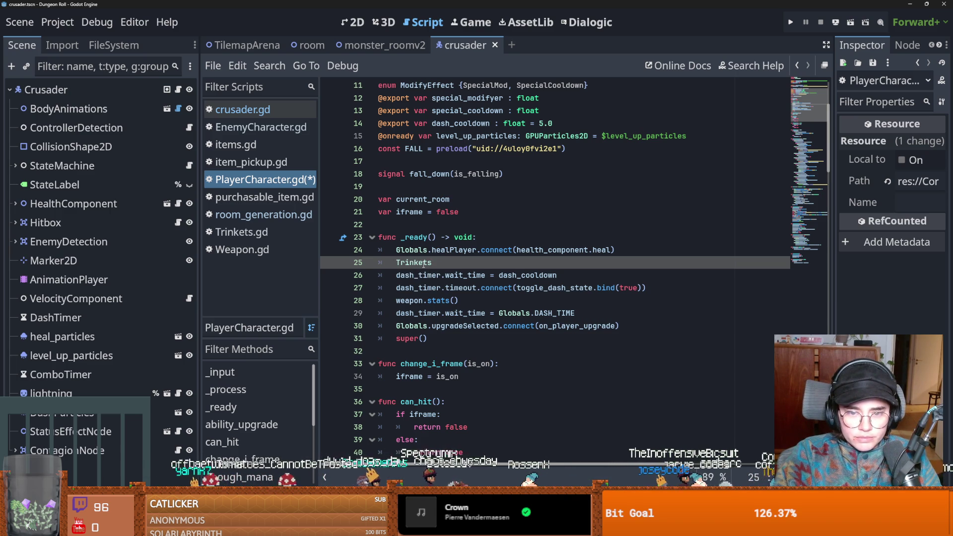
{"action": "left_click", "coordinate": [424, 263], "text": "ctrl"}
{"action": "left_click", "coordinate": [507, 127]}
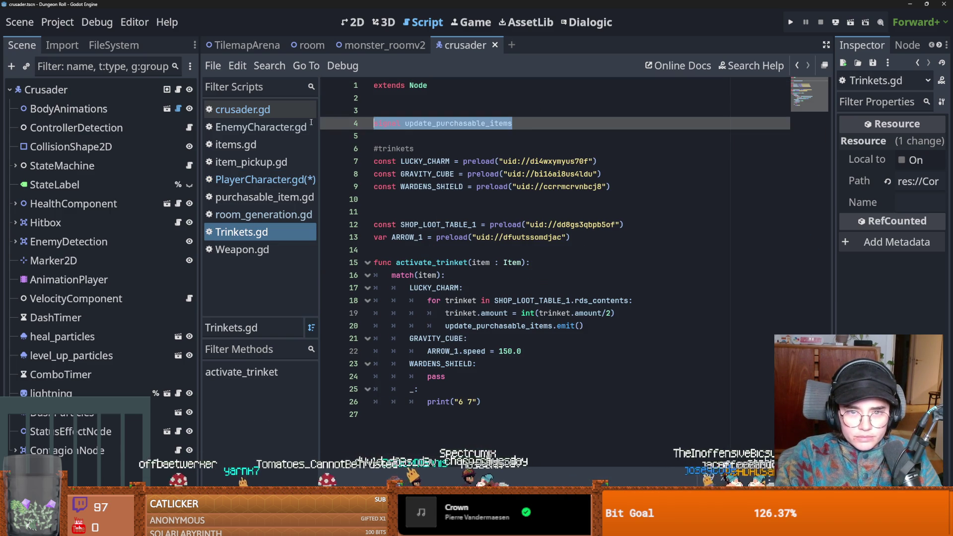
In Trinkets.gd, duplicate the signal declaration and rename the copy apply_warden_shield
{"action": "key", "text": "ctrl+shift+d"}
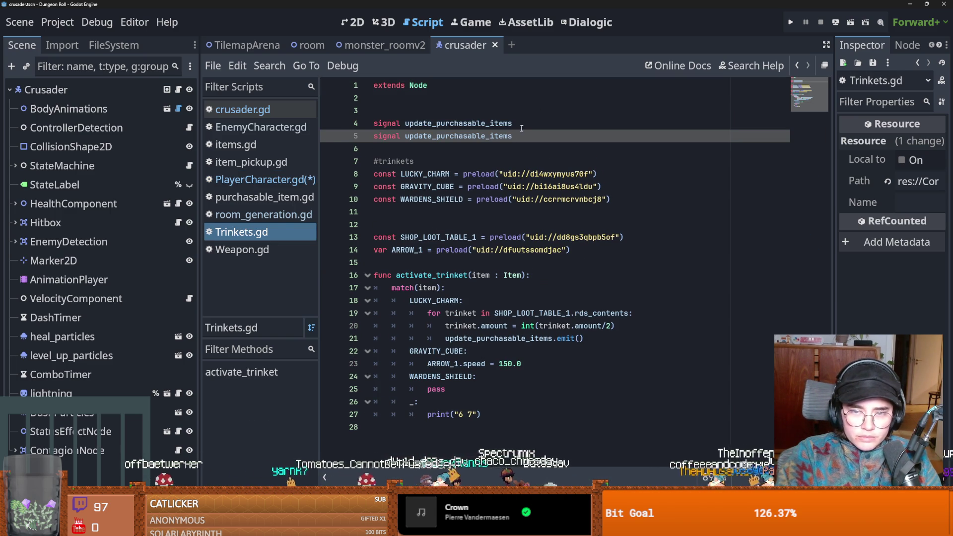
{"action": "double_click", "coordinate": [505, 136]}
{"action": "type", "text": "A"}
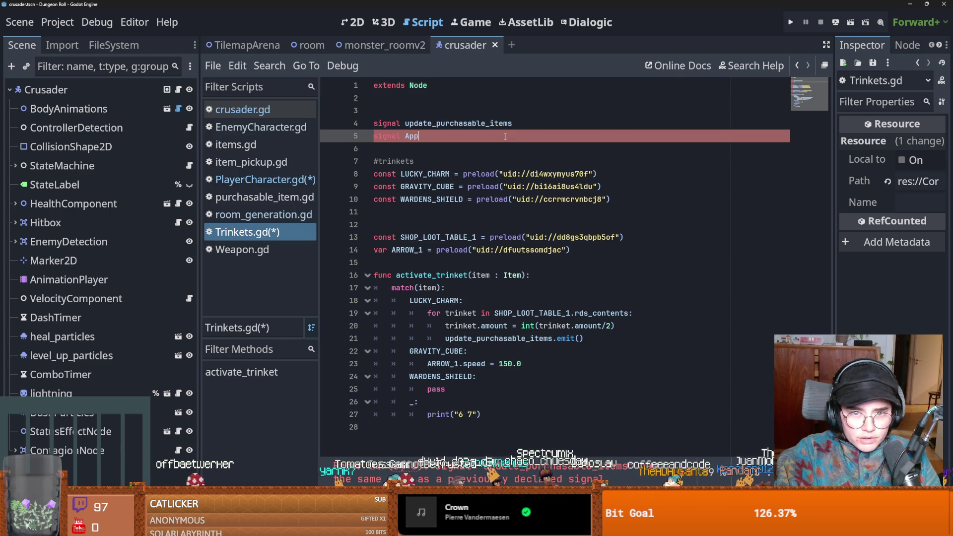
{"action": "type", "text": "pply"}
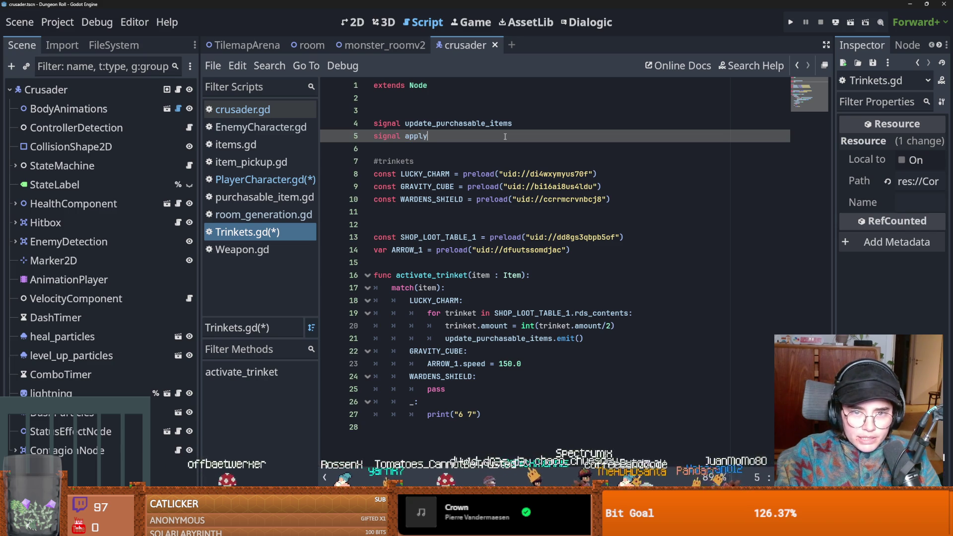
{"action": "type", "text": "_warden_shield"}
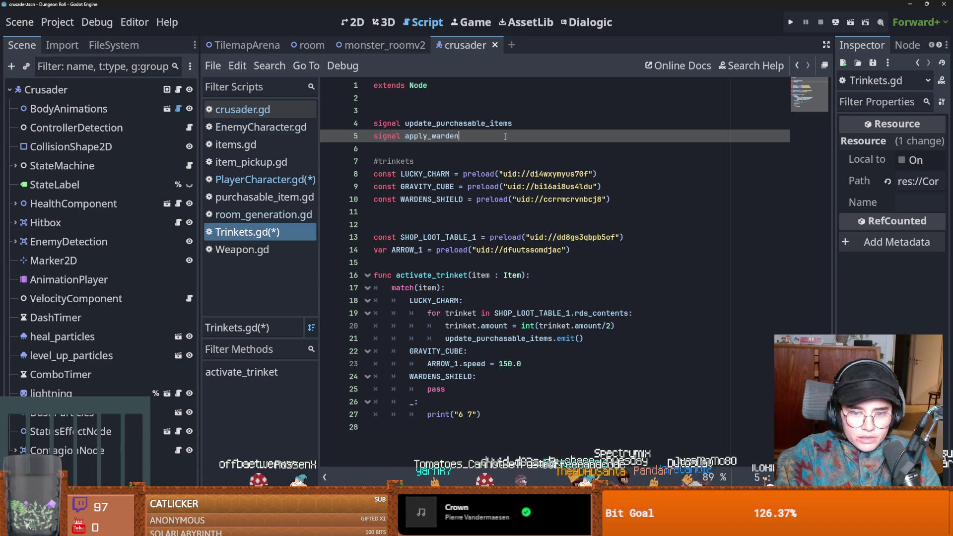
{"action": "double_click", "coordinate": [497, 133]}
{"action": "key", "text": "ctrl+c"}
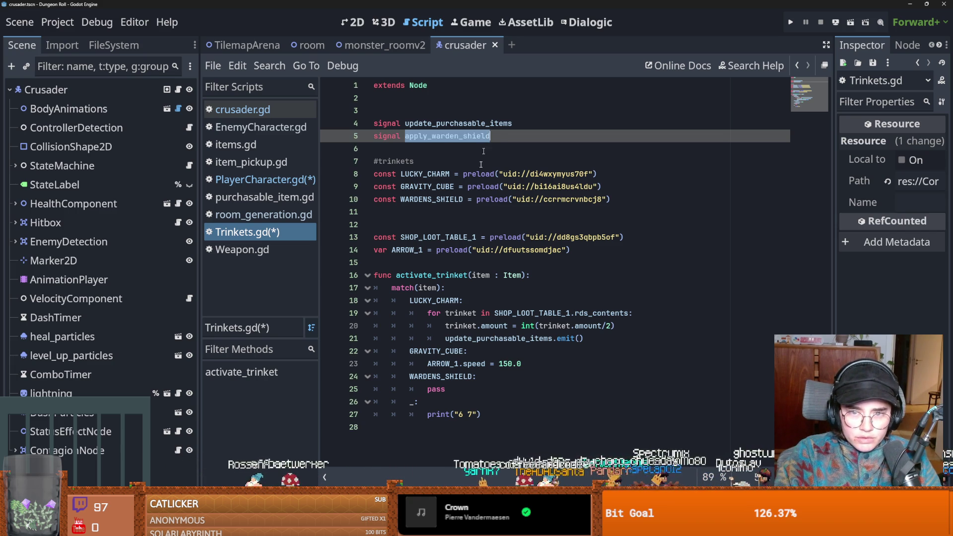
Replace pass in the WARDENS_SHIELD branch with apply_warden_shield.emit() and save
{"action": "double_click", "coordinate": [442, 389]}
{"action": "key", "text": "ctrl+v"}
{"action": "type", "text": ".emi"}
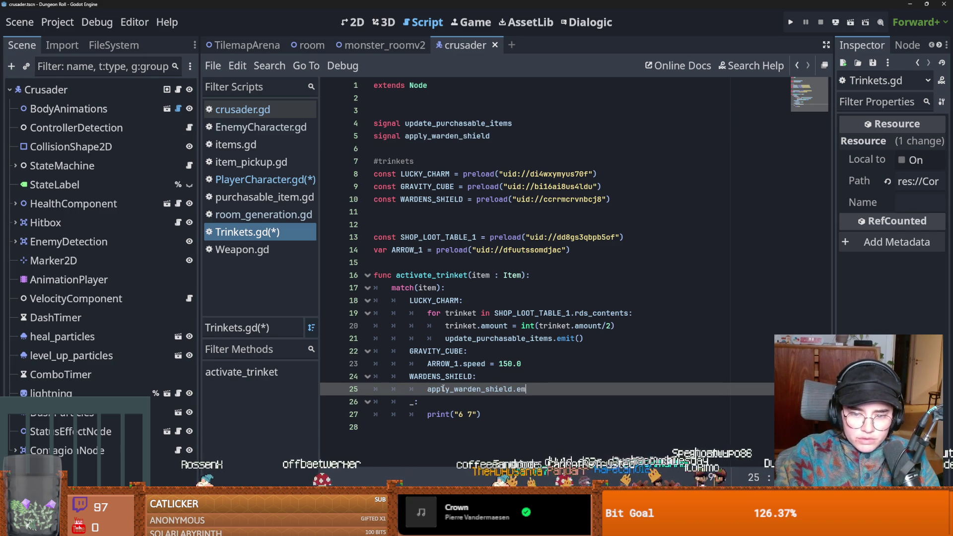
{"action": "key", "text": "Return"}
{"action": "double_click", "coordinate": [461, 392]}
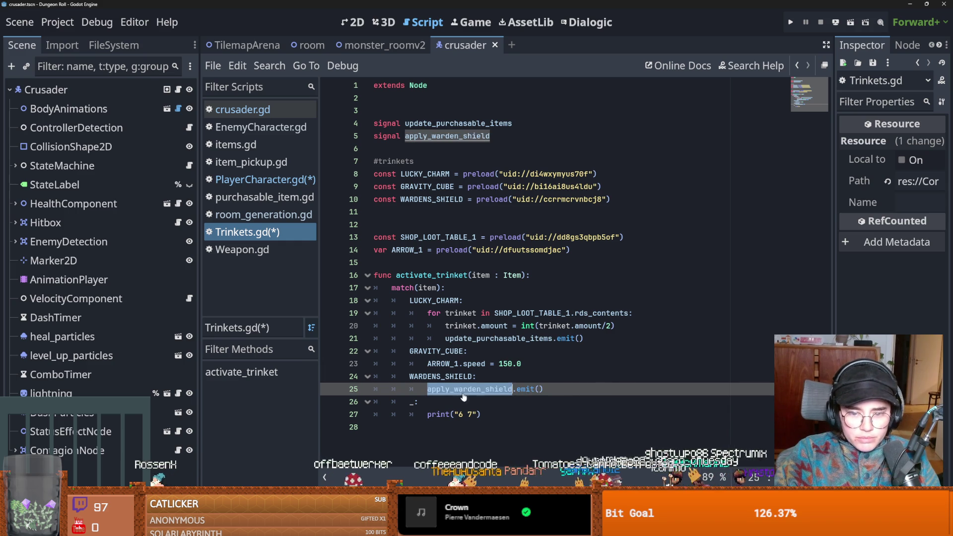
{"action": "key", "text": "ctrl+s"}
On line 25 of PlayerCharacter.gd, connect Trinkets.apply_warden_shield to on_apply_warden_shield
{"action": "left_click", "coordinate": [177, 90]}
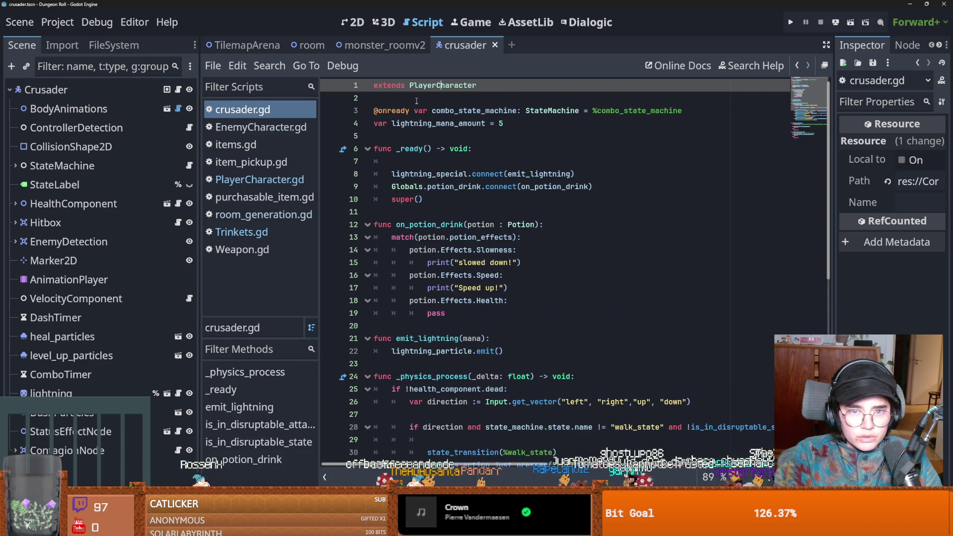
{"action": "type", "text": "."}
{"action": "key", "text": "ctrl+v"}
{"action": "type", "text": "t("}
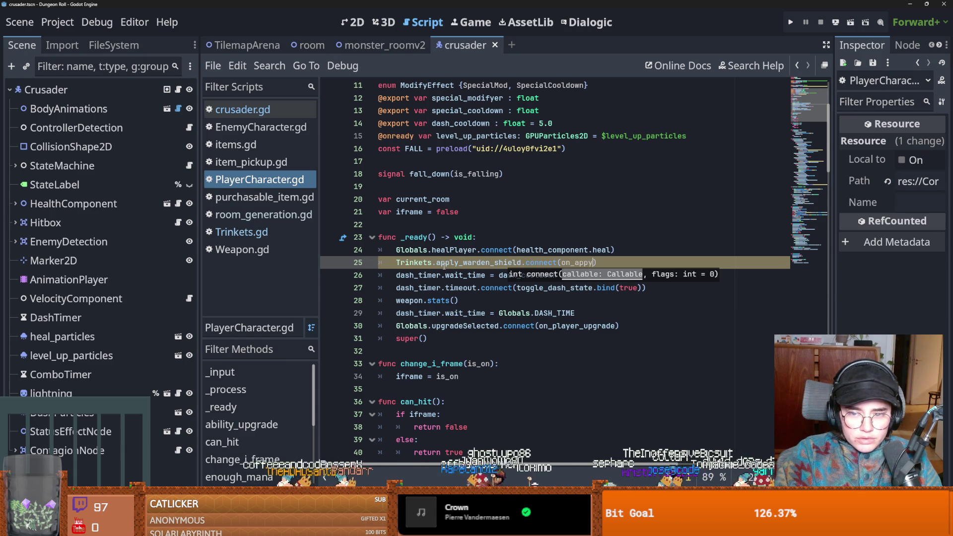
{"action": "key", "text": "Escape"}
{"action": "type", "text": "en_shield"}
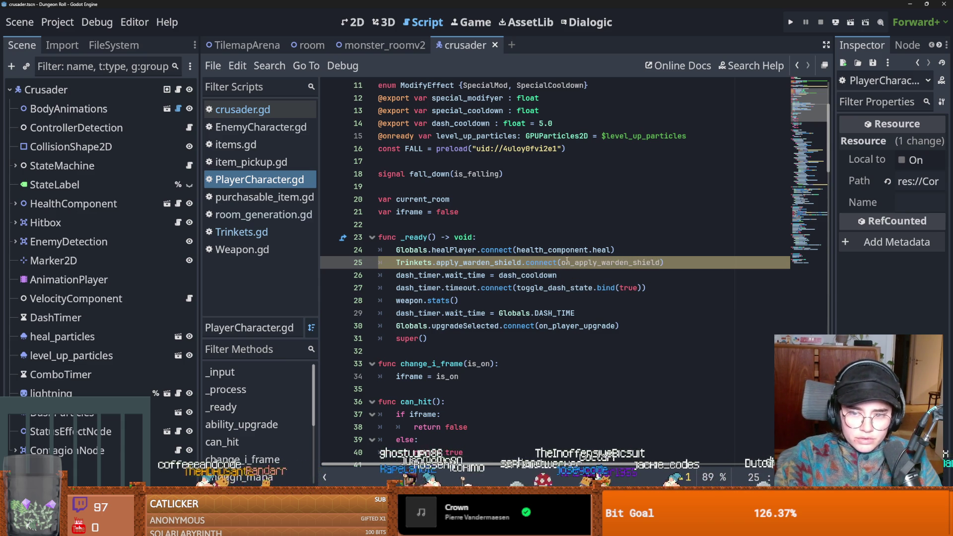
{"action": "double_click", "coordinate": [563, 259]}
Add an on_apply_warden_shield() function with a pass body after _ready and save
{"action": "scroll", "coordinate": [505, 249], "scroll_direction": "down", "scroll_amount": 1}
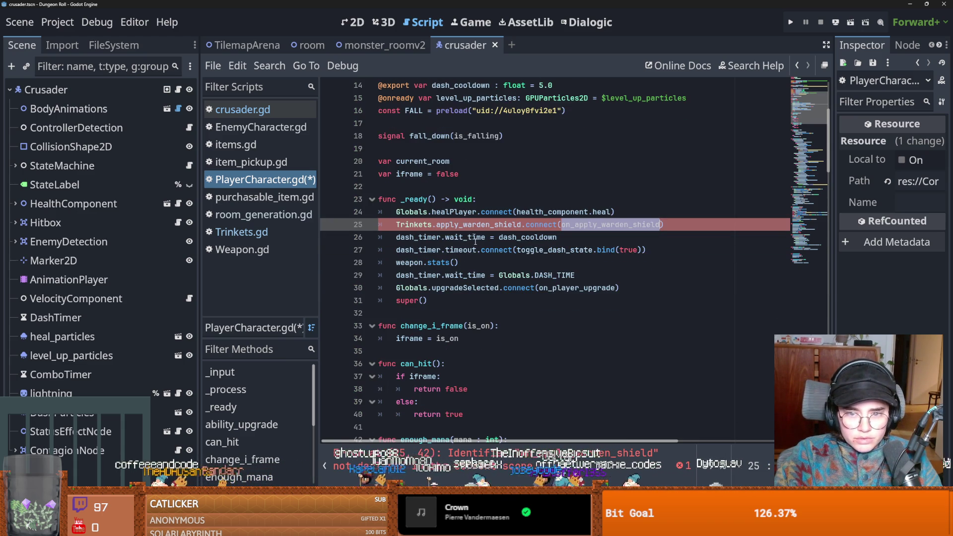
{"action": "scroll", "coordinate": [469, 226], "scroll_direction": "down", "scroll_amount": 1}
{"action": "left_click", "coordinate": [389, 284]}
{"action": "key", "text": "Return"}
{"action": "key", "text": "Return"}
{"action": "type", "text": "nc"}
{"action": "key", "text": "ctrl+v"}
{"action": "type", "text": "():"}
{"action": "key", "text": "Return"}
{"action": "type", "text": "pa"}
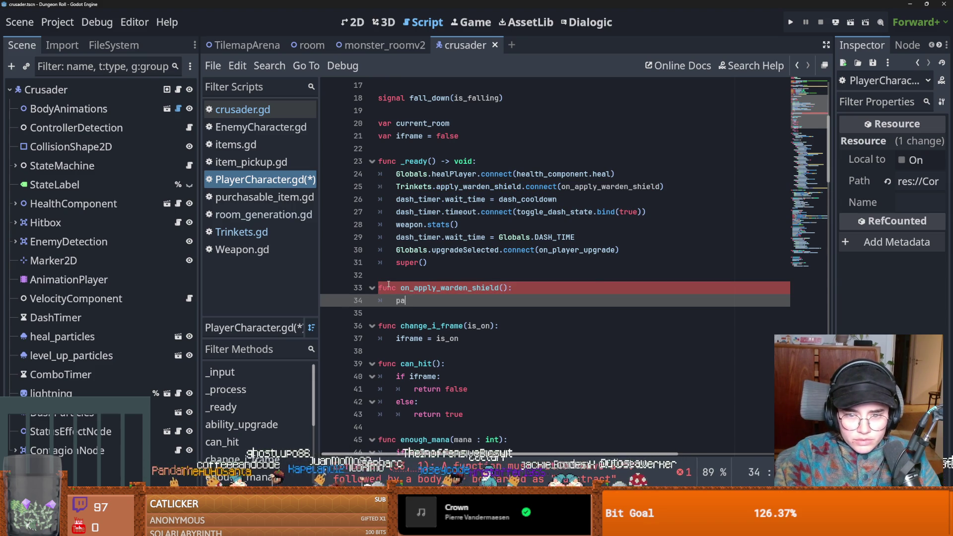
{"action": "key", "text": "ctrl+s"}
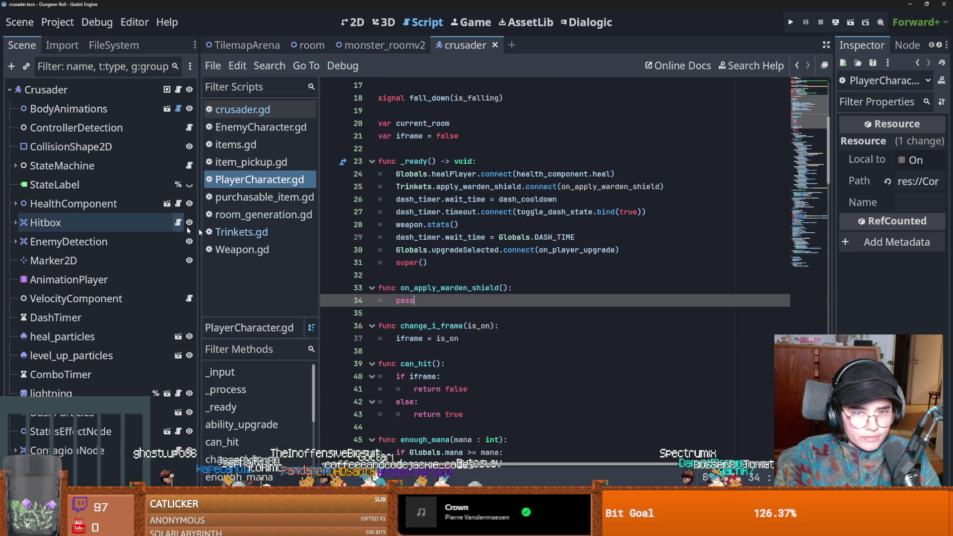
{"action": "left_click", "coordinate": [177, 223]}
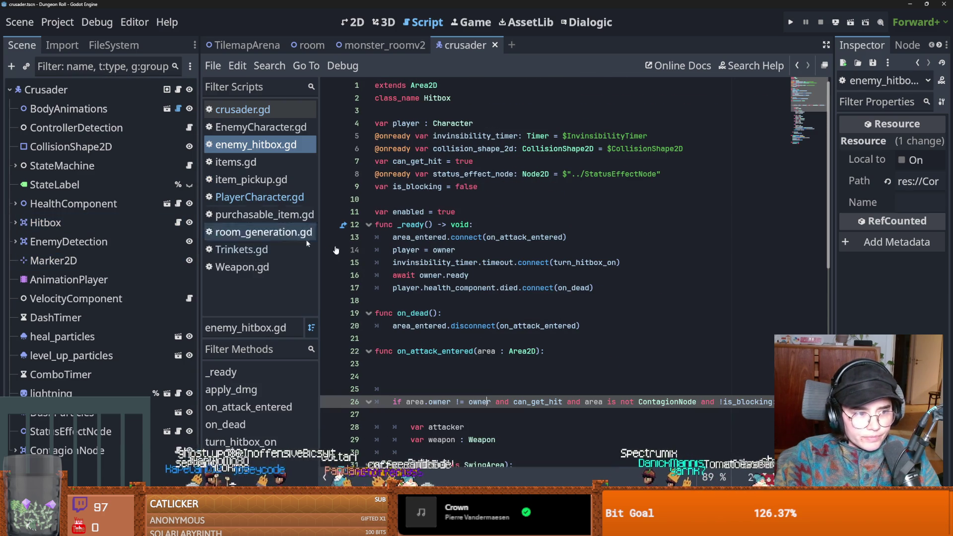
Trim blank lines in on_attack_entered and declare var warden_on = false below is_blocking
{"action": "left_click", "coordinate": [420, 372]}
{"action": "key", "text": "BackSpace"}
{"action": "key", "text": "BackSpace"}
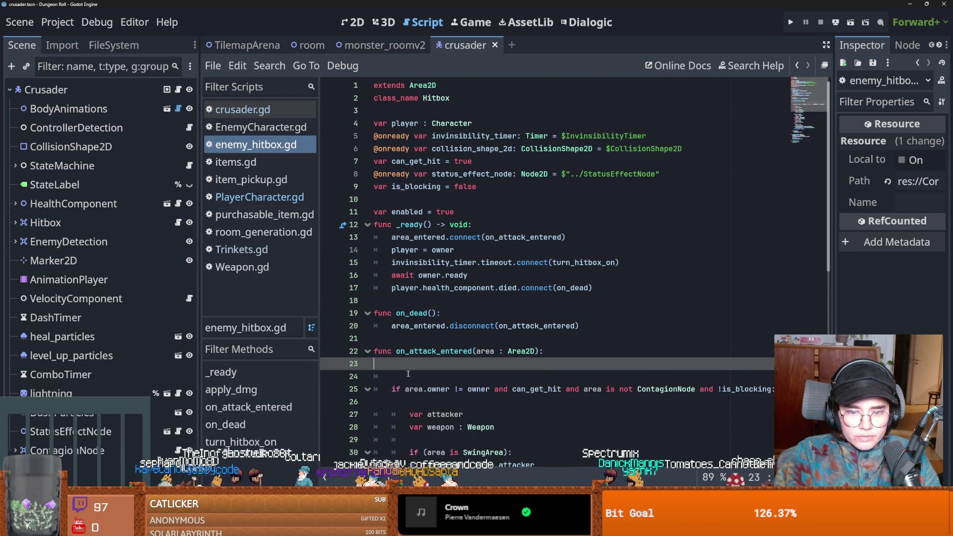
{"action": "left_click", "coordinate": [415, 199]}
{"action": "key", "text": "Return"}
{"action": "left_click", "coordinate": [410, 203]}
{"action": "type", "text": "ar warden_on"}
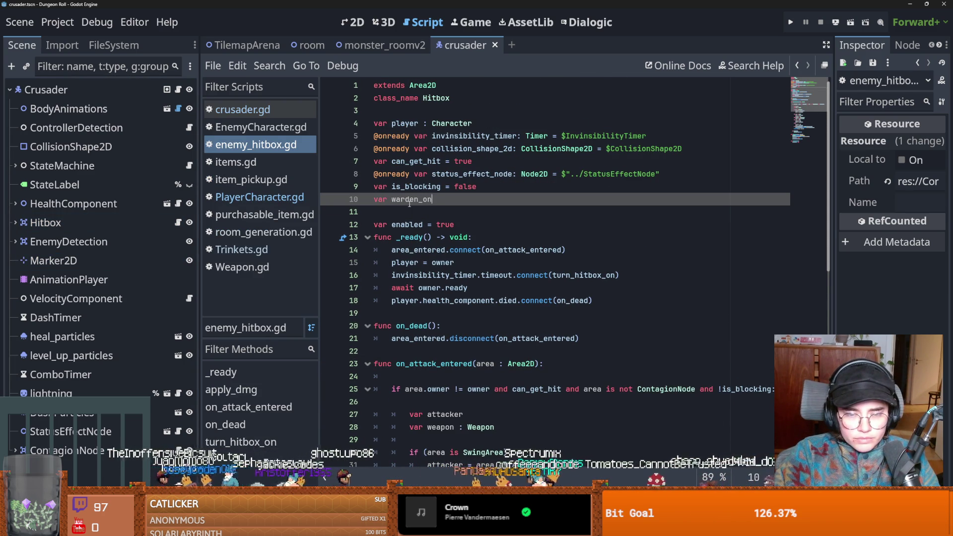
{"action": "type", "text": " = false"}
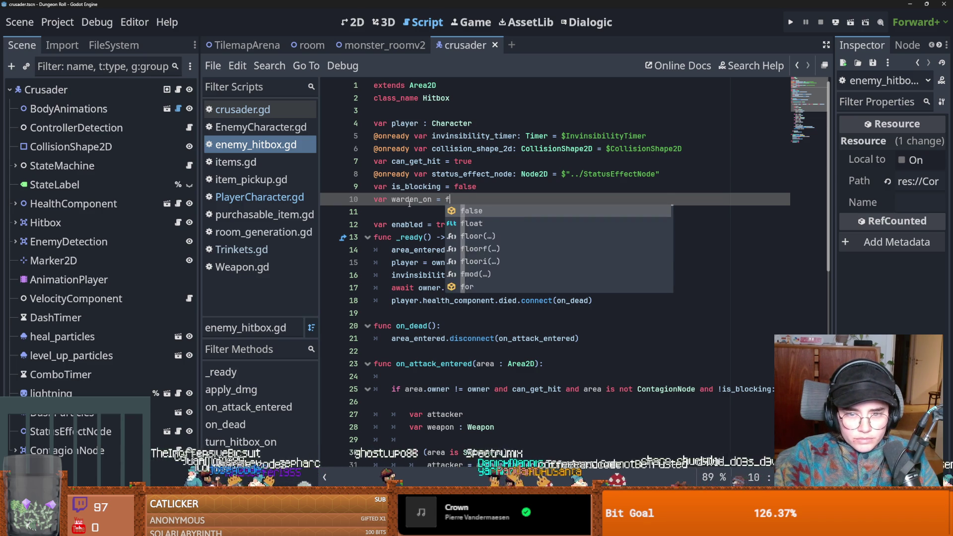
{"action": "double_click", "coordinate": [407, 201]}
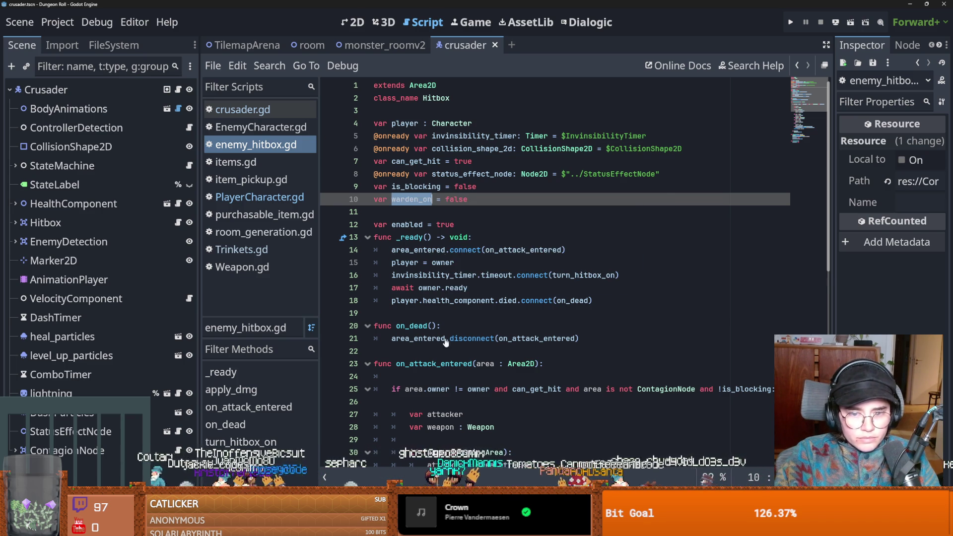
Add a !warden_on check to the hit condition and save enemy_hitbox.gd
{"action": "scroll", "coordinate": [766, 295], "scroll_direction": "down", "scroll_amount": 3}
{"action": "left_click", "coordinate": [772, 276]}
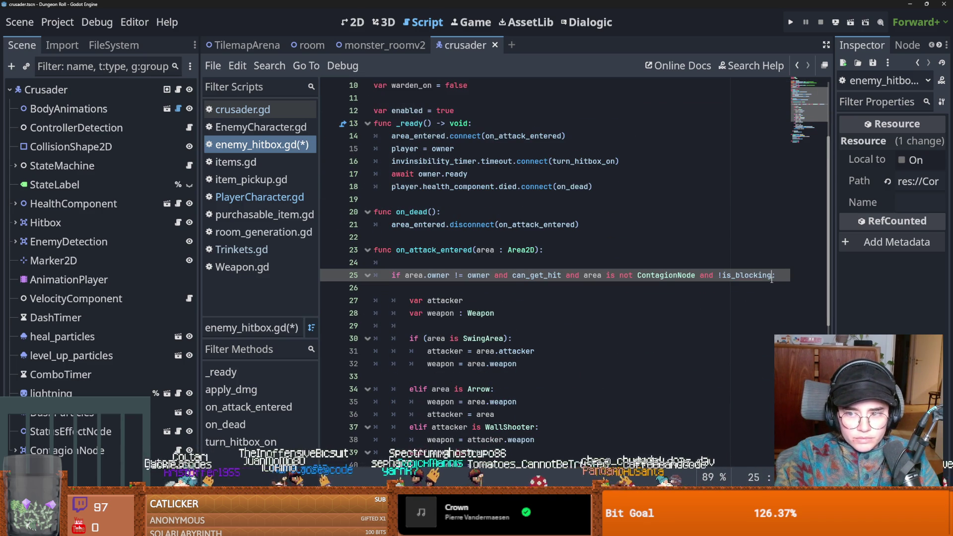
{"action": "type", "text": "and !"}
{"action": "type", "text": "w"}
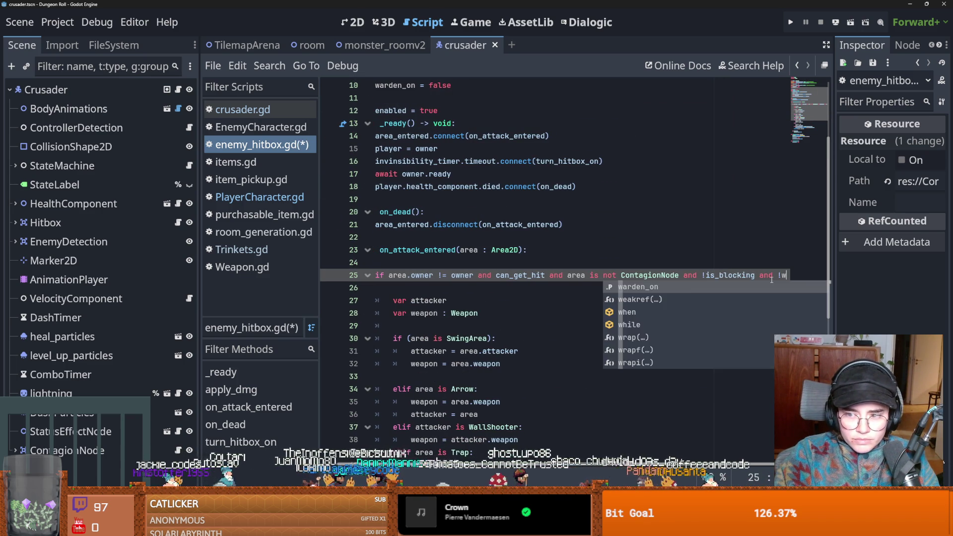
{"action": "key", "text": "Escape"}
{"action": "key", "text": "ctrl+s"}
Look over the updated enemy_hitbox.gd, then switch to crusader.gd
{"action": "scroll", "coordinate": [610, 338], "scroll_direction": "down", "scroll_amount": 5}
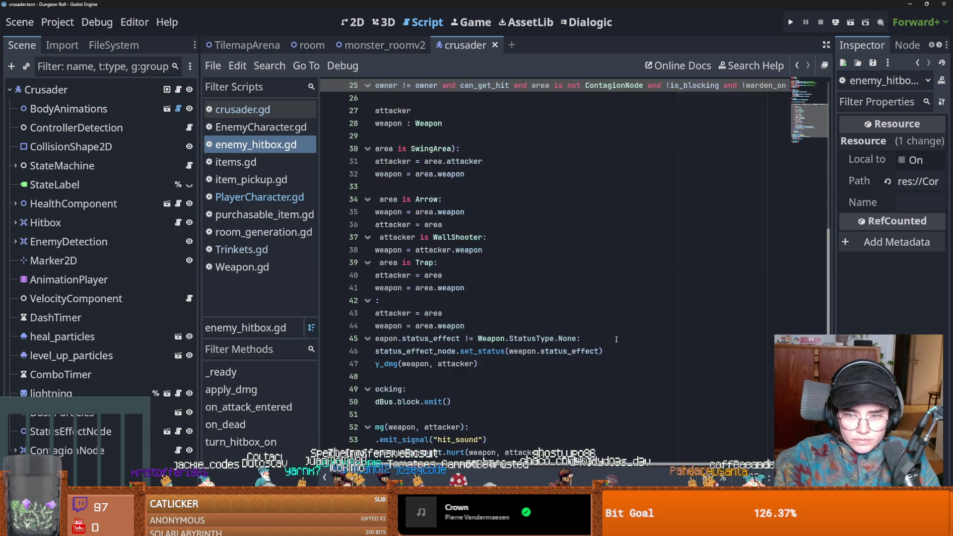
{"action": "scroll", "coordinate": [609, 338], "scroll_direction": "up", "scroll_amount": 6}
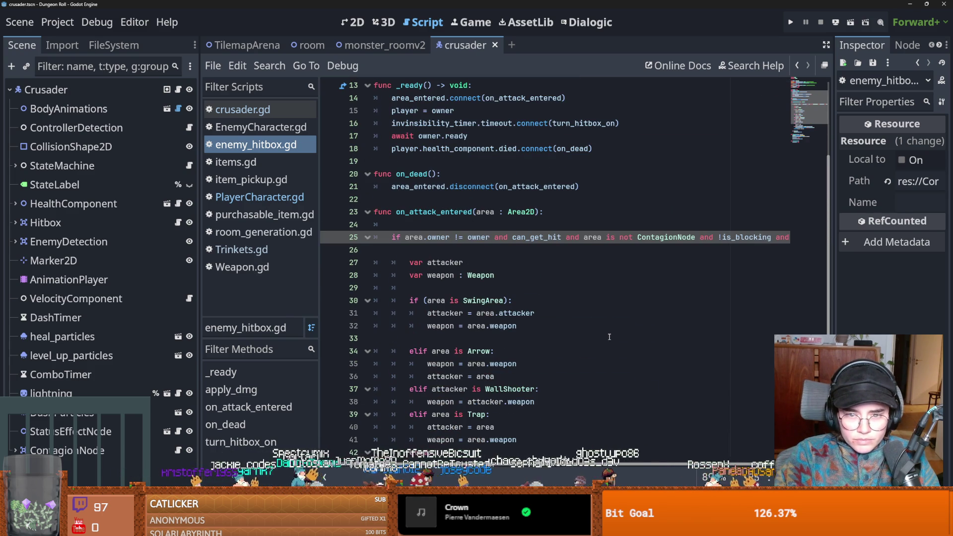
{"action": "scroll", "coordinate": [700, 305], "scroll_direction": "right", "scroll_amount": 3}
{"action": "scroll", "coordinate": [580, 337], "scroll_direction": "left", "scroll_amount": 3}
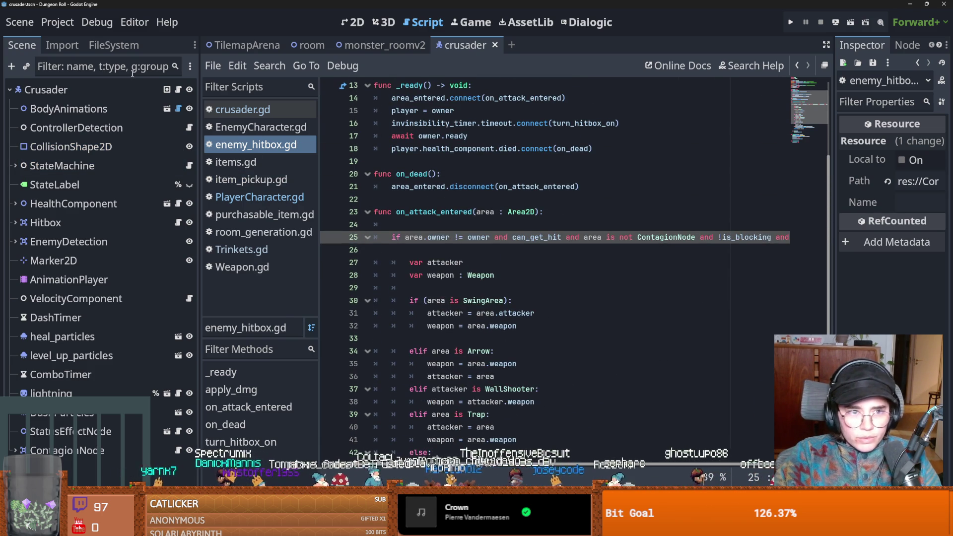
{"action": "left_click", "coordinate": [178, 89]}
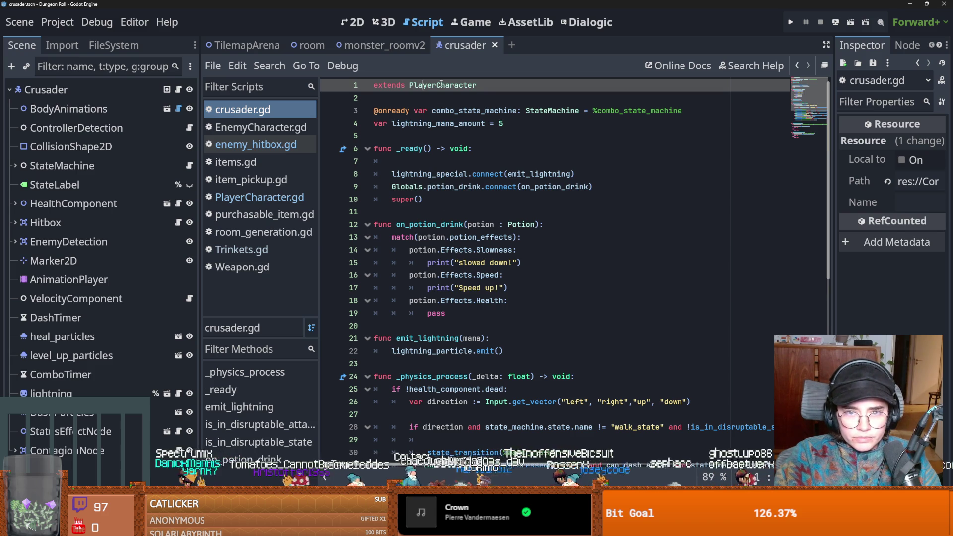
Jump to the PlayerCharacter script, then return to enemy_hitbox.gd and select its warden_on declaration
{"action": "left_click", "coordinate": [442, 85], "text": "ctrl"}
{"action": "scroll", "coordinate": [471, 214], "scroll_direction": "up", "scroll_amount": 3}
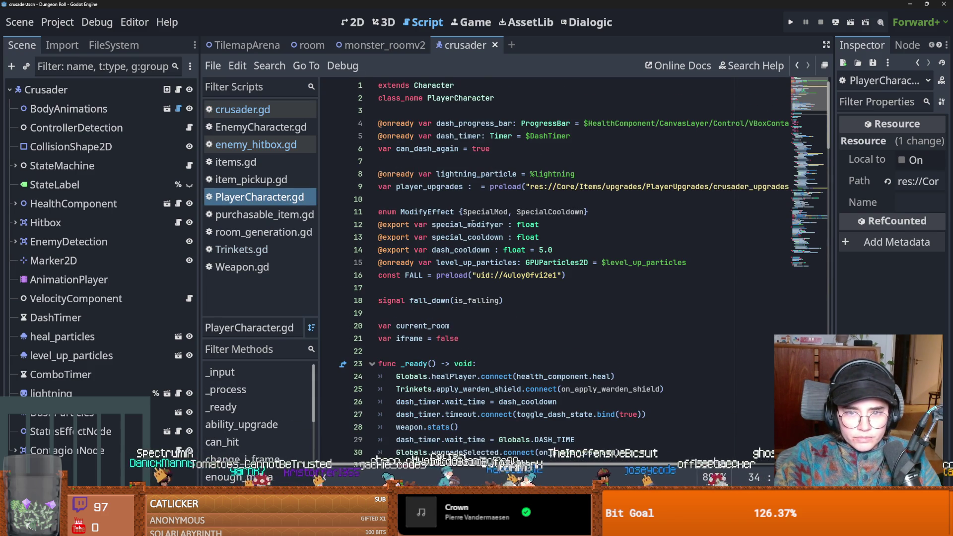
{"action": "left_click", "coordinate": [178, 222]}
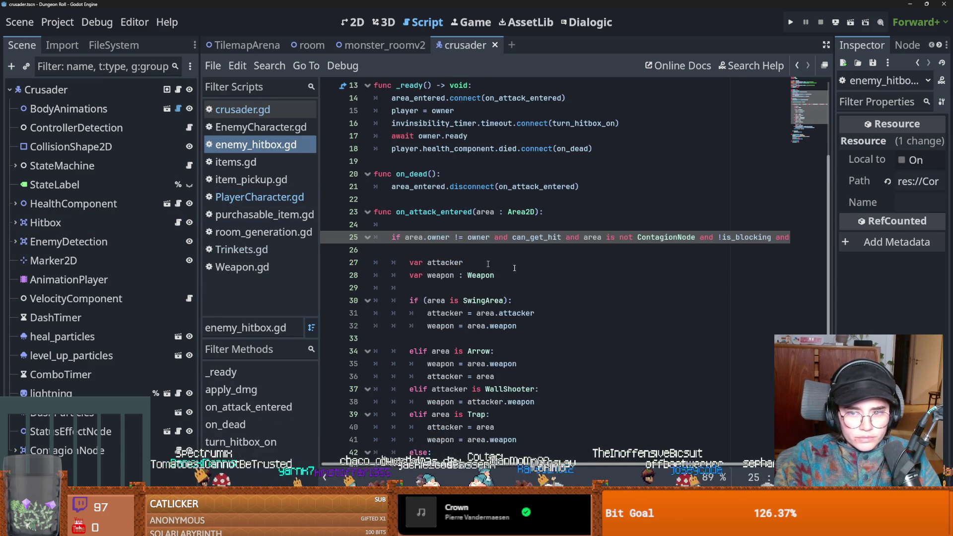
{"action": "scroll", "coordinate": [607, 274], "scroll_direction": "up", "scroll_amount": 2}
{"action": "scroll", "coordinate": [495, 224], "scroll_direction": "up", "scroll_amount": 2}
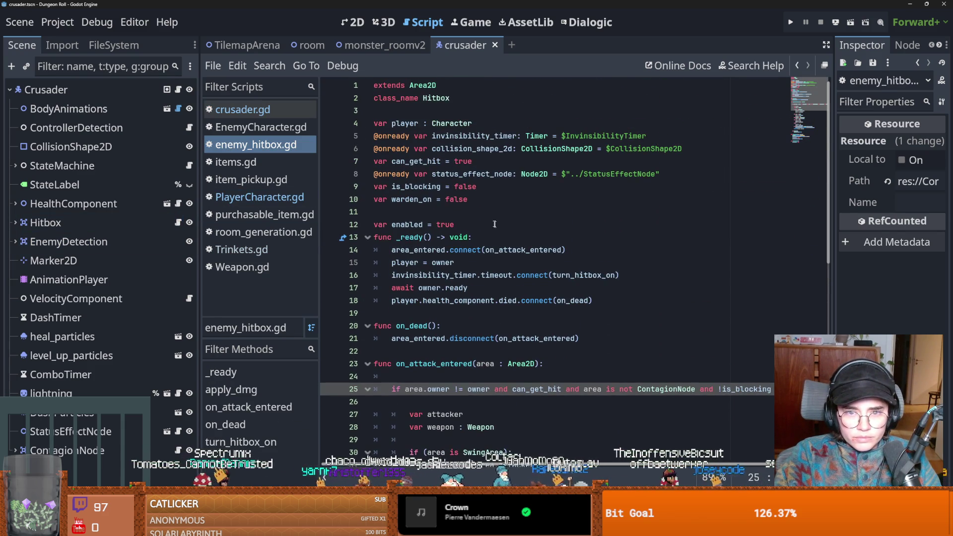
{"action": "triple_click", "coordinate": [478, 201]}
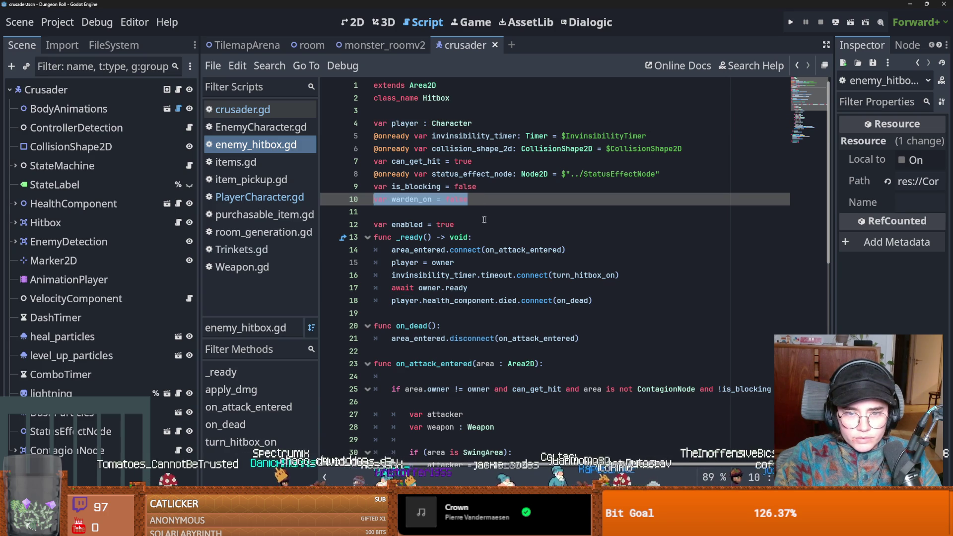
In on_apply_warden_shield, replace pass with warden_on = true
{"action": "left_click", "coordinate": [179, 89]}
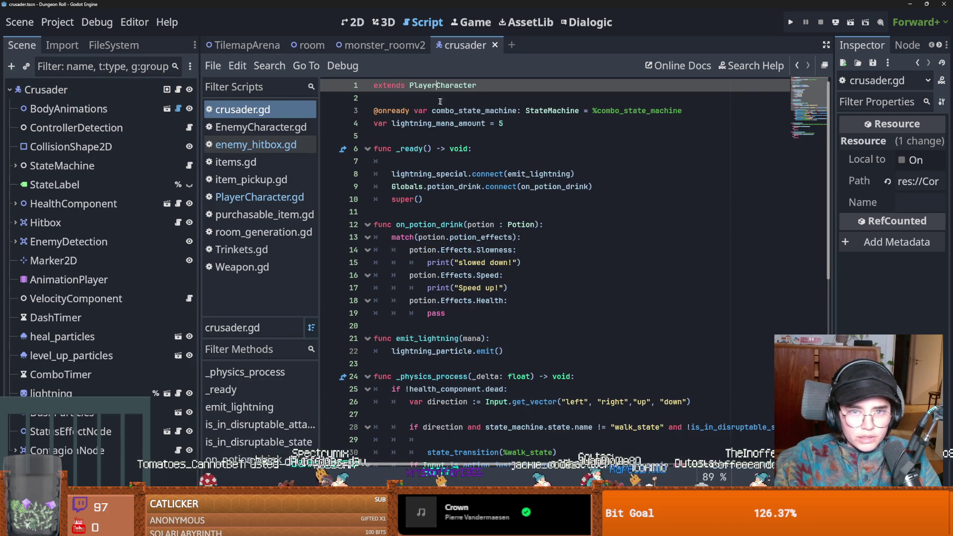
{"action": "left_click", "coordinate": [442, 87], "text": "ctrl"}
{"action": "scroll", "coordinate": [404, 307], "scroll_direction": "down", "scroll_amount": 5}
{"action": "double_click", "coordinate": [405, 309]}
{"action": "type", "text": "warden_on = true"}
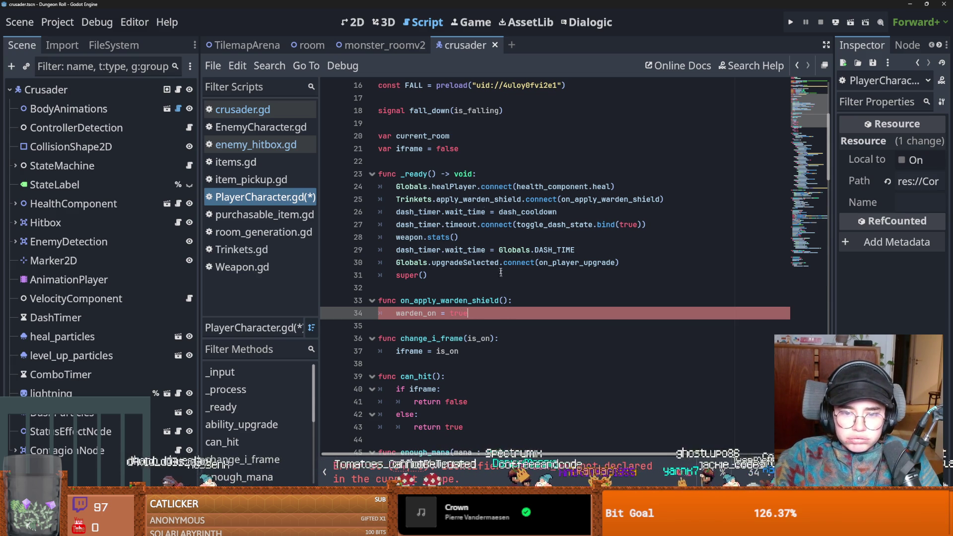
{"action": "left_click", "coordinate": [410, 162]}
Declare var warden_on = false below the iframe declaration and save
{"action": "key", "text": "Return"}
{"action": "key", "text": "Up"}
{"action": "type", "text": "va"}
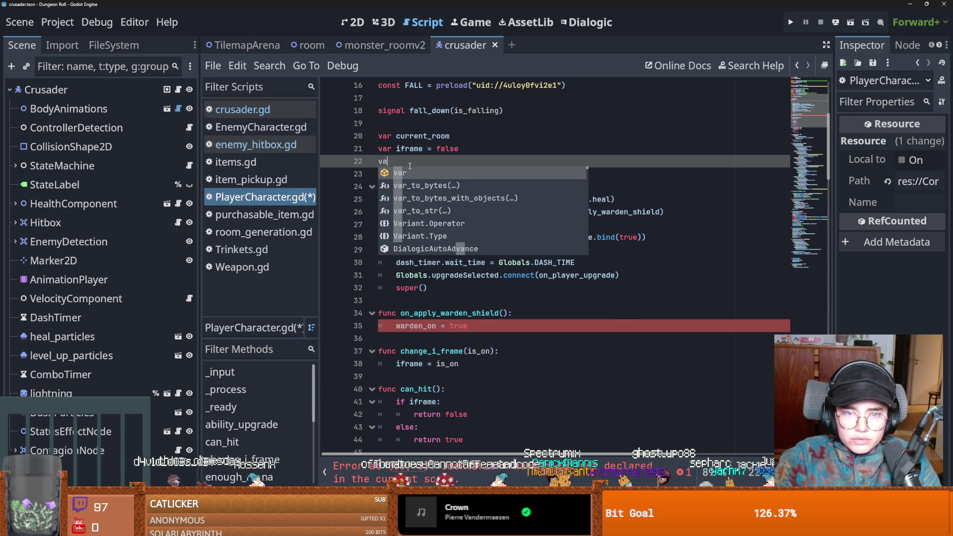
{"action": "type", "text": "r warden"}
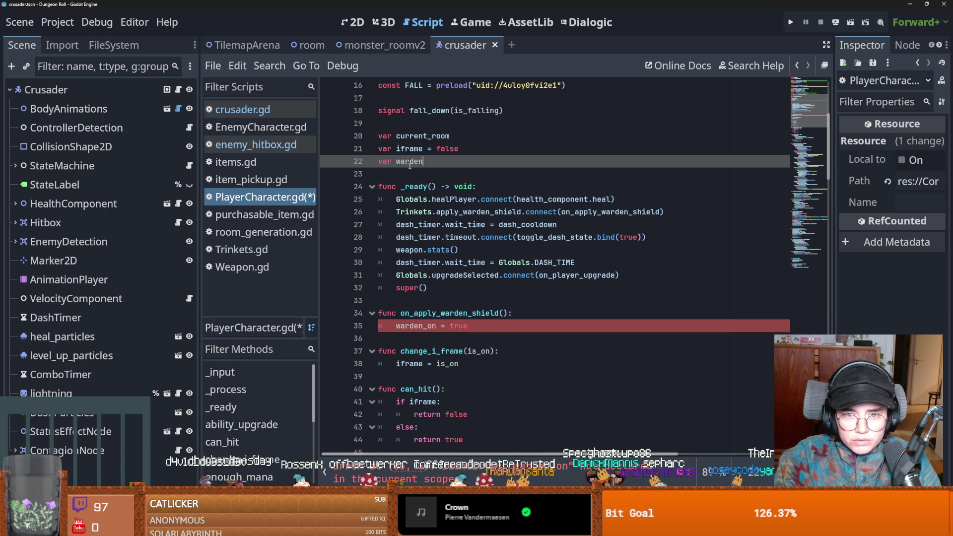
{"action": "type", "text": " = false"}
{"action": "key", "text": "ctrl+s"}
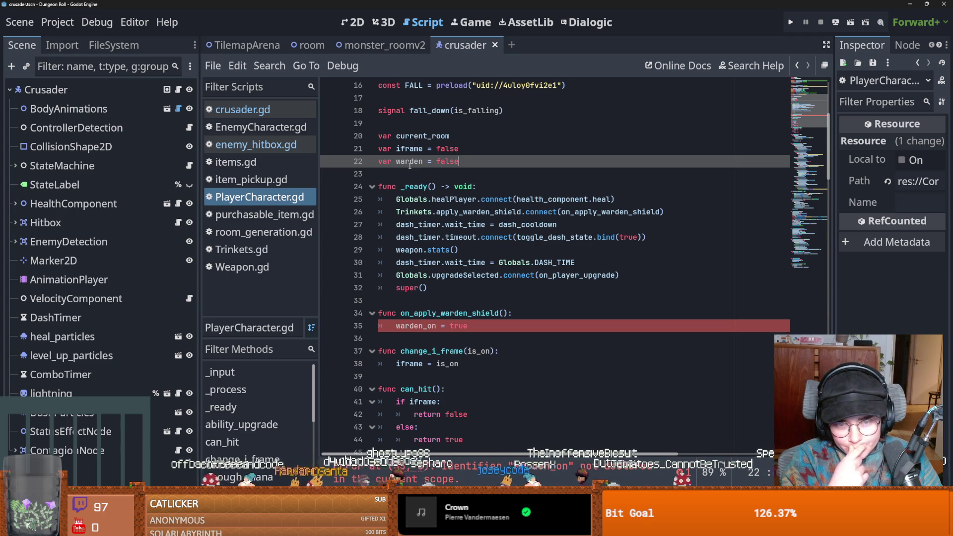
{"action": "double_click", "coordinate": [402, 161]}
{"action": "type", "text": "warden_on"}
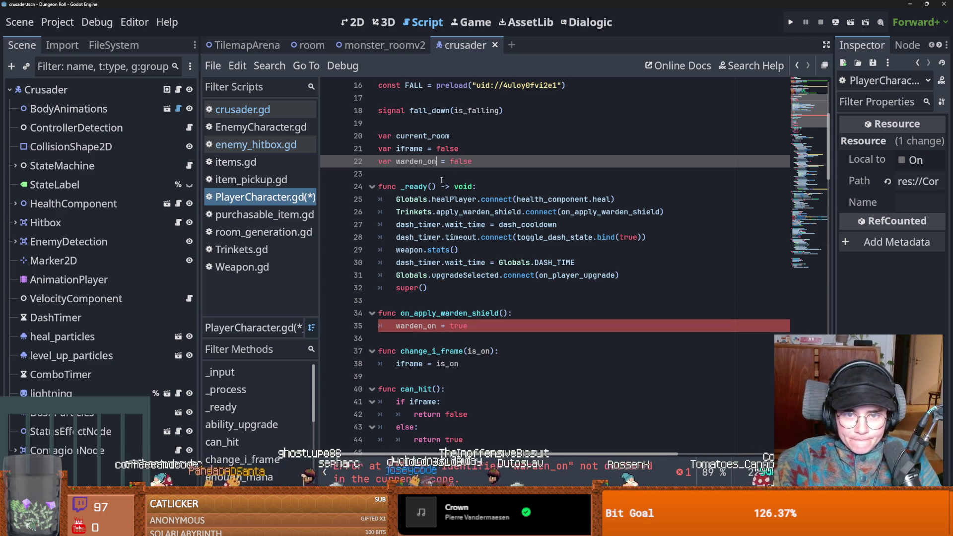
Copy warden_on = false into the first line of _ready and save
{"action": "scroll", "coordinate": [428, 311], "scroll_direction": "up", "scroll_amount": 1}
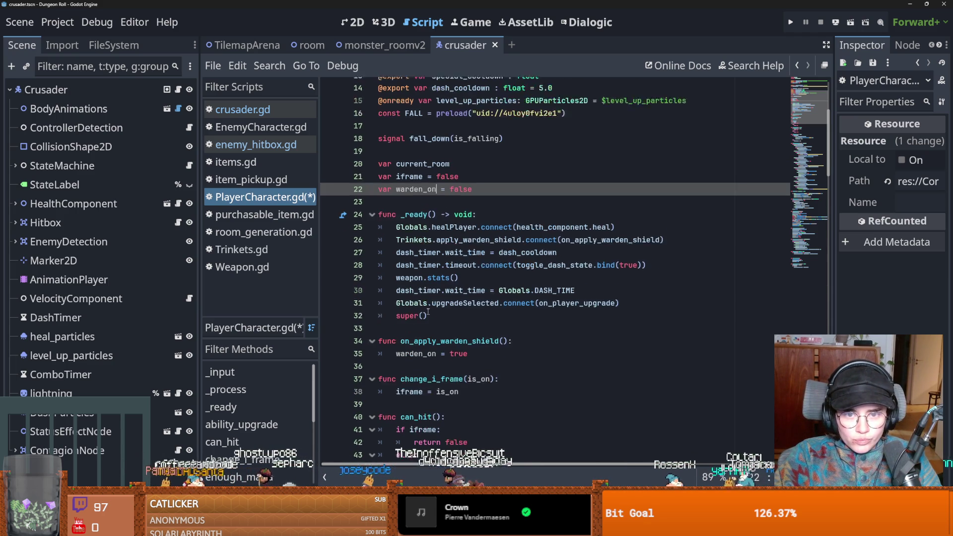
{"action": "scroll", "coordinate": [428, 311], "scroll_direction": "down", "scroll_amount": 1}
{"action": "left_click", "coordinate": [424, 326]}
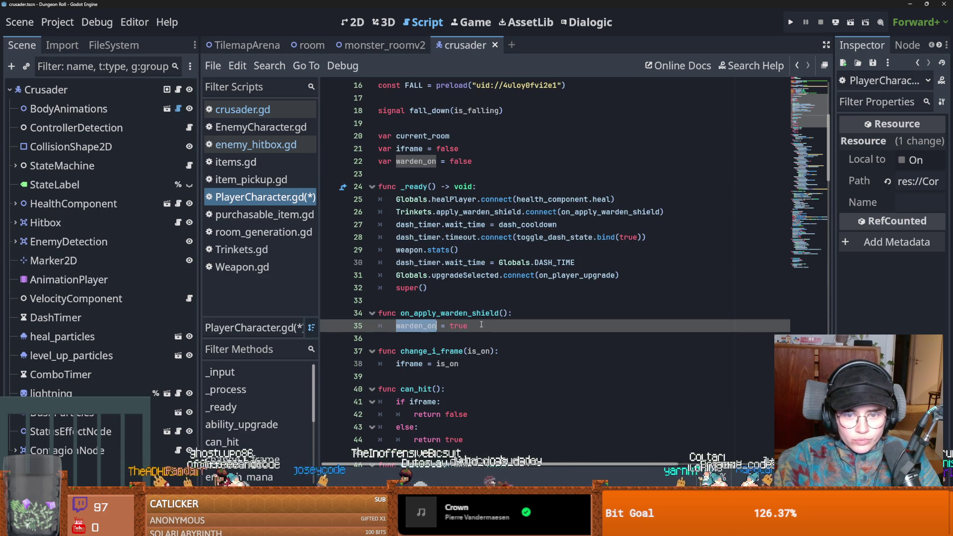
{"action": "left_click_drag", "start_coordinate": [472, 161], "coordinate": [393, 161]}
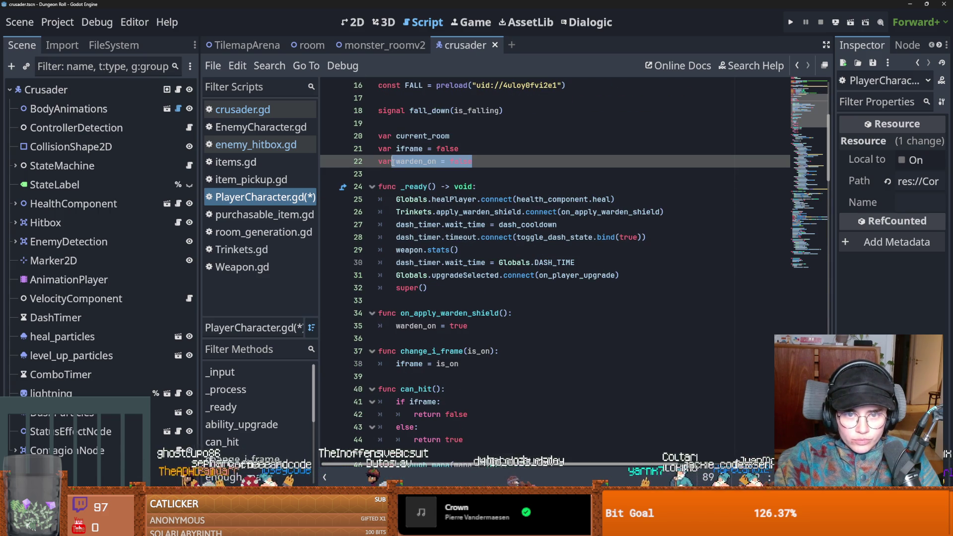
{"action": "key", "text": "ctrl+c"}
{"action": "left_click", "coordinate": [484, 187]}
{"action": "key", "text": "Return"}
{"action": "key", "text": "ctrl+v"}
{"action": "key", "text": "ctrl+s"}
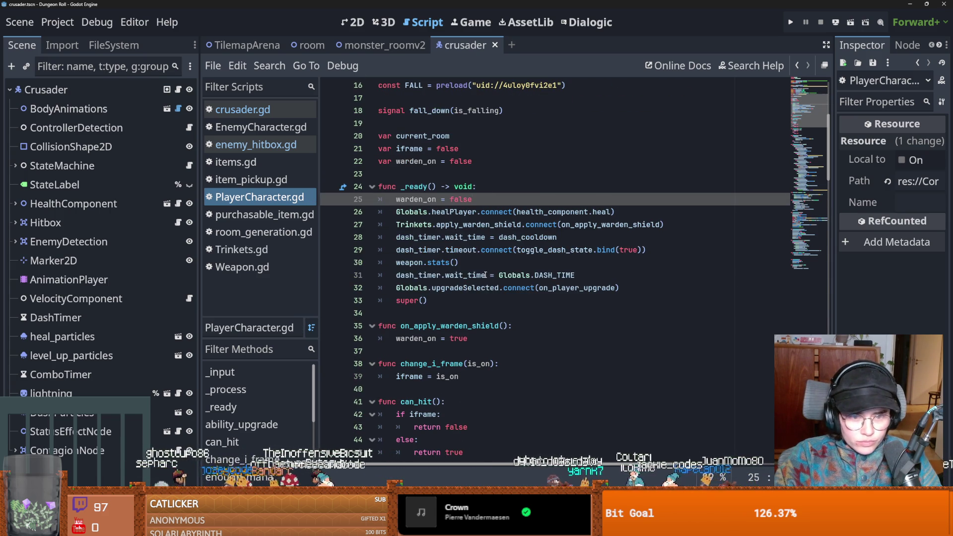
Check every use of warden_on in PlayerCharacter.gd and save again
{"action": "left_click", "coordinate": [485, 274]}
{"action": "scroll", "coordinate": [485, 274], "scroll_direction": "down", "scroll_amount": 2}
{"action": "double_click", "coordinate": [427, 290]}
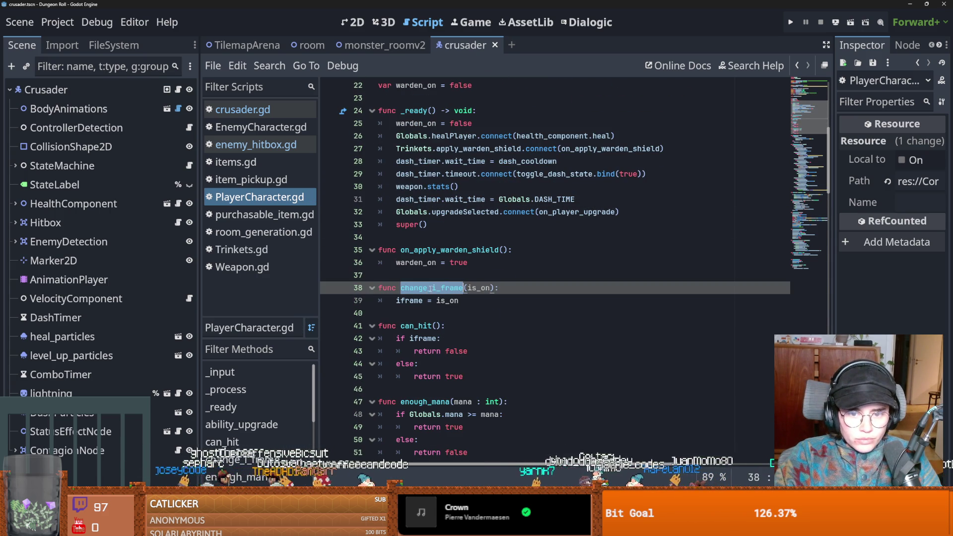
{"action": "double_click", "coordinate": [412, 263]}
{"action": "scroll", "coordinate": [466, 264], "scroll_direction": "down", "scroll_amount": 1}
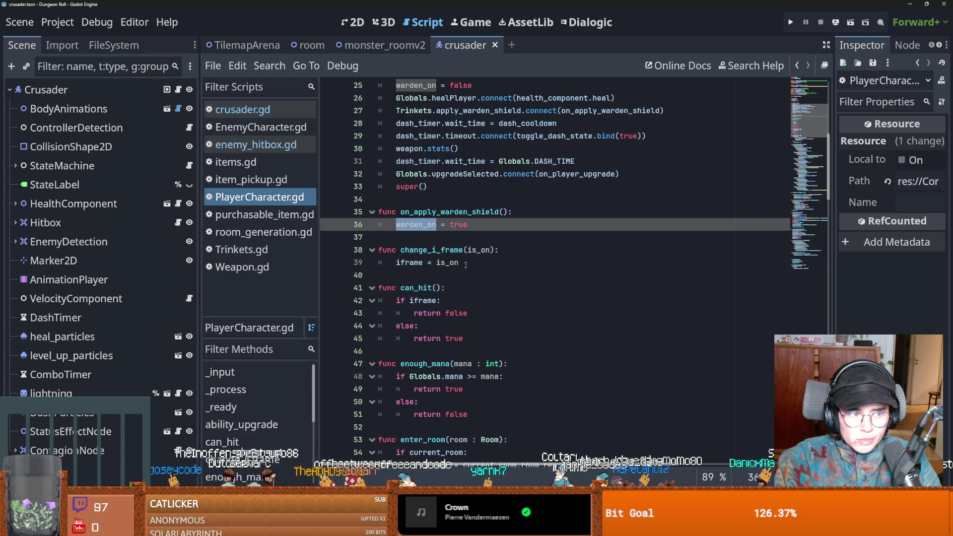
{"action": "scroll", "coordinate": [468, 264], "scroll_direction": "up", "scroll_amount": 1}
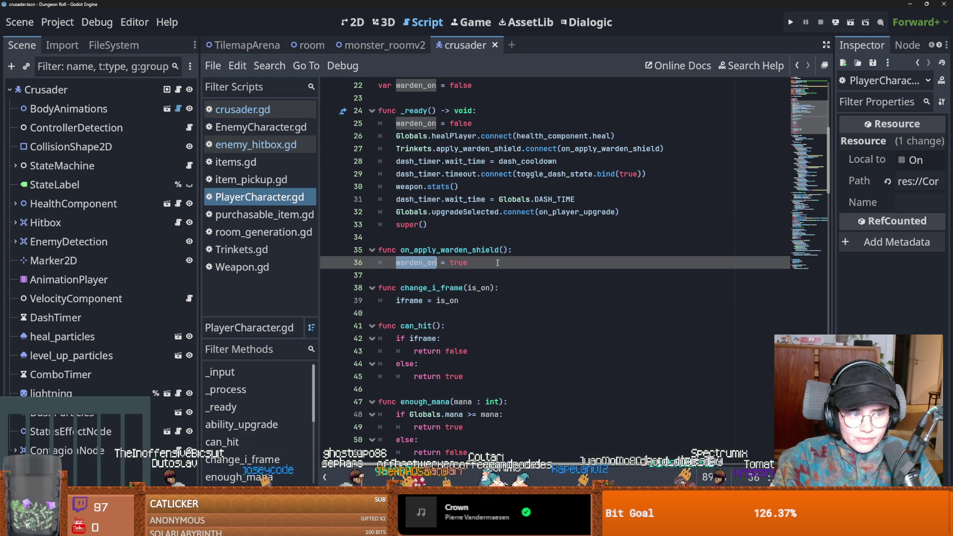
{"action": "left_click", "coordinate": [481, 265]}
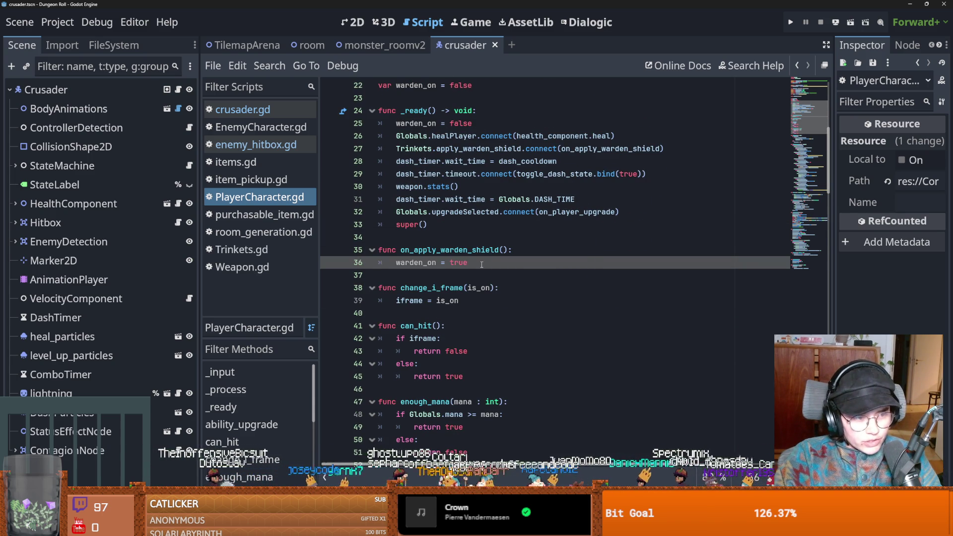
{"action": "scroll", "coordinate": [482, 265], "scroll_direction": "up", "scroll_amount": 1}
{"action": "key", "text": "ctrl+s"}
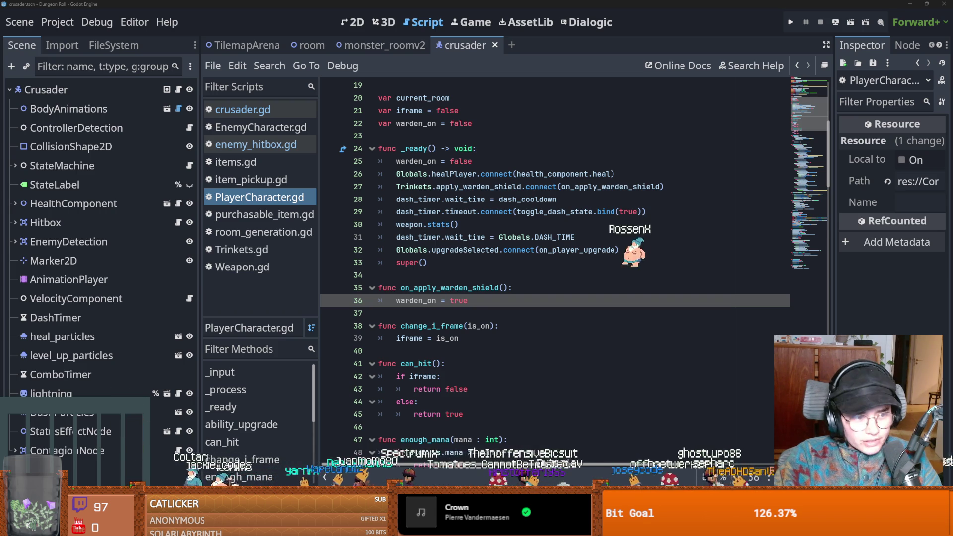
{"action": "left_click", "coordinate": [601, 262]}
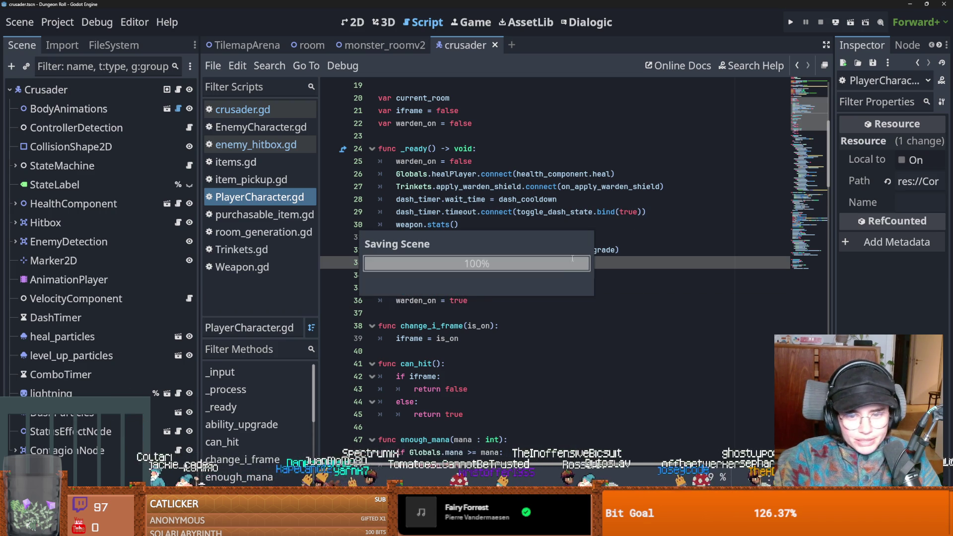
Save PlayerCharacter.gd and highlight the uses of warden_on
{"action": "left_click", "coordinate": [508, 316]}
{"action": "key", "text": "Up"}
{"action": "key", "text": "shift+Home"}
{"action": "key", "text": "ctrl+s"}
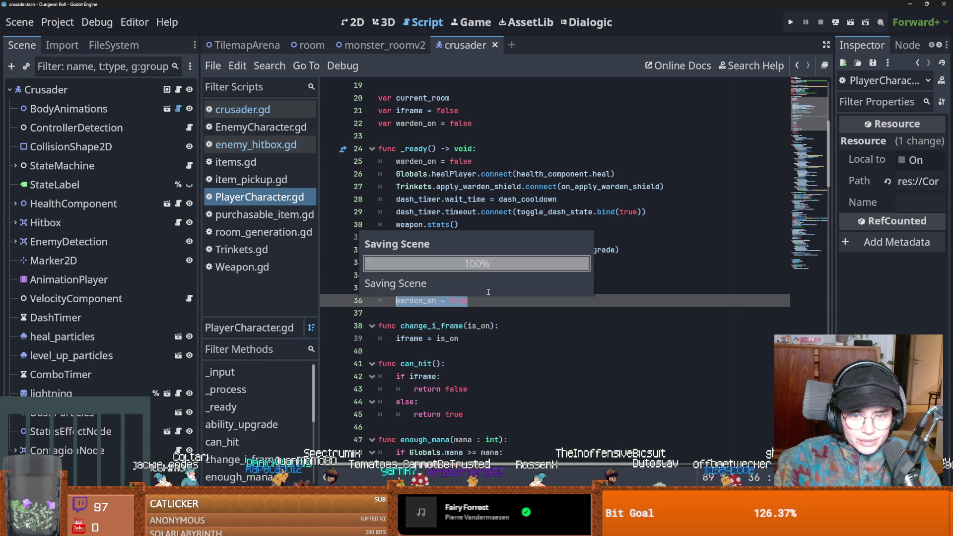
{"action": "scroll", "coordinate": [573, 447], "scroll_direction": "down", "scroll_amount": 2}
{"action": "double_click", "coordinate": [428, 263]}
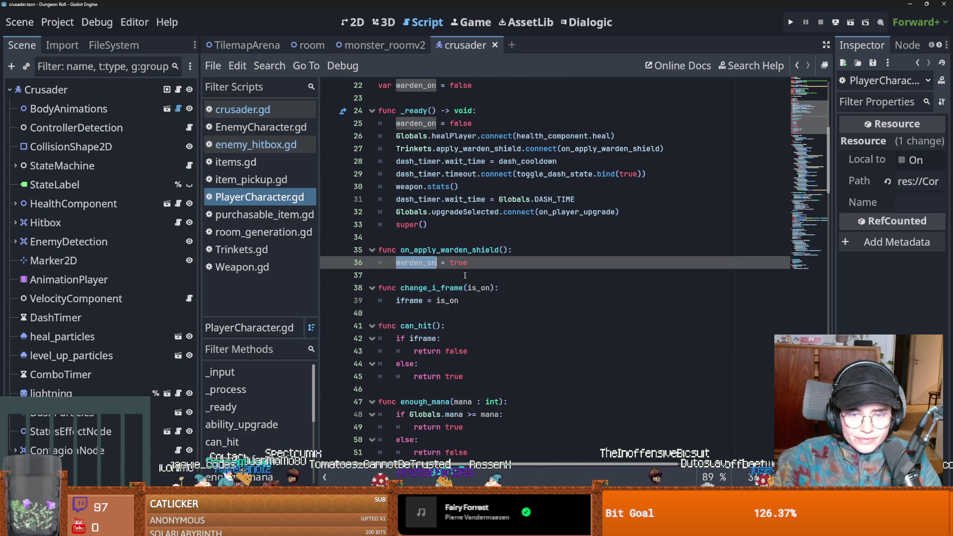
{"action": "scroll", "coordinate": [440, 268], "scroll_direction": "up", "scroll_amount": 1}
Add a new line under warden_on = true and begin typing 'hitbox.'
{"action": "key", "text": "End"}
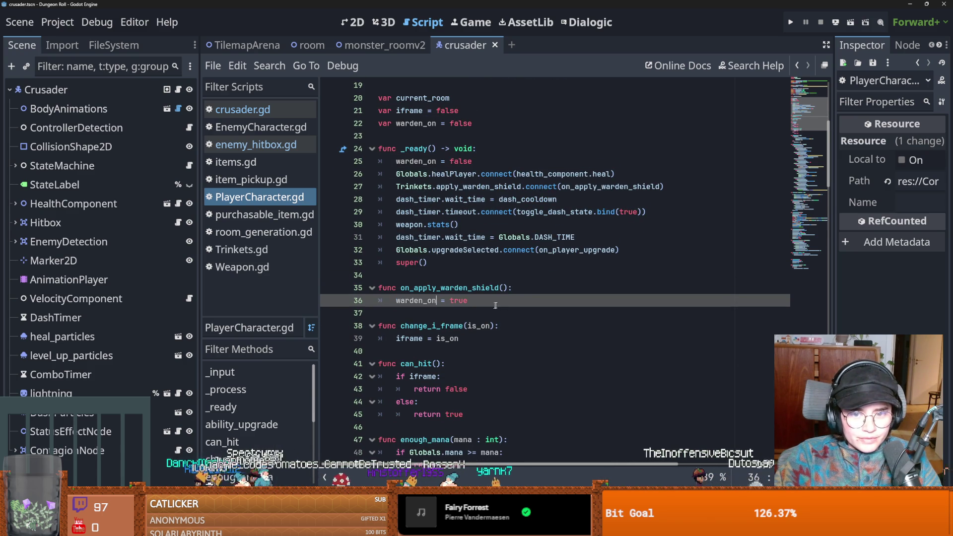
{"action": "key", "text": "Return"}
{"action": "type", "text": "hit"}
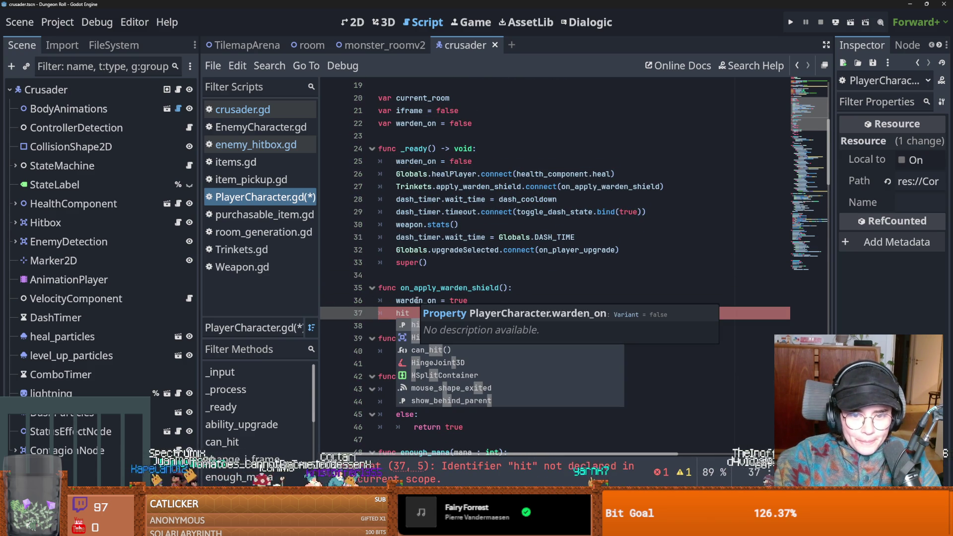
{"action": "left_click", "coordinate": [415, 312]}
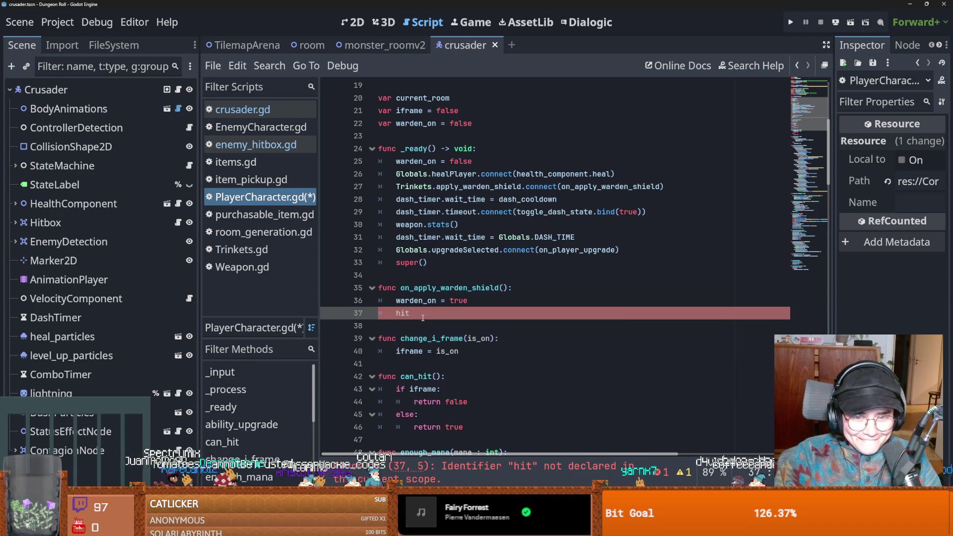
{"action": "type", "text": "ox."}
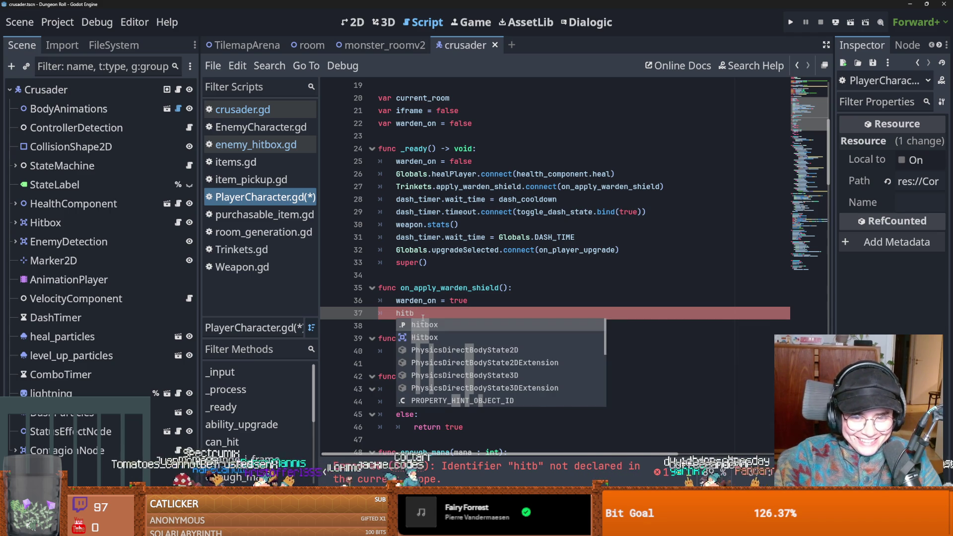